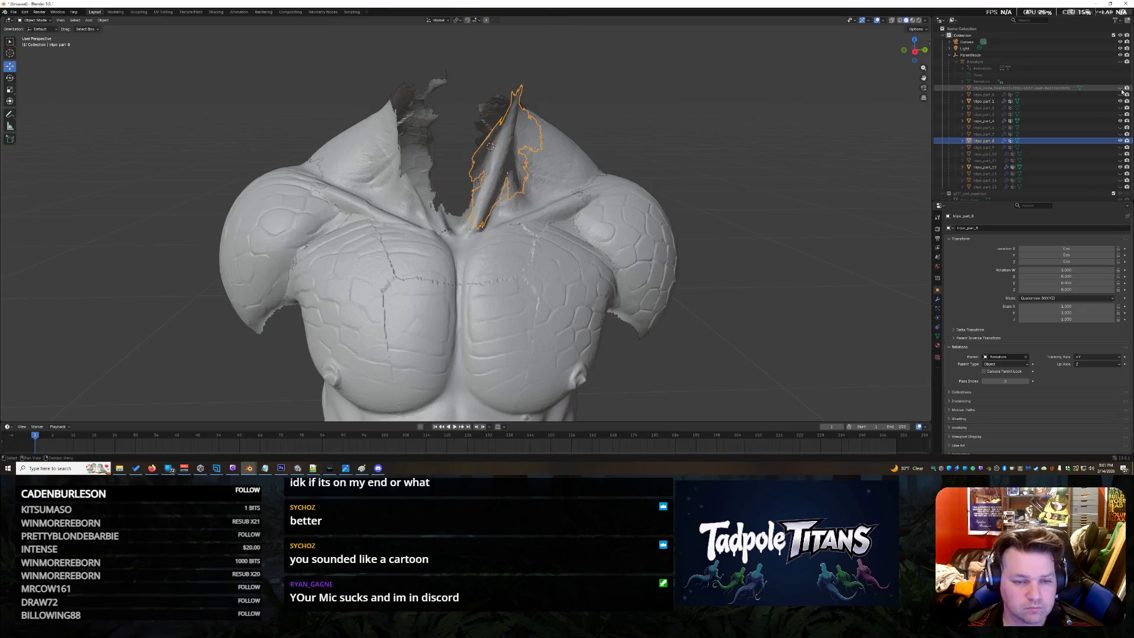
Check the neck with the head hidden, then lower the neck and collar piece slightly along Z
left_click(1124, 89)
left_click(1124, 89)
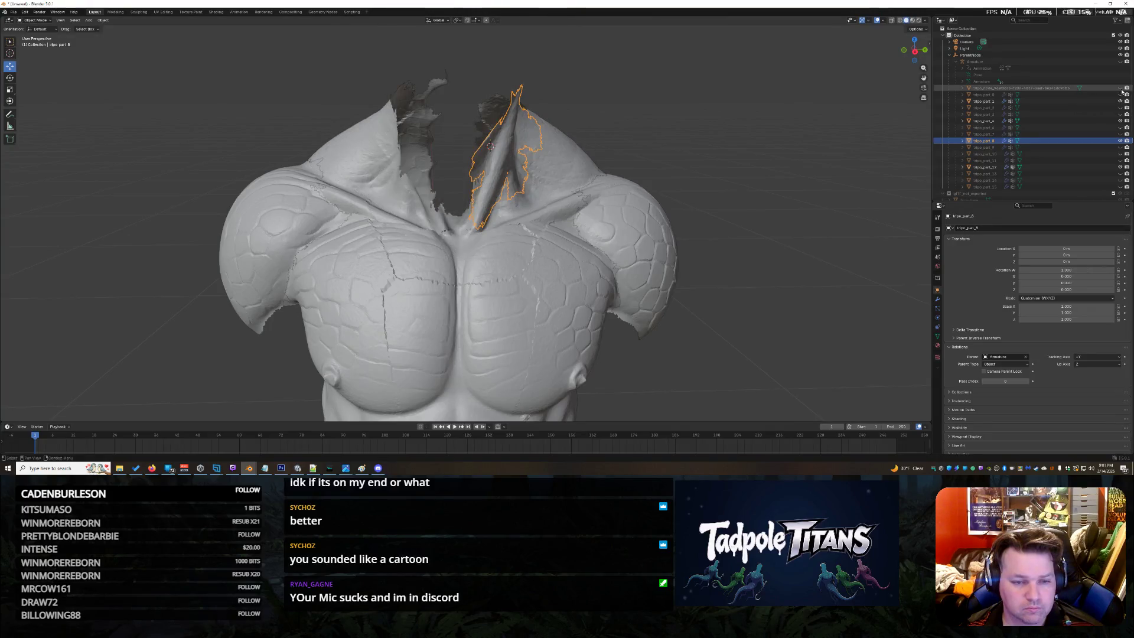
left_click(1124, 89)
left_click(472, 85)
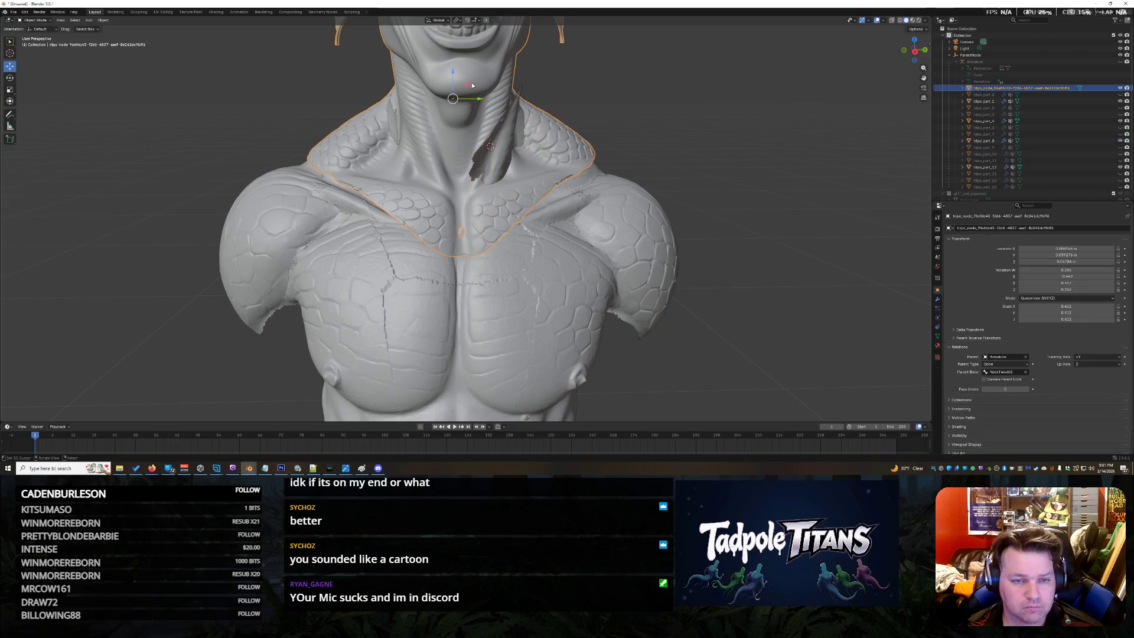
left_click_drag(454, 78, 455, 85)
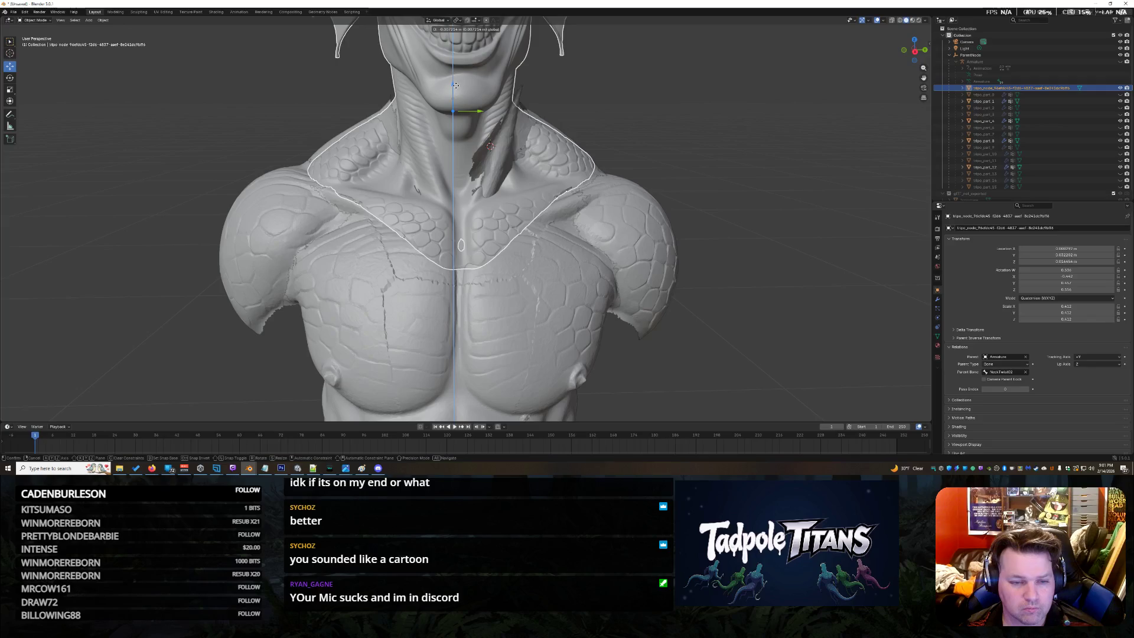
left_click_drag(456, 85, 455, 88)
left_click(456, 87)
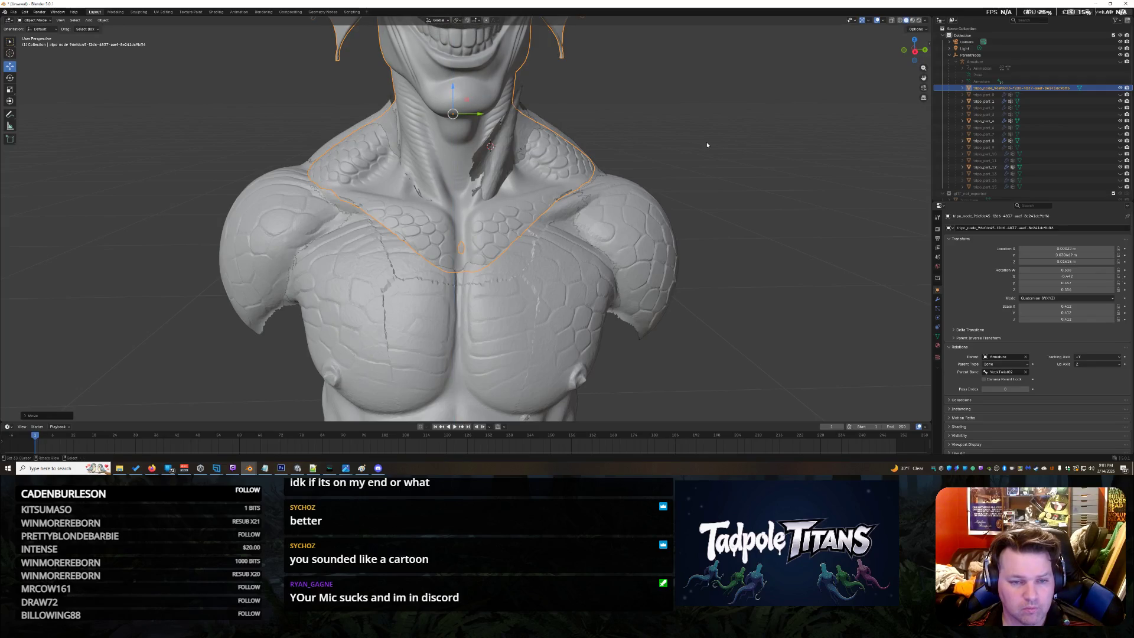
scroll(696, 144, "down", 5)
Shrink the neck and collar piece slightly with uniform scaling so it sits on the chest
left_click(10, 89)
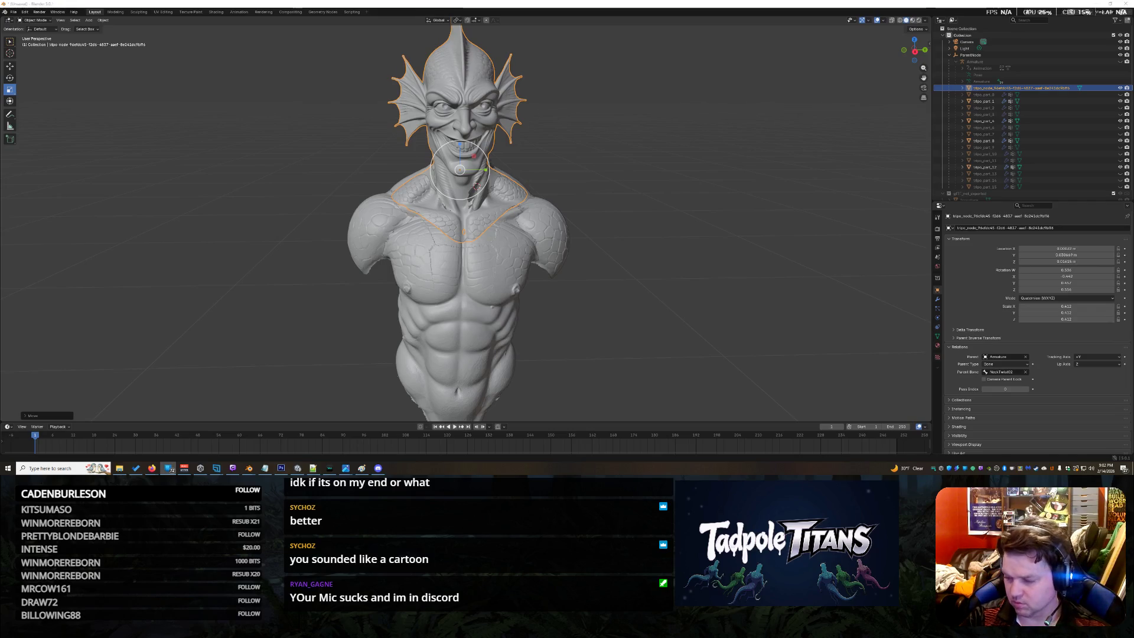
scroll(713, 131, "up", 4)
scroll(713, 130, "up", 2)
scroll(696, 131, "down", 2)
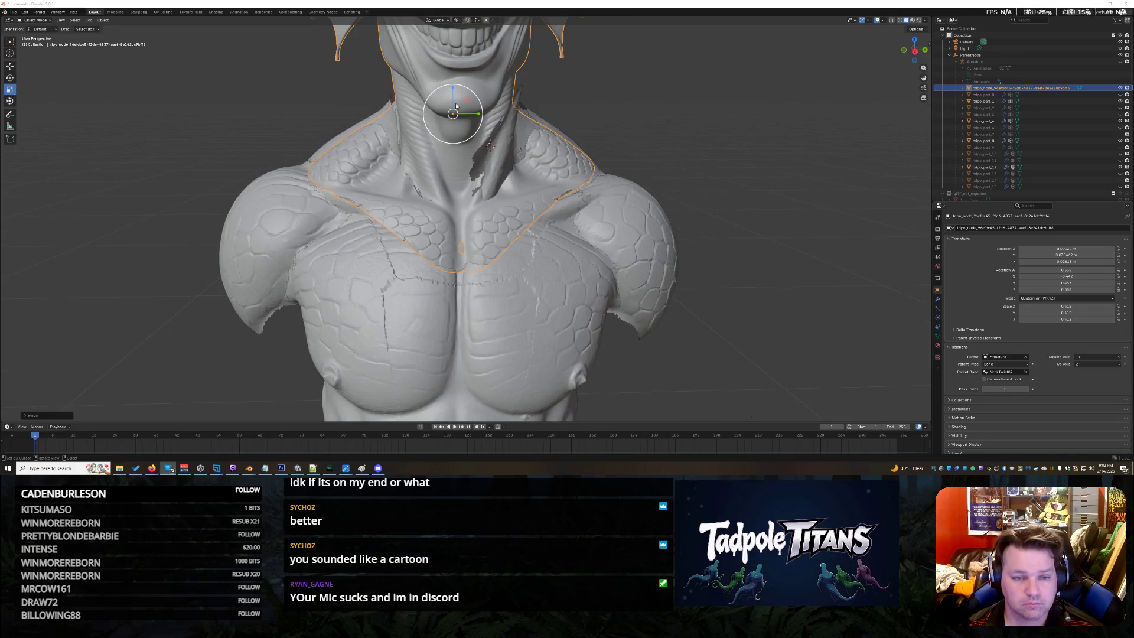
key("s")
key("Return")
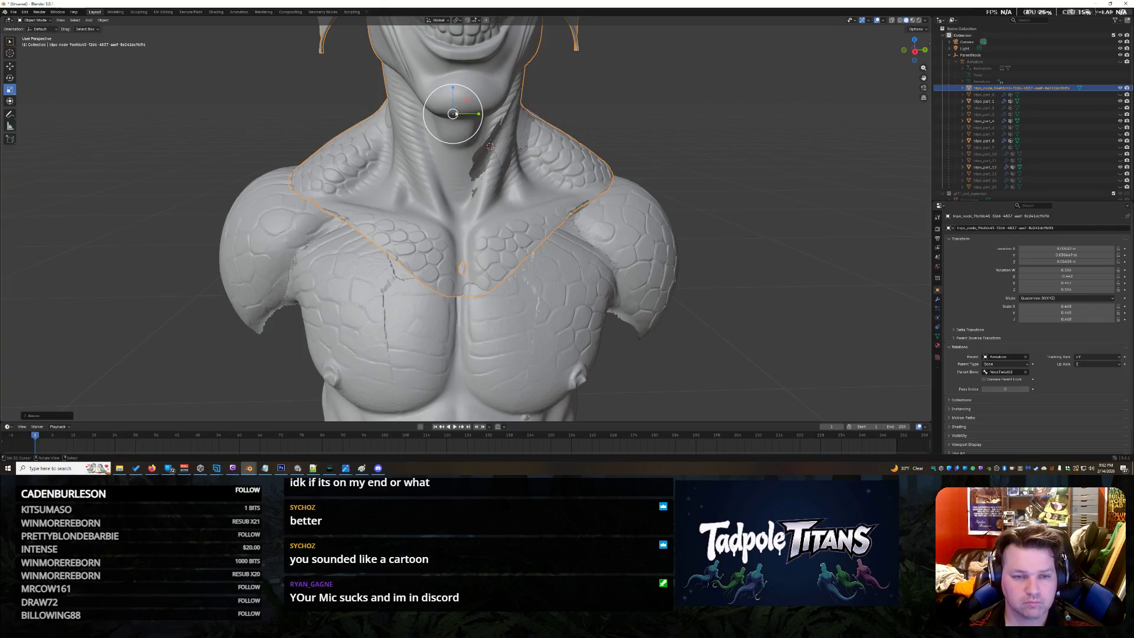
key("s")
key("Return")
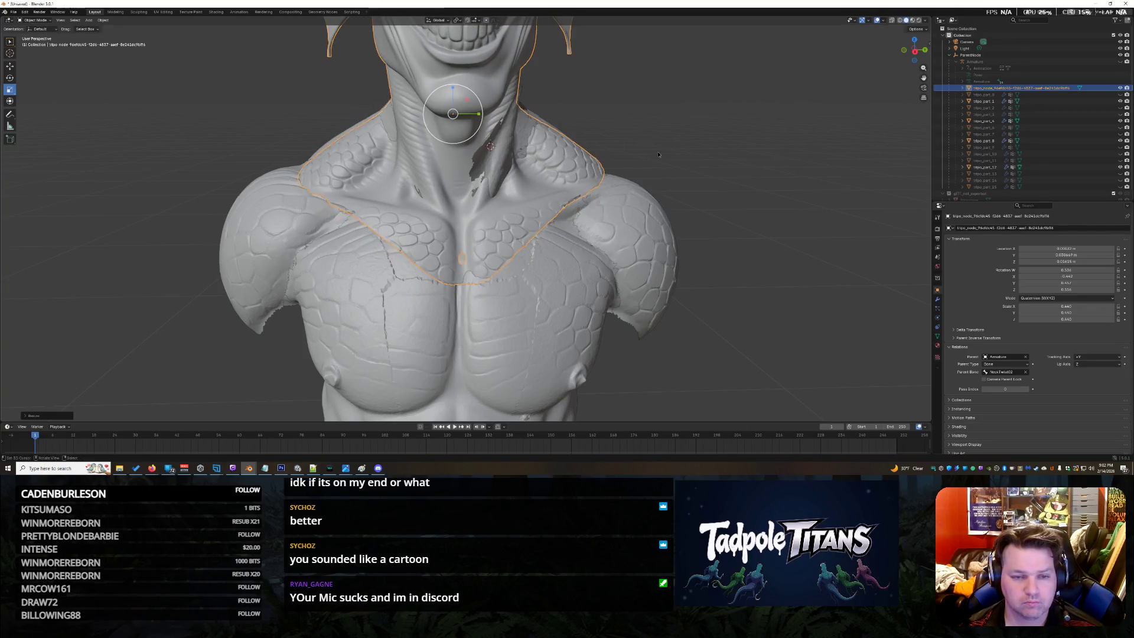
scroll(658, 155, "down", 4)
scroll(659, 154, "down", 2)
Deselect the neck piece and switch to the Sculpting workspace
mouse_move(658, 155)
middle_mouse_down()
mouse_move(620, 160)
mouse_move(532, 266)
mouse_move(399, 258)
mouse_move(642, 204)
middle_mouse_up()
scroll(399, 256, "up", 2)
scroll(641, 203, "up", 3)
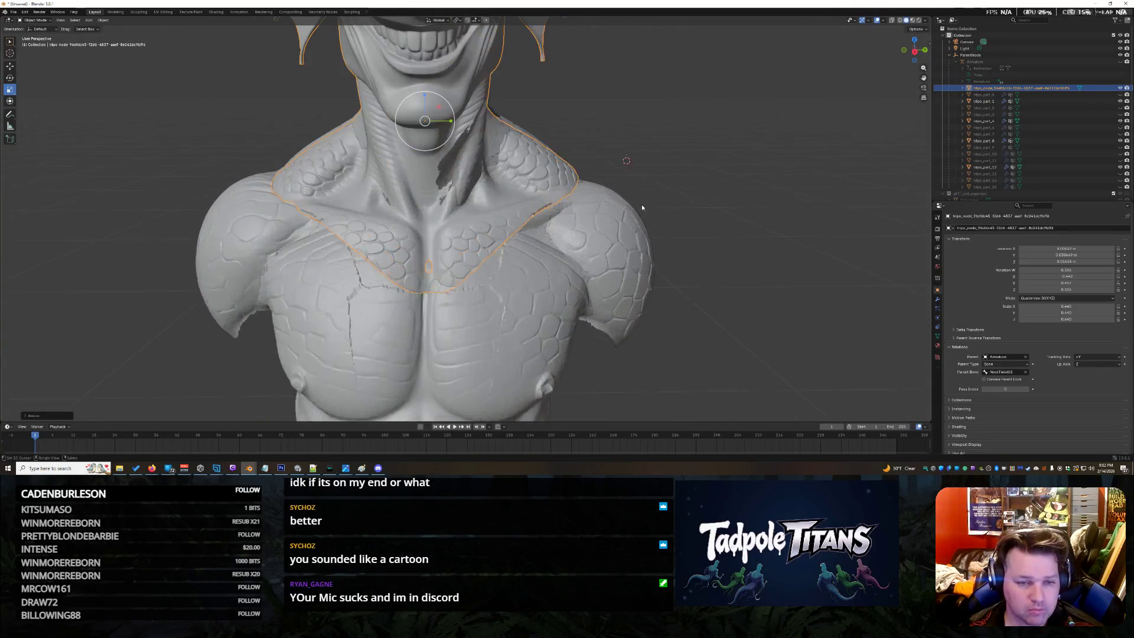
left_click(687, 156)
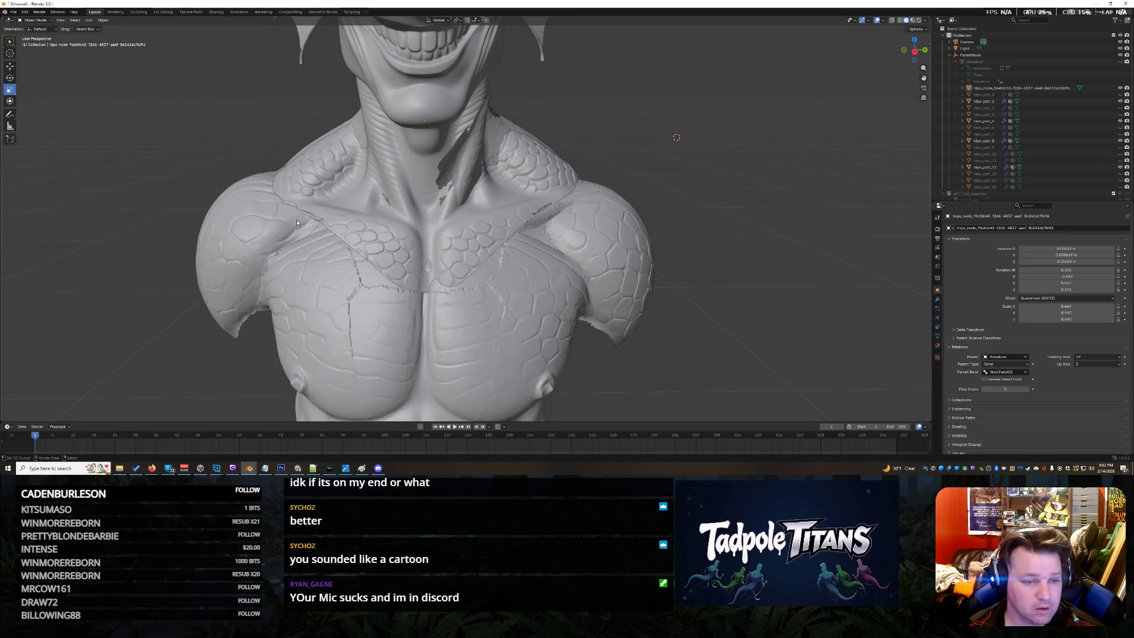
left_click(9, 42)
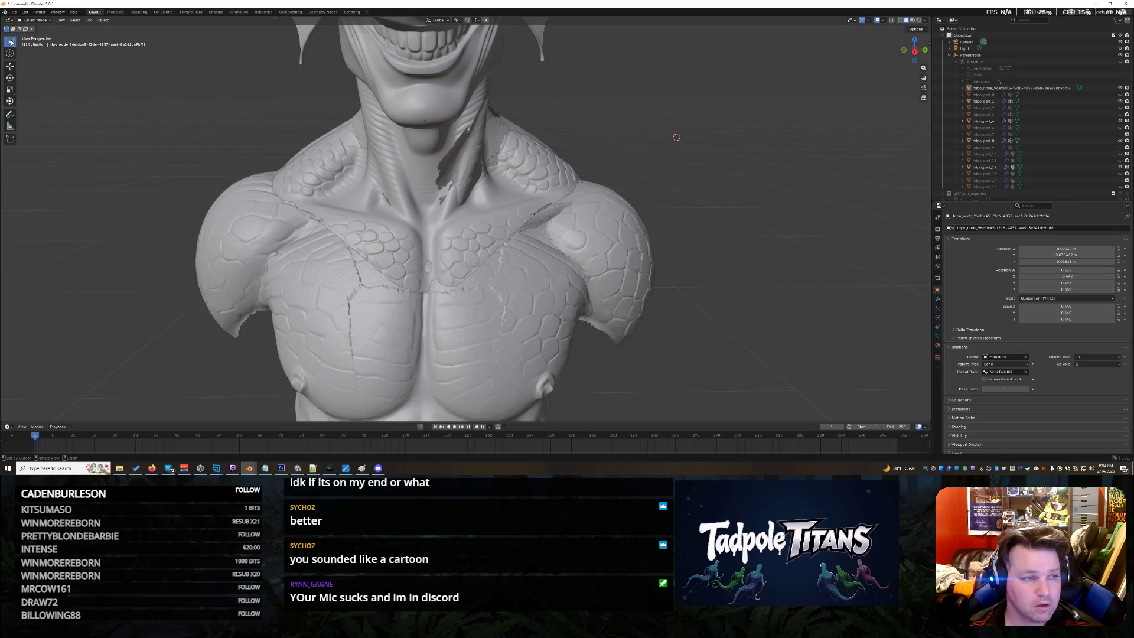
left_click(132, 11)
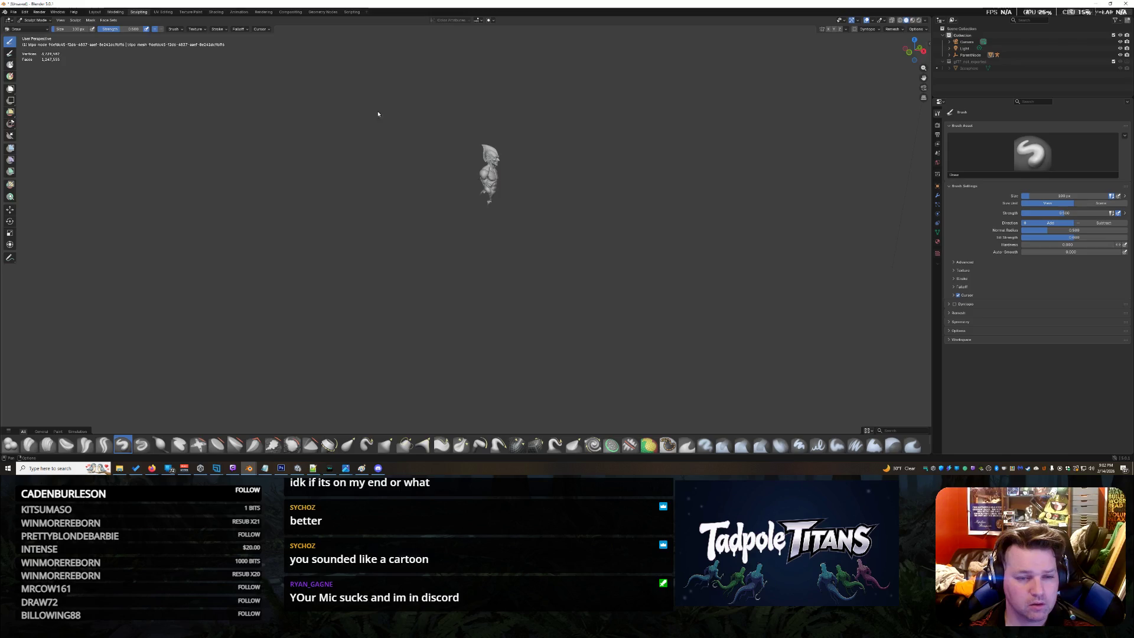
Go to the Modeling workspace and face the collar with see-through display on
left_click(116, 12)
scroll(646, 169, "up", 6)
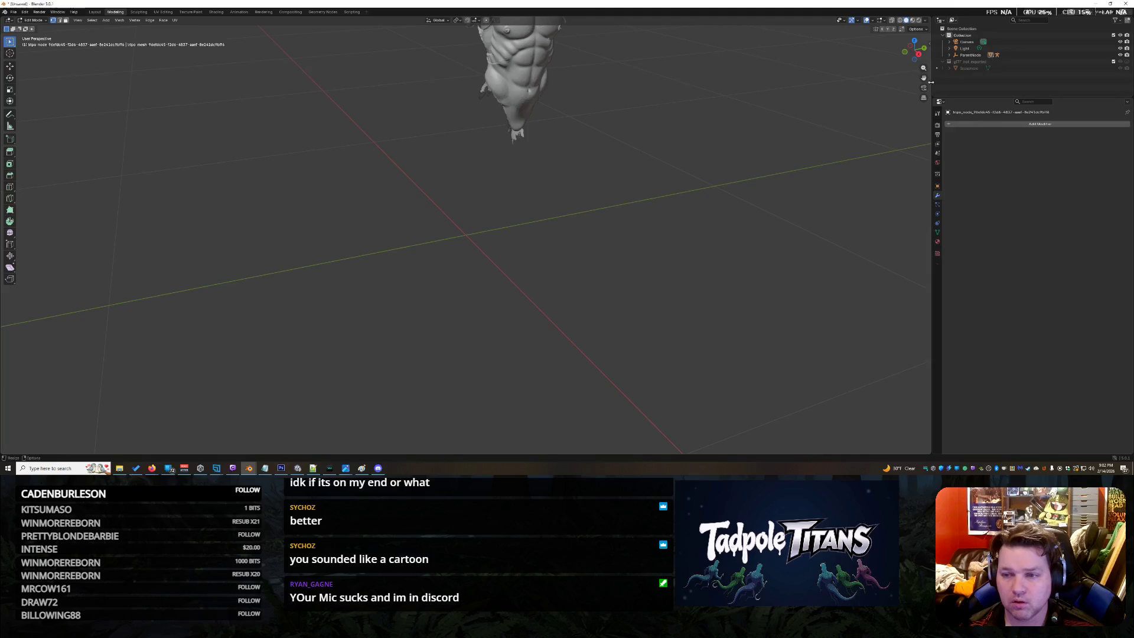
mouse_move(916, 49)
left_mouse_down()
mouse_move(920, 63)
mouse_move(764, 104)
left_mouse_up()
scroll(764, 103, "up", 4)
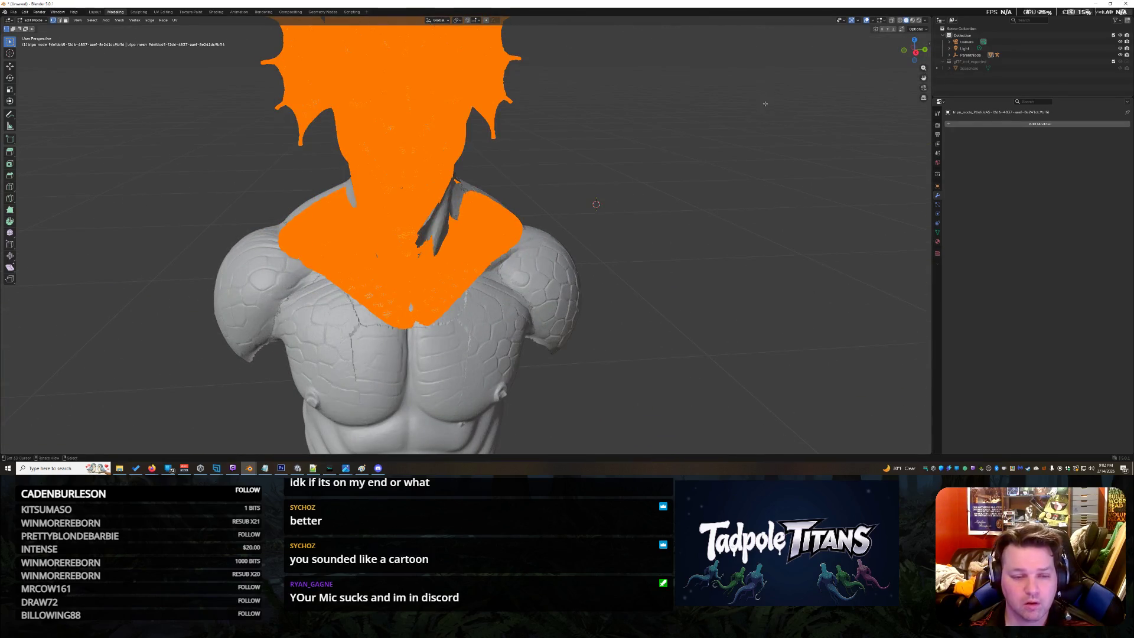
scroll(764, 102, "up", 2)
scroll(765, 103, "up", 3)
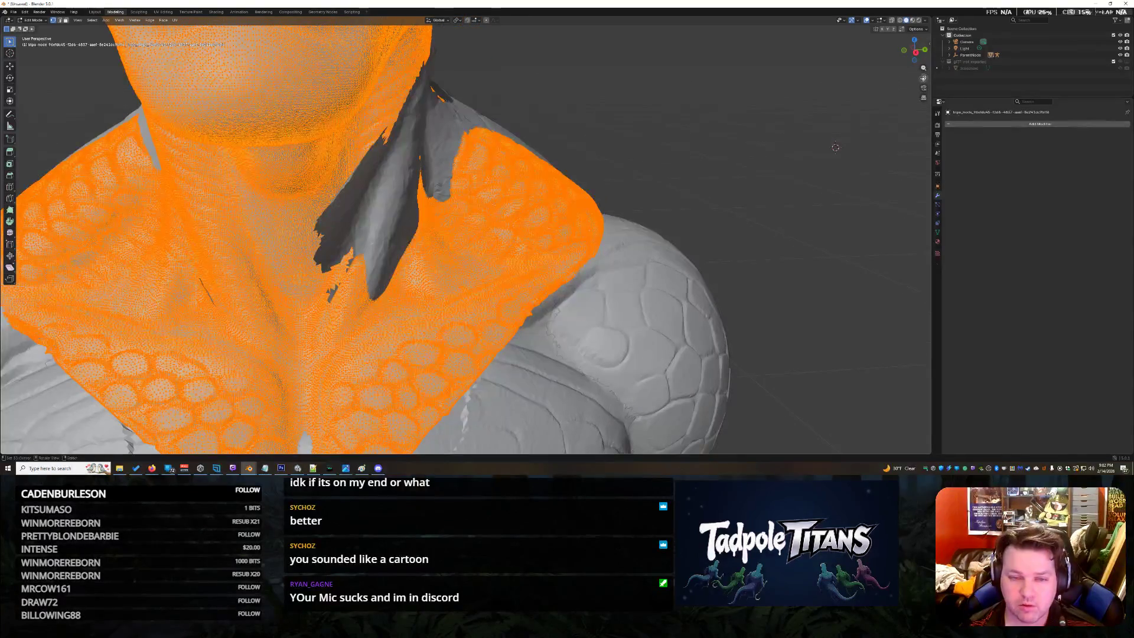
middle_click_drag(835, 148, 825, 177)
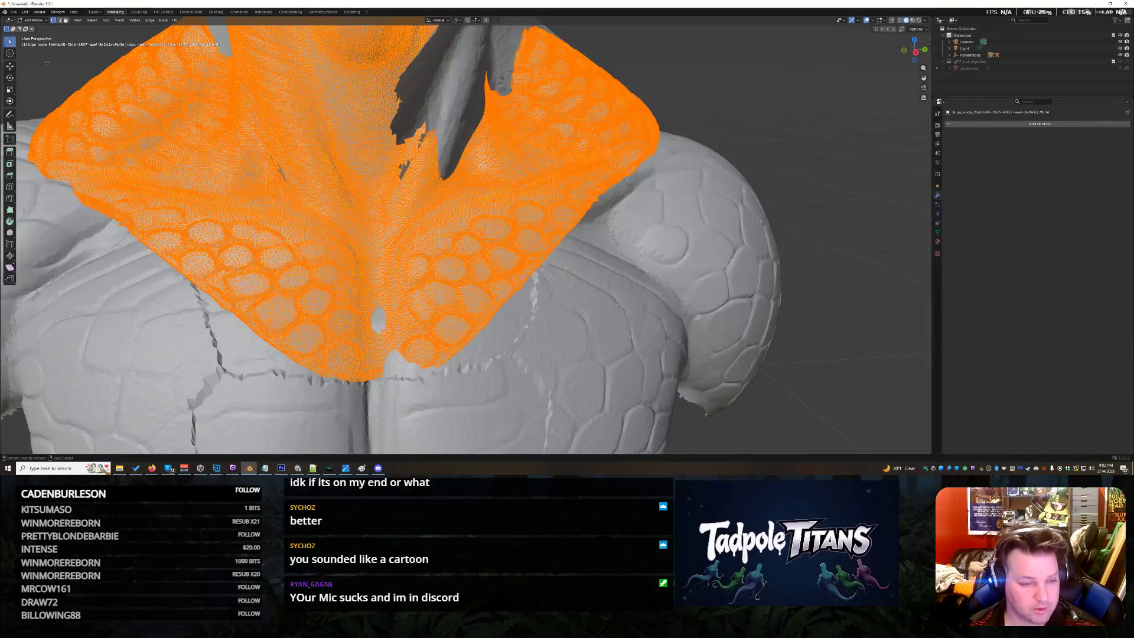
key("alt+z")
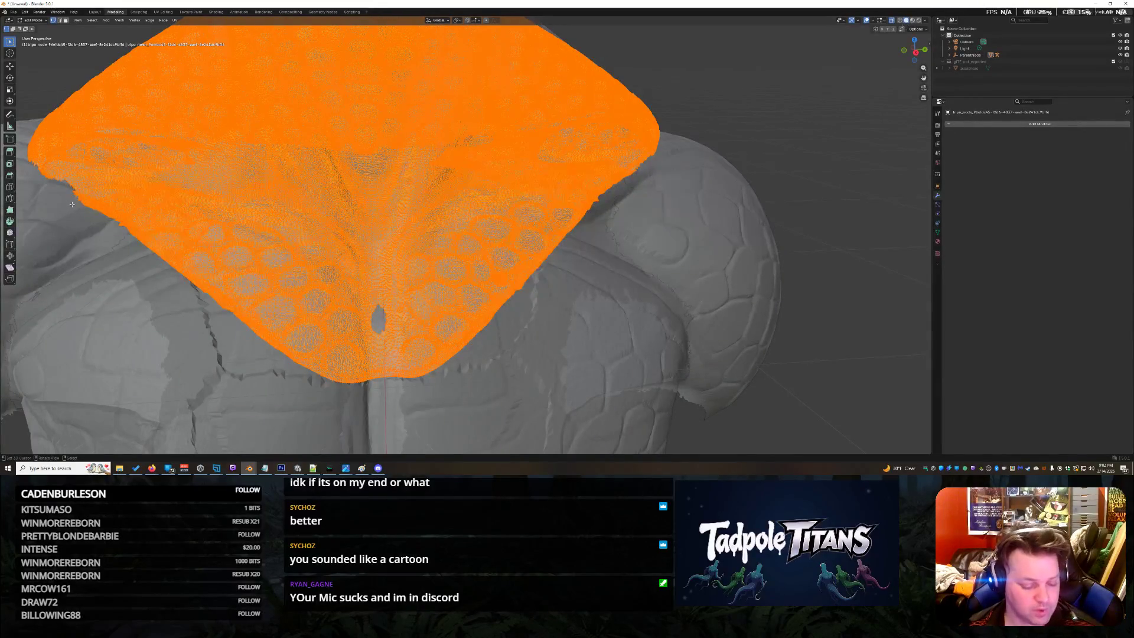
key("alt+z")
Lasso-select the lower-left collar patch over the chest and call up deletion
left_click_drag(10, 42, 41, 70)
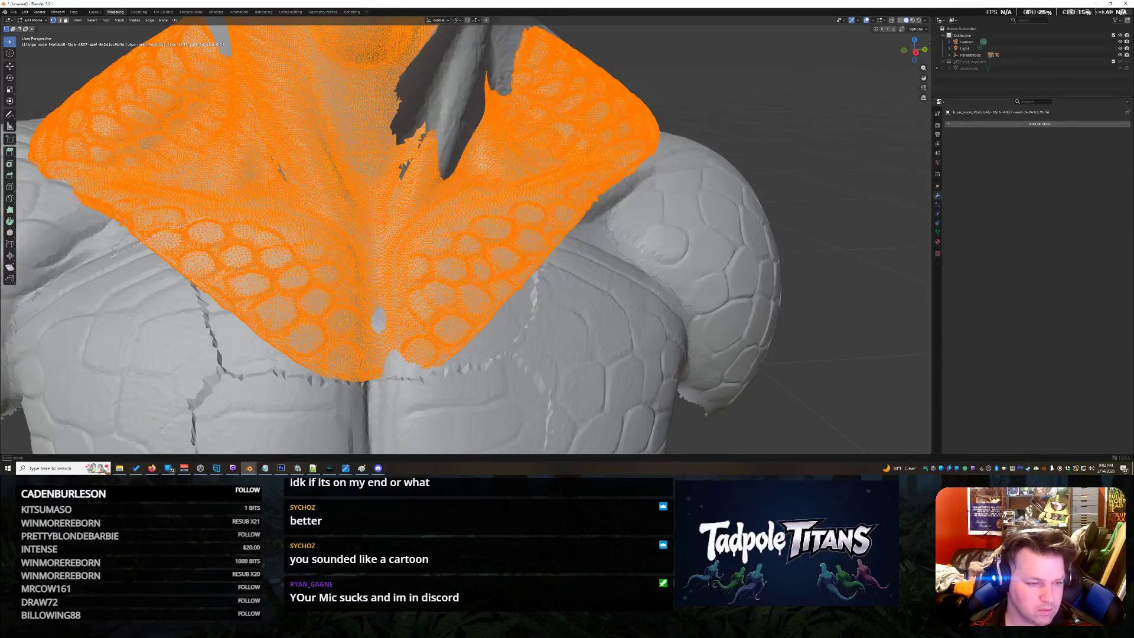
mouse_move(215, 220)
left_mouse_down()
mouse_move(339, 245)
mouse_move(361, 424)
left_mouse_up()
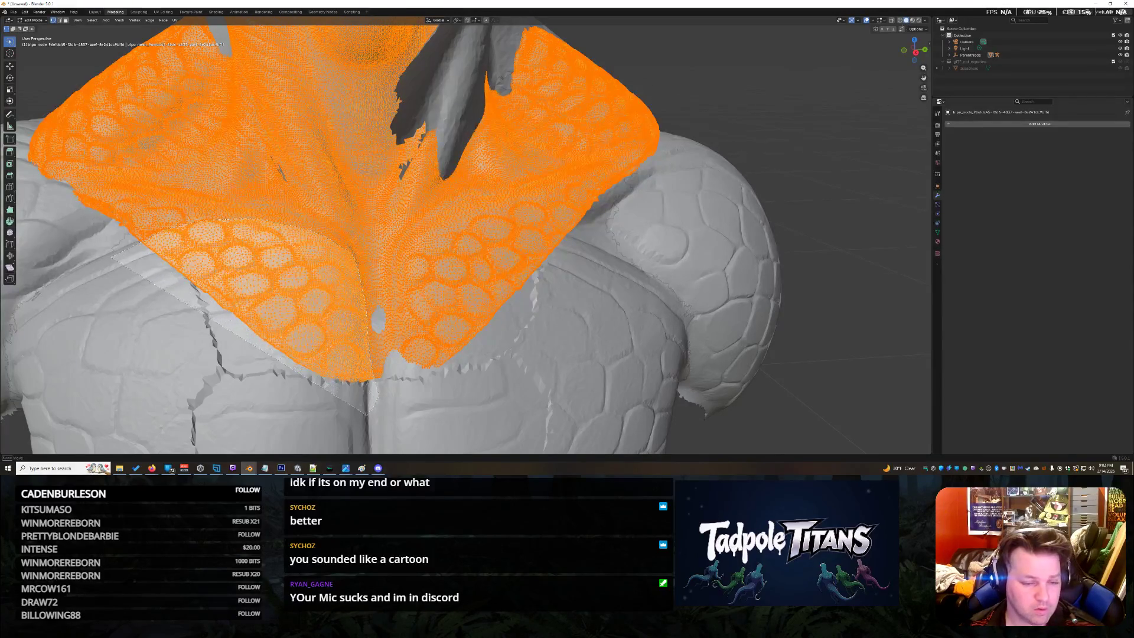
left_click_drag(237, 355, 237, 355)
key("x")
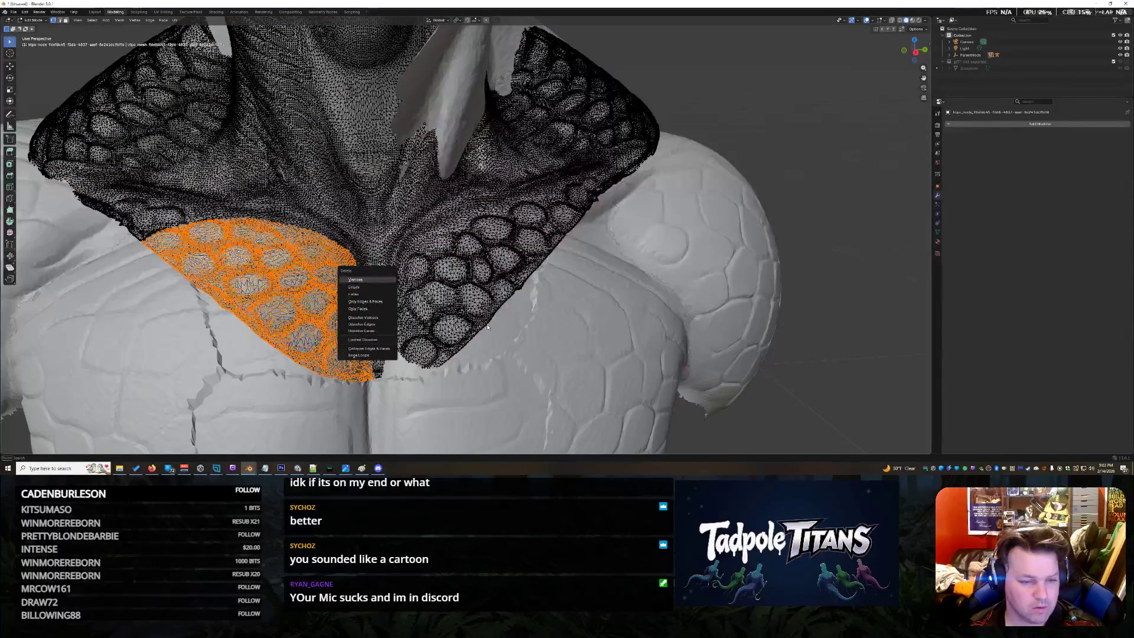
Delete the lower-left collar patch, a second outlined patch and its connected island as vertices
left_click(363, 282)
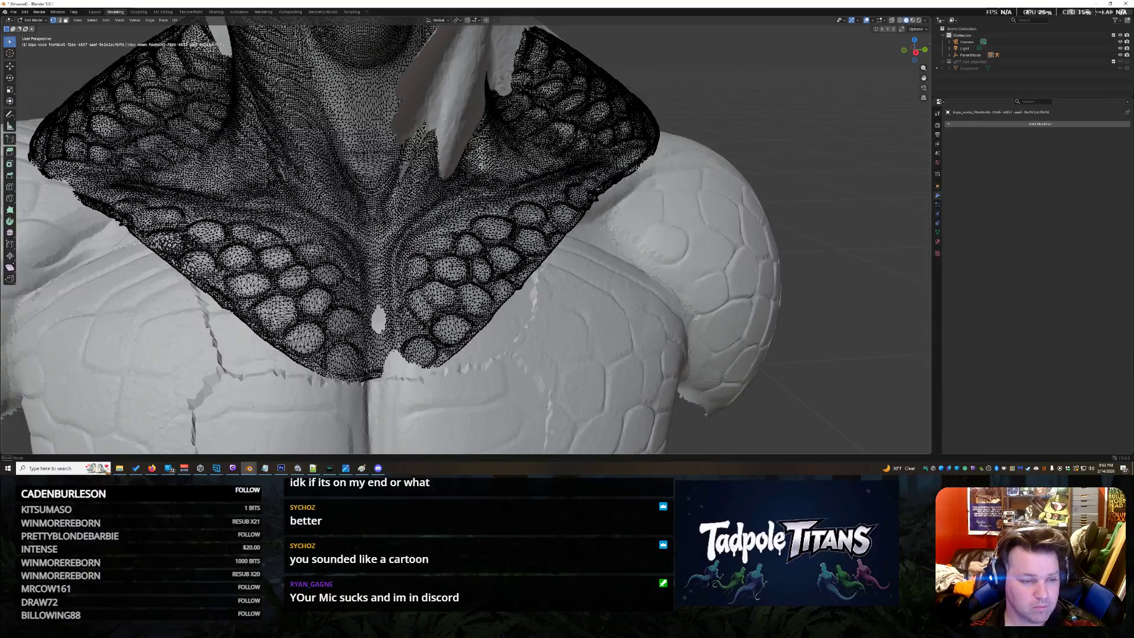
mouse_move(156, 242)
left_mouse_down()
mouse_move(360, 396)
mouse_move(367, 326)
left_mouse_up()
key("x")
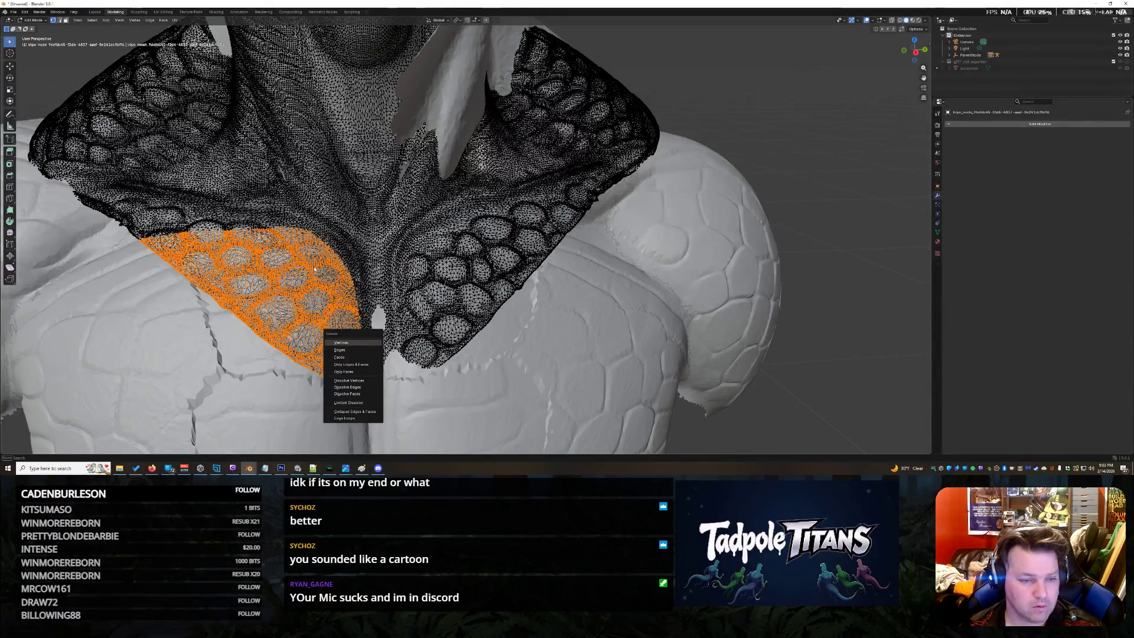
left_click(342, 343)
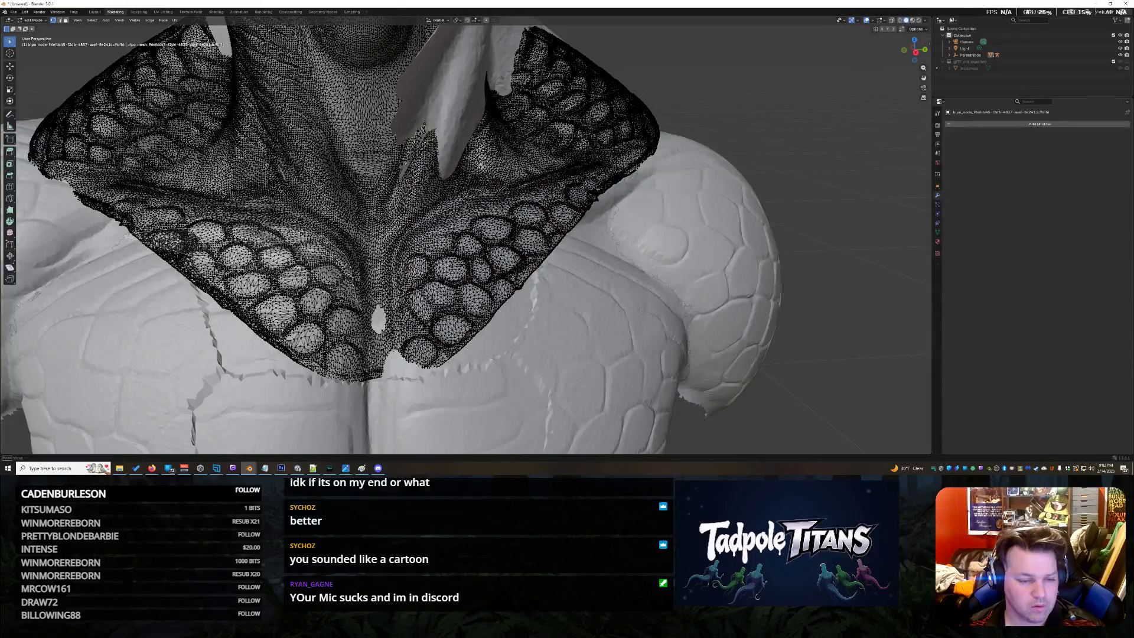
key("l")
key("x")
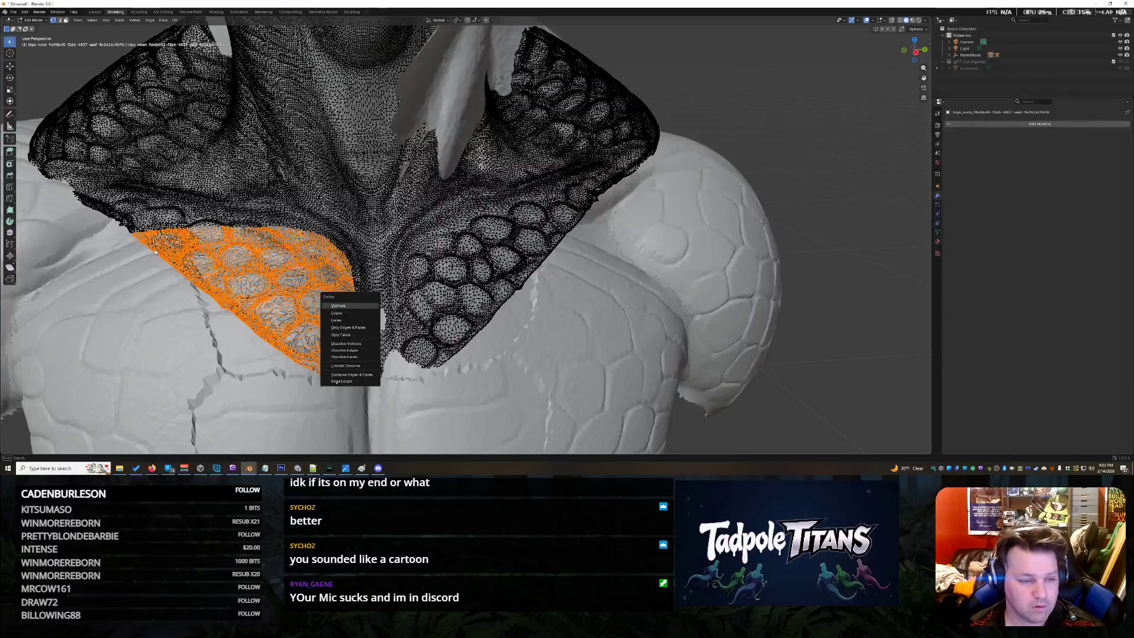
key("Return")
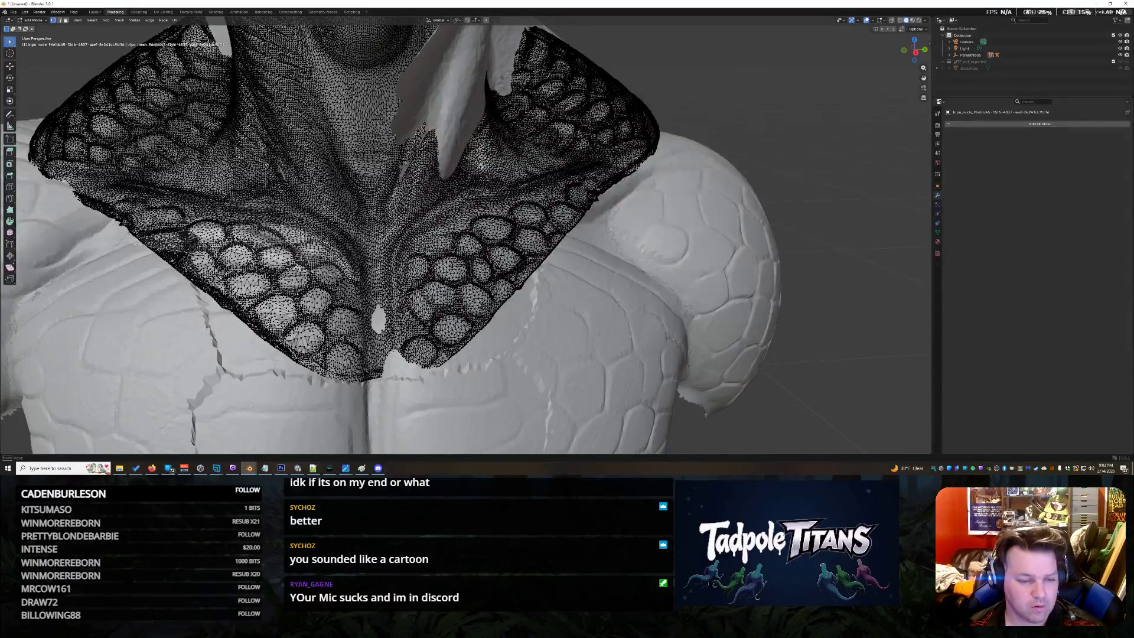
Delete the outlined left mesh area and the connected left chest patch
left_click_drag(359, 289, 355, 425)
left_click_drag(214, 310, 244, 271)
key("x")
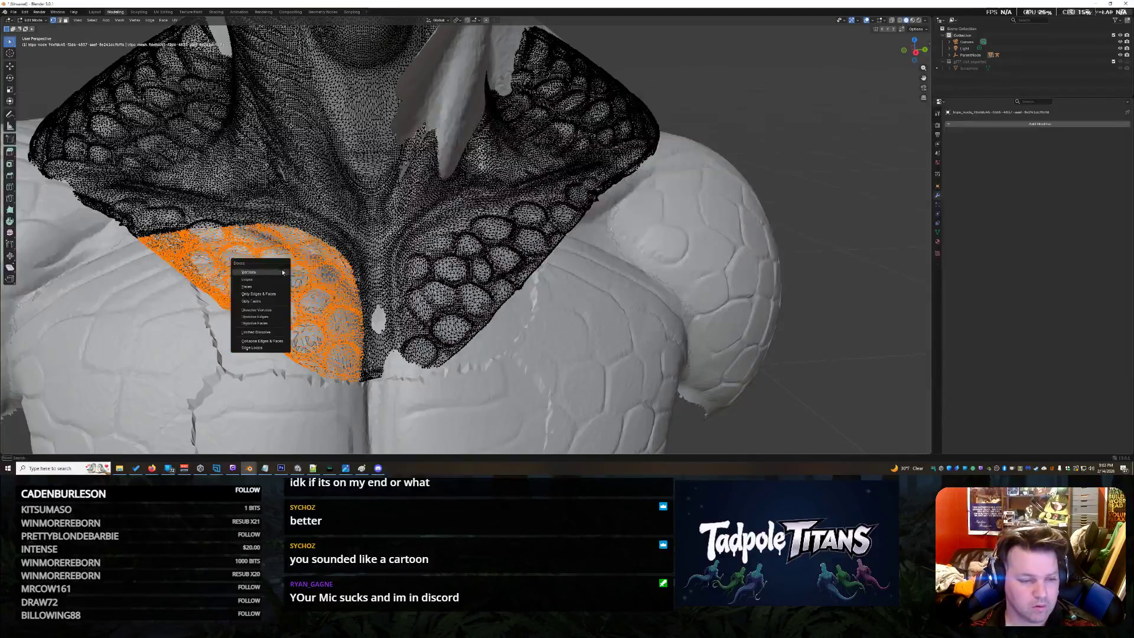
left_click(250, 270)
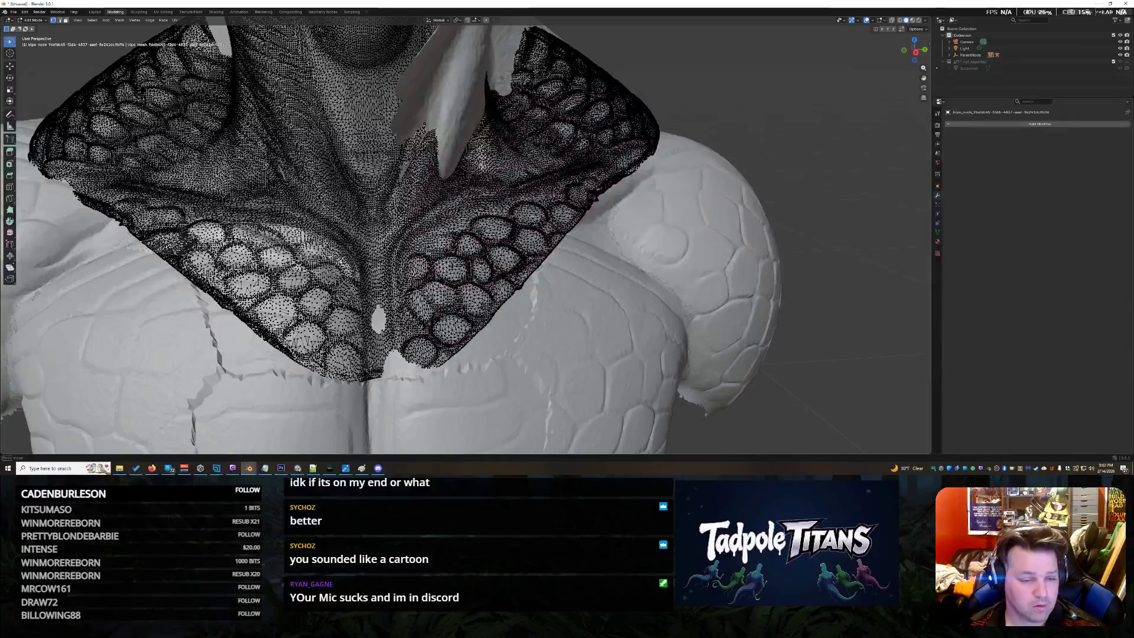
key("l")
key("x")
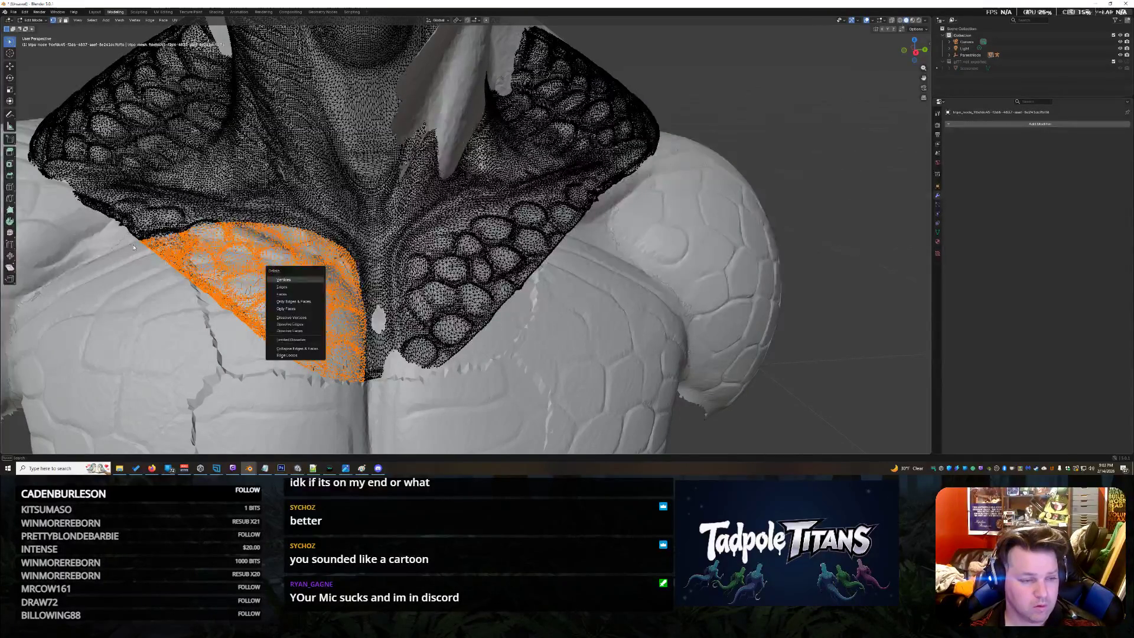
key("v")
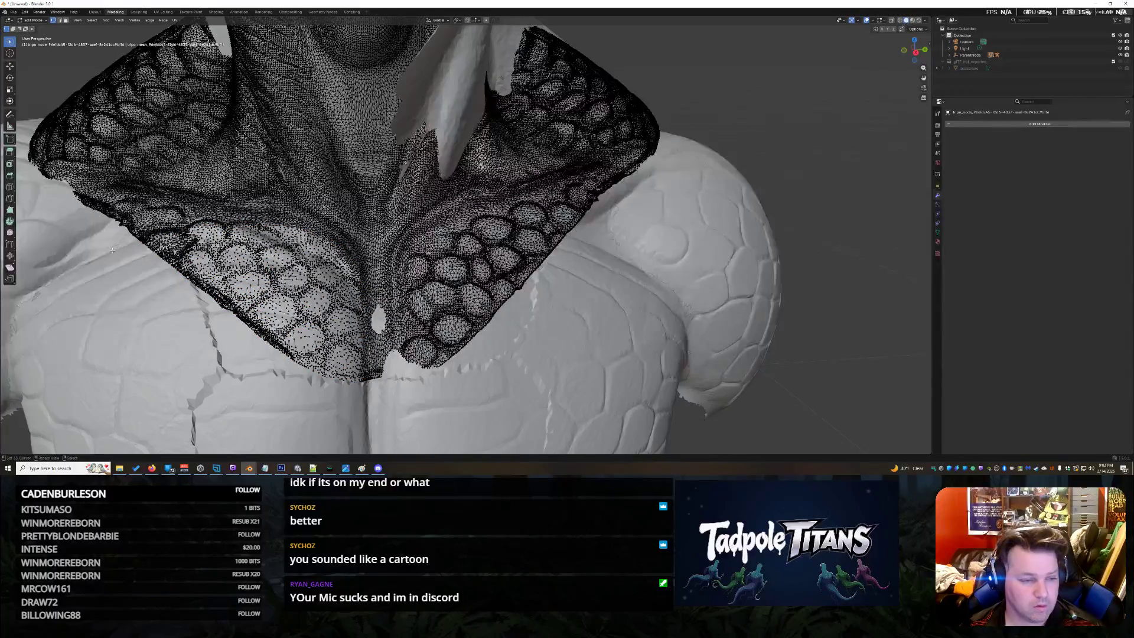
Delete the left chest patch vertices and the leftover vertices on the chest
left_click_drag(156, 241, 354, 270)
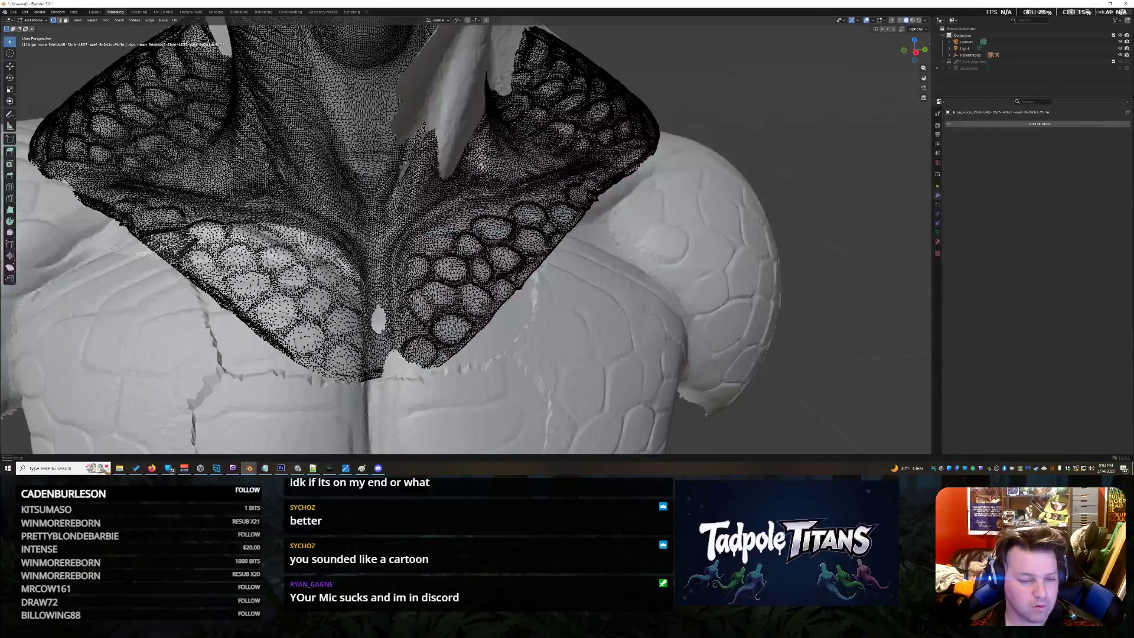
left_click_drag(359, 273, 125, 243)
key("x")
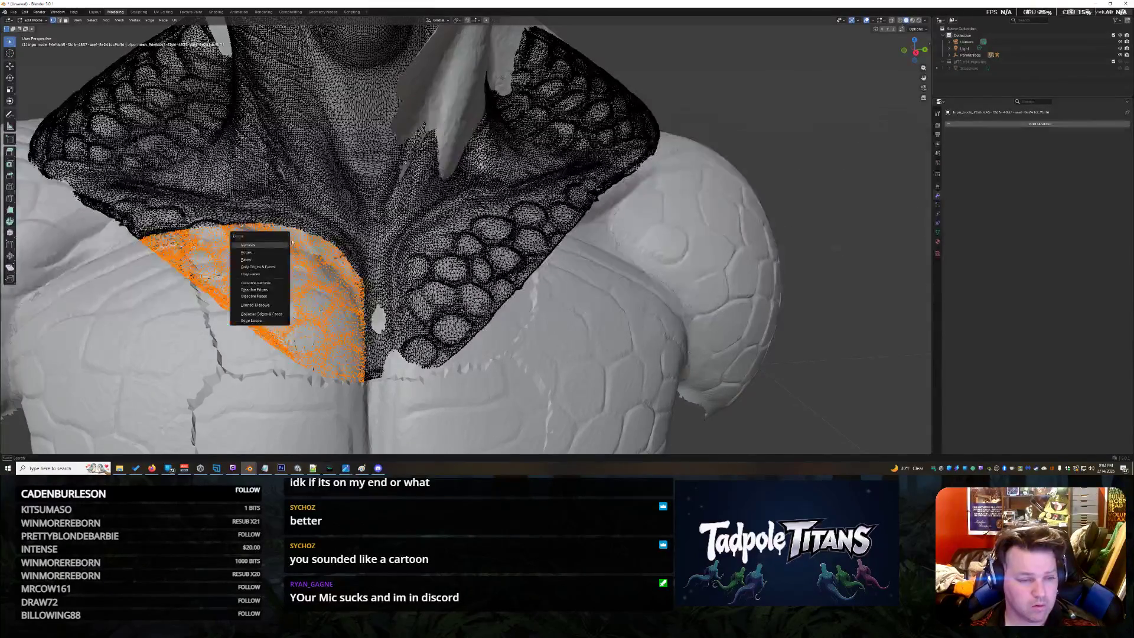
left_click(255, 248)
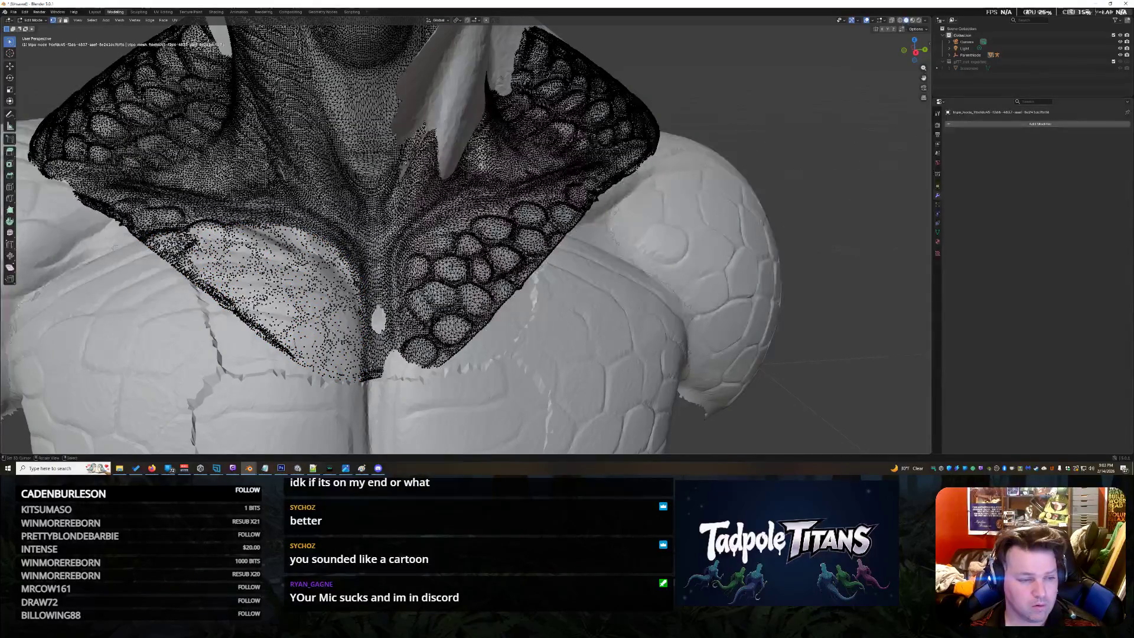
mouse_move(266, 224)
left_mouse_down()
mouse_move(366, 408)
mouse_move(354, 390)
left_mouse_up()
key("x")
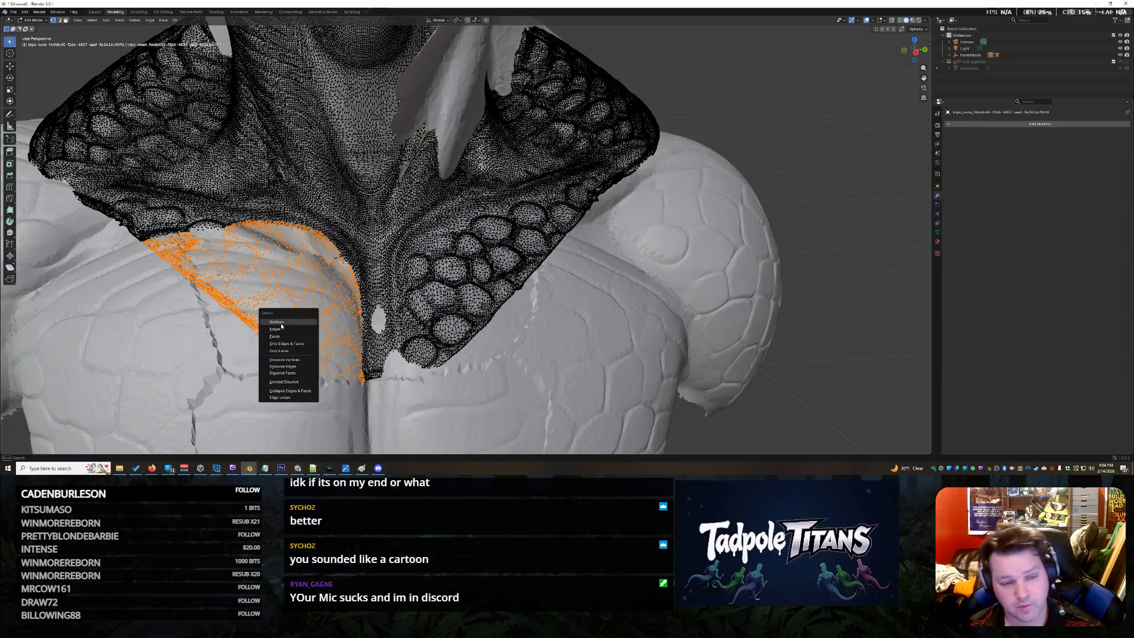
left_click(280, 324)
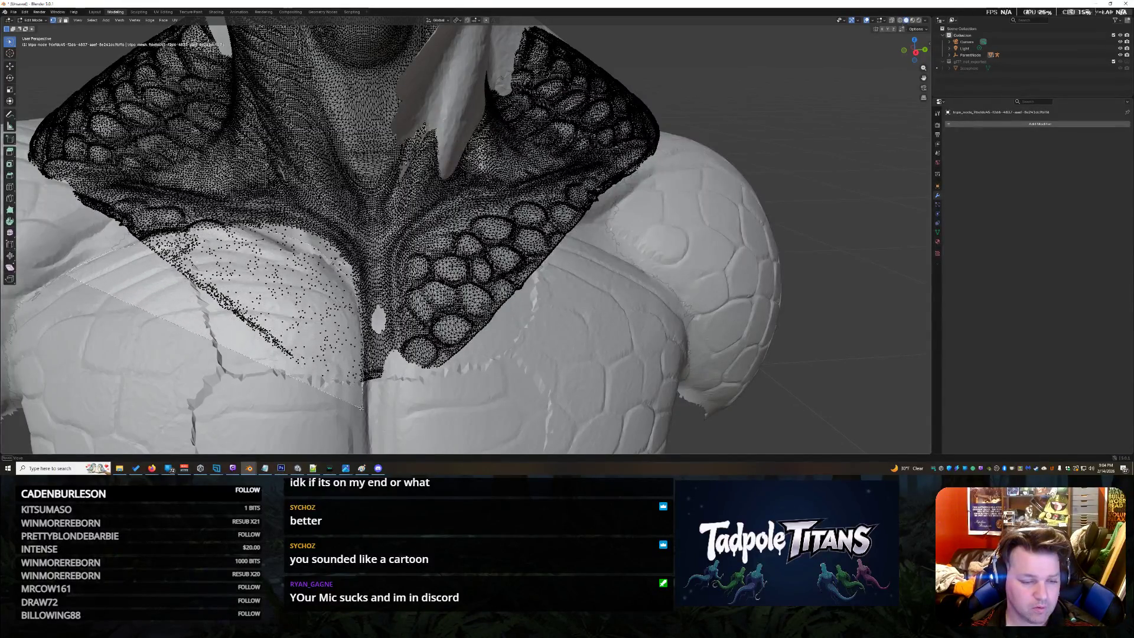
Delete the remaining stray vertices along the left chest cut edge
key("l")
key("x")
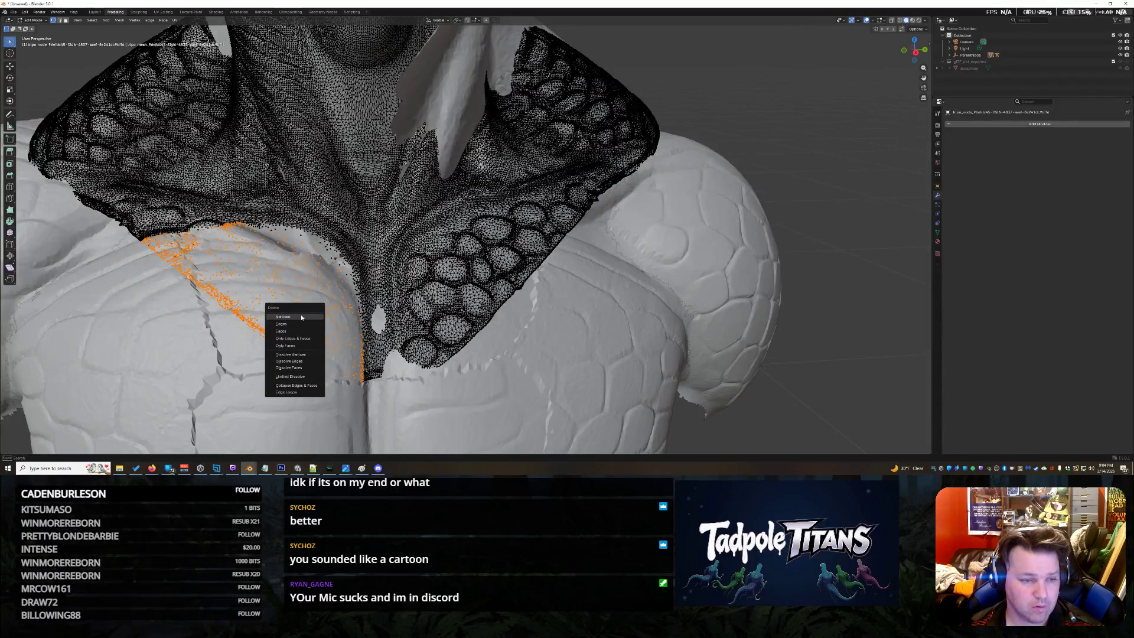
left_click(301, 316)
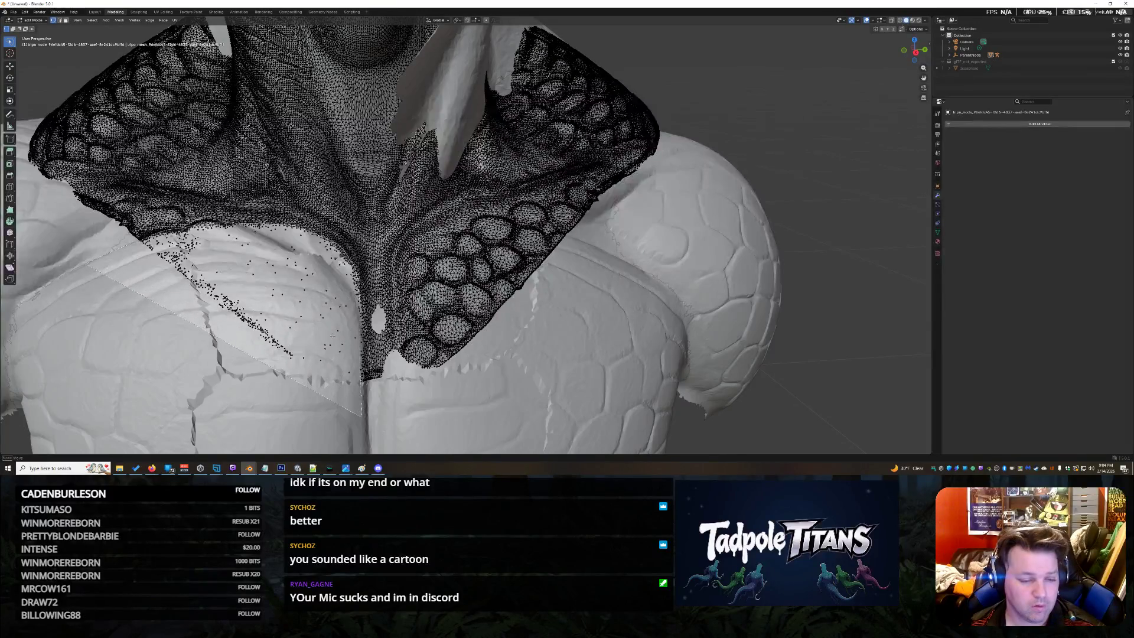
left_click_drag(352, 272, 312, 327)
key("x")
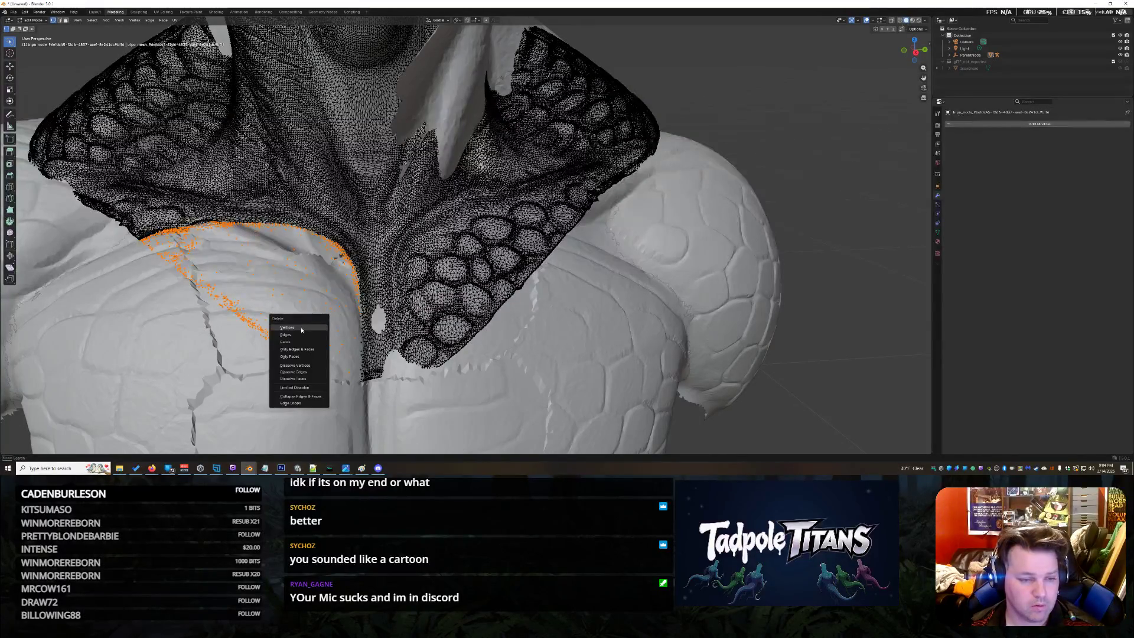
left_click(300, 328)
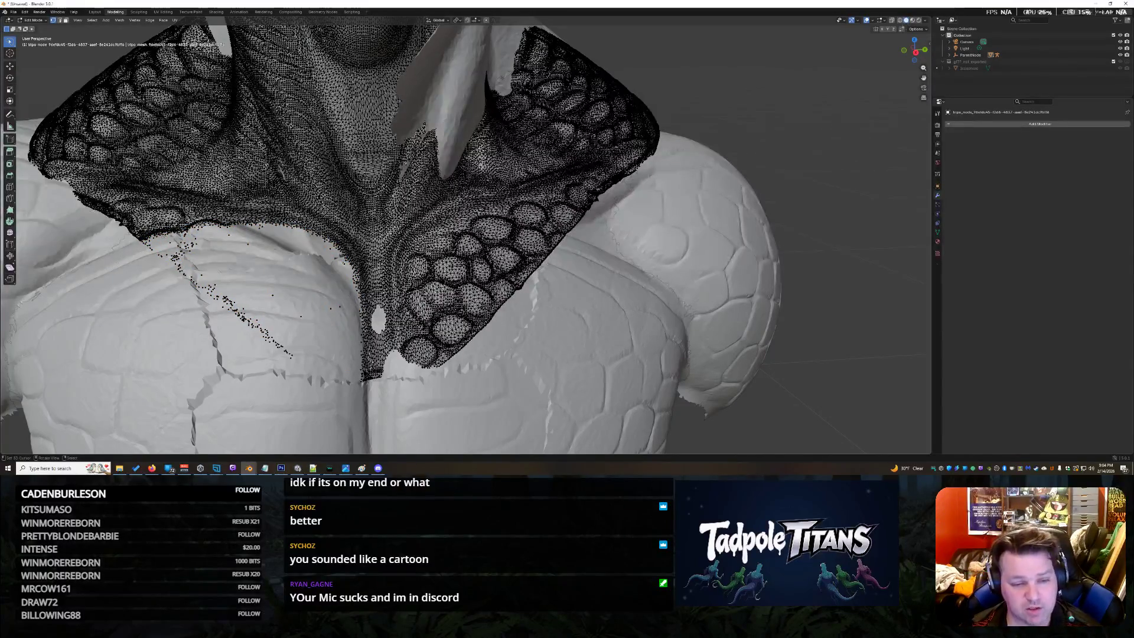
scroll(465, 235, "down", 5)
scroll(465, 236, "up", 2)
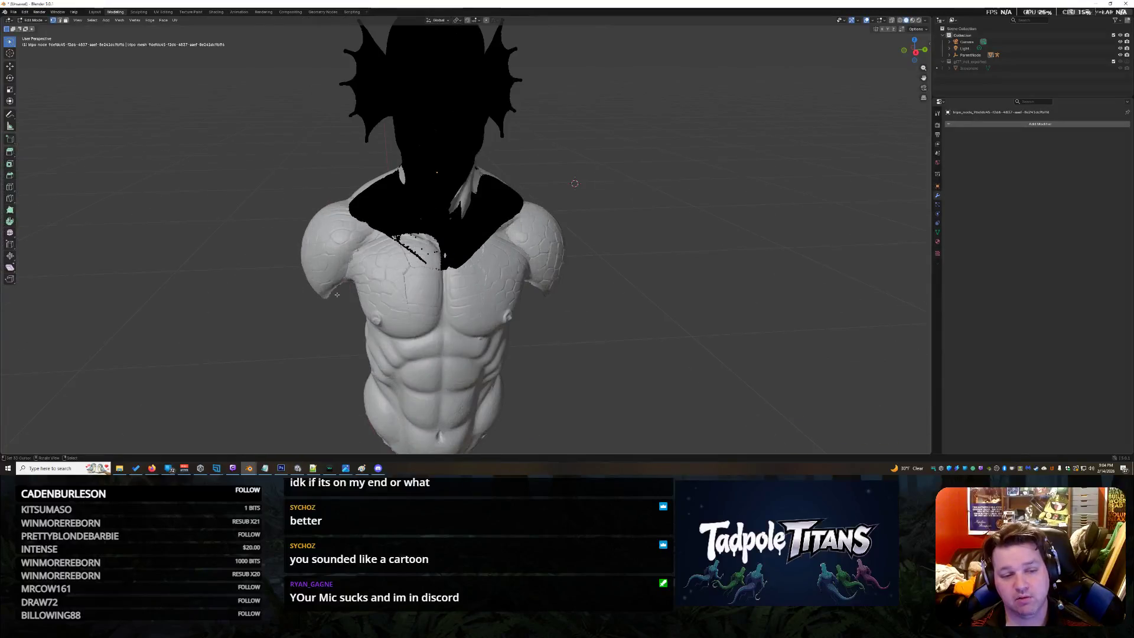
scroll(465, 234, "up", 3)
scroll(466, 235, "down", 5)
left_click_drag(914, 51, 916, 51)
scroll(914, 50, "down", 5)
scroll(915, 51, "up", 5)
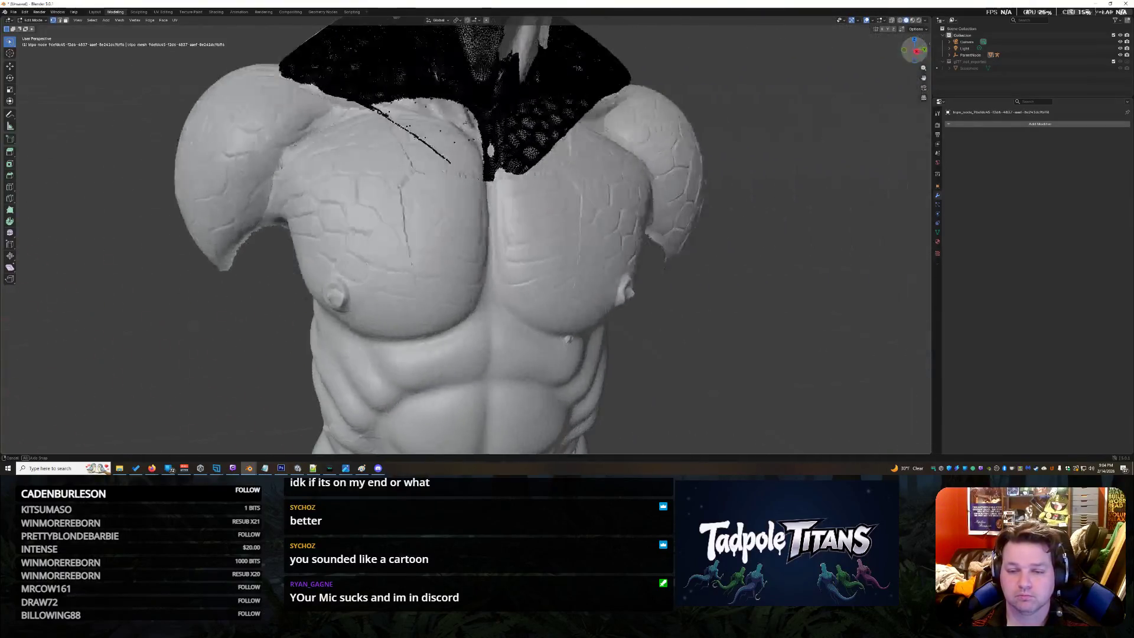
scroll(915, 51, "down", 3)
scroll(915, 51, "up", 2)
scroll(916, 51, "down", 2)
left_click_drag(916, 51, 915, 51)
scroll(916, 51, "up", 2)
scroll(744, 113, "up", 2)
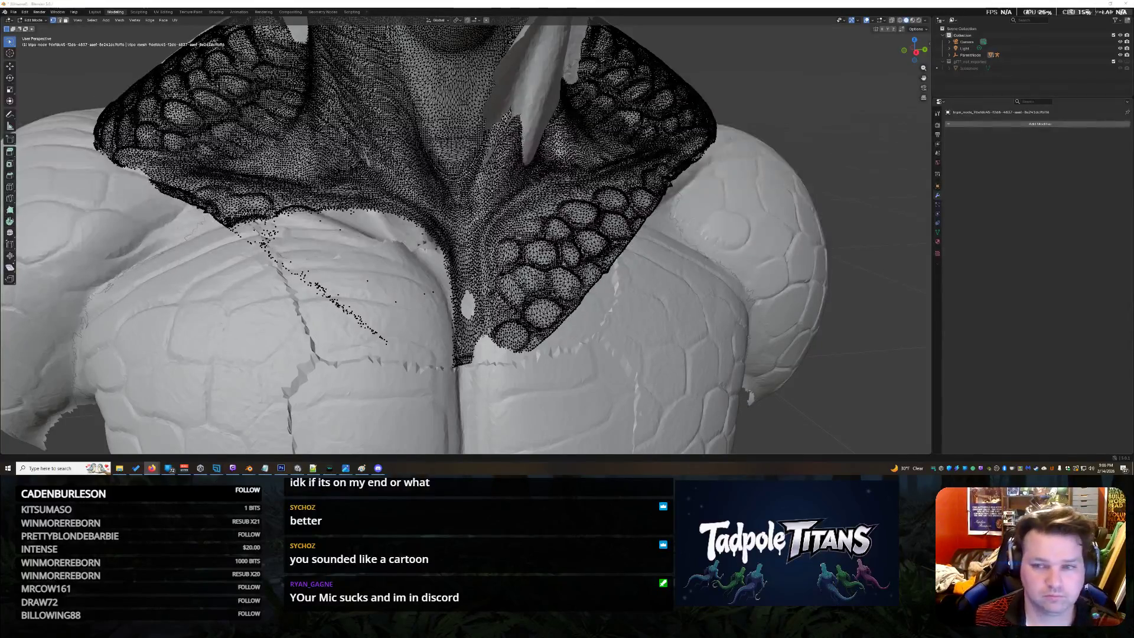
Enter the Texture Paint workspace, view the bust from behind and expand the Armature in the Outliner
left_click(190, 11)
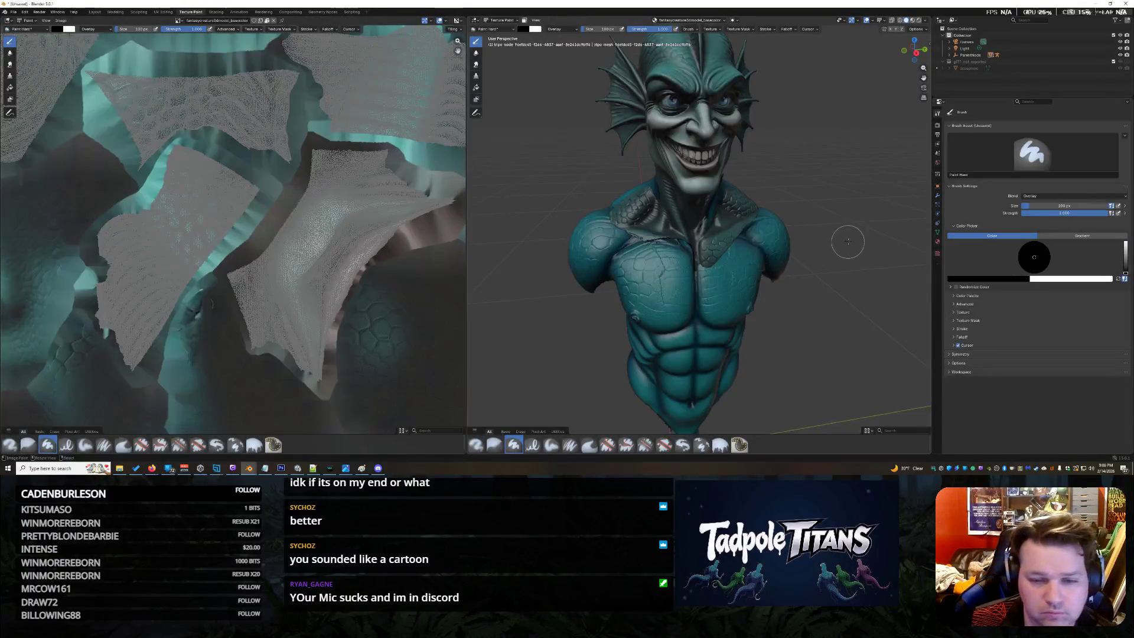
scroll(843, 241, "up", 5)
scroll(845, 249, "down", 5)
scroll(616, 270, "up", 5)
scroll(616, 270, "down", 5)
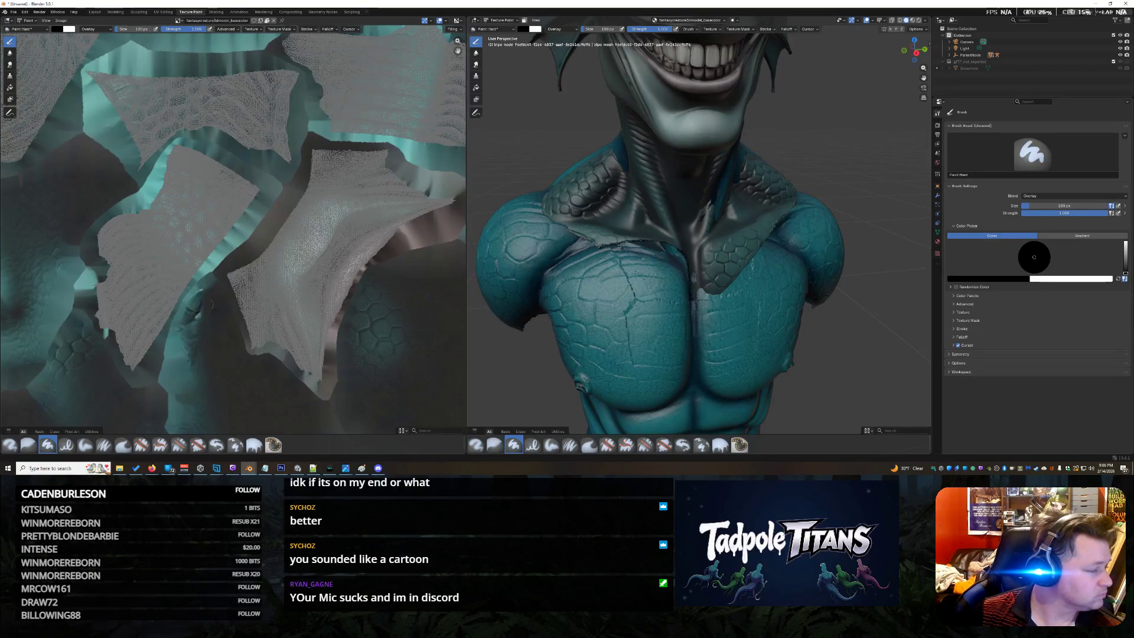
scroll(777, 282, "up", 3)
scroll(777, 282, "up", 3)
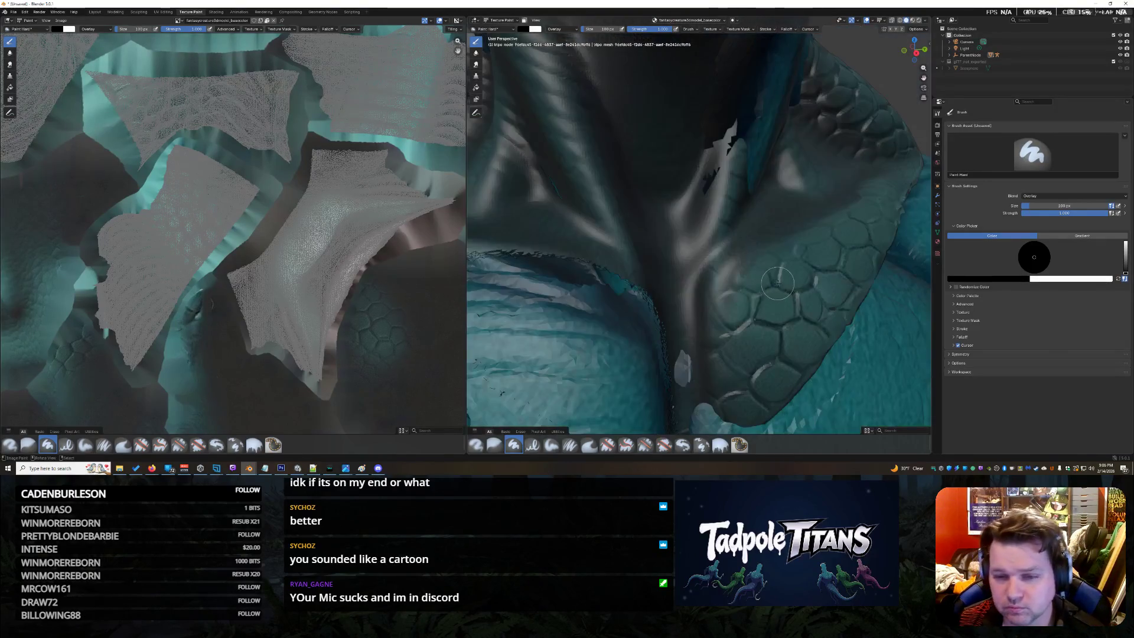
scroll(777, 282, "down", 5)
mouse_move(916, 51)
left_mouse_down()
mouse_move(924, 68)
mouse_move(915, 51)
left_mouse_up()
left_click(951, 69)
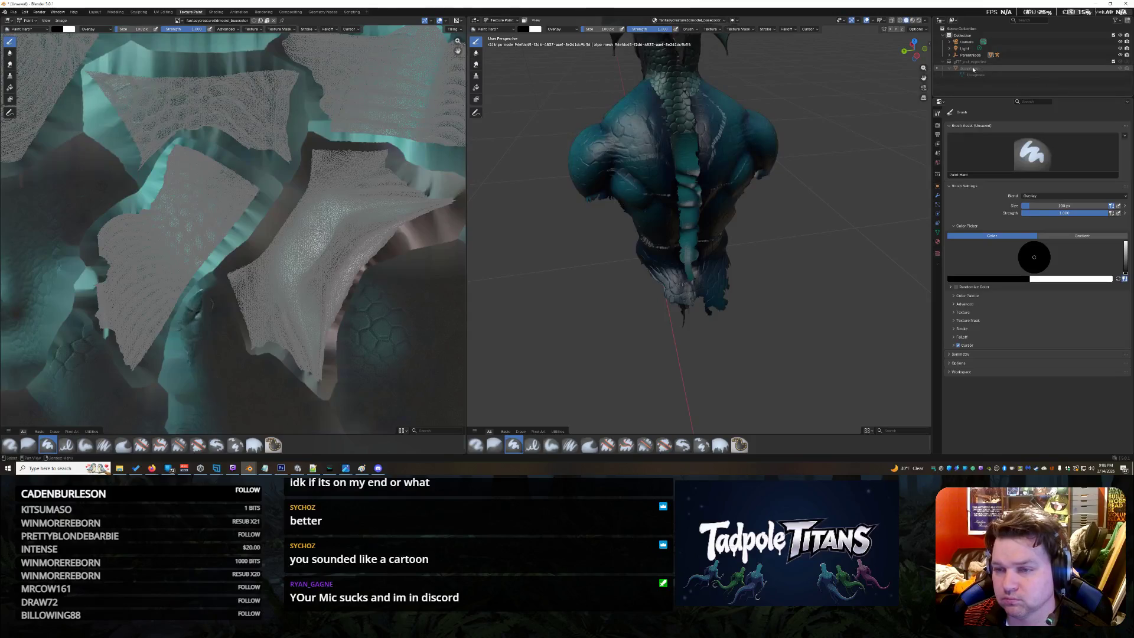
left_click(952, 62)
scroll(1019, 72, "down", 5)
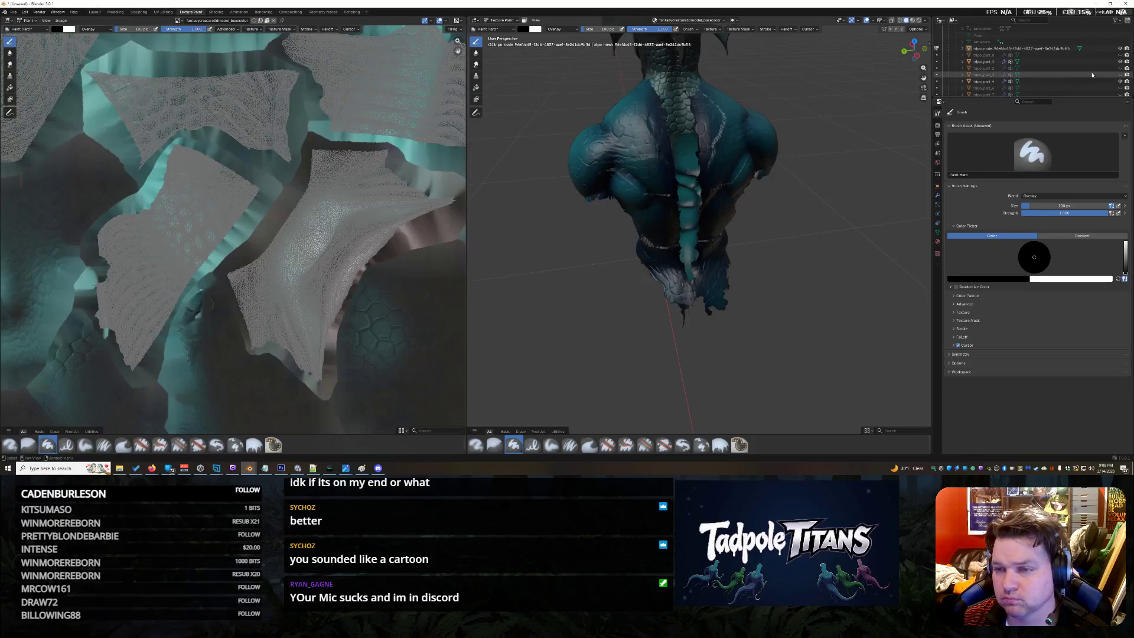
Toggle part visibility so the tail stays hidden and the large back fin mesh shows again
left_click(1121, 68)
left_click(1122, 75)
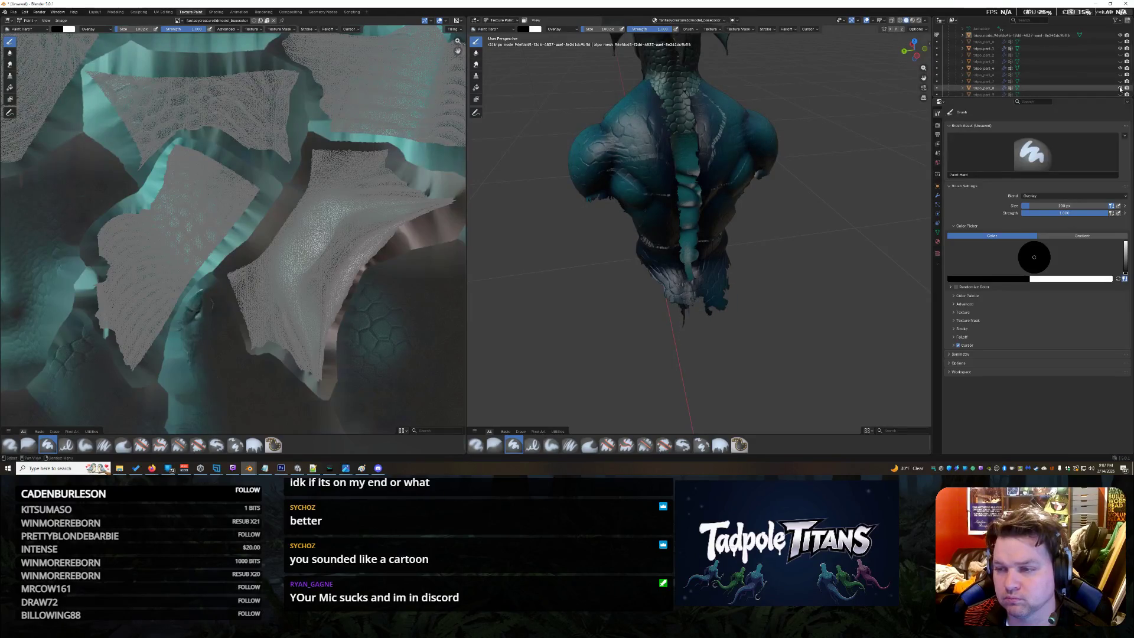
scroll(1122, 89, "down", 2)
left_click(1120, 87)
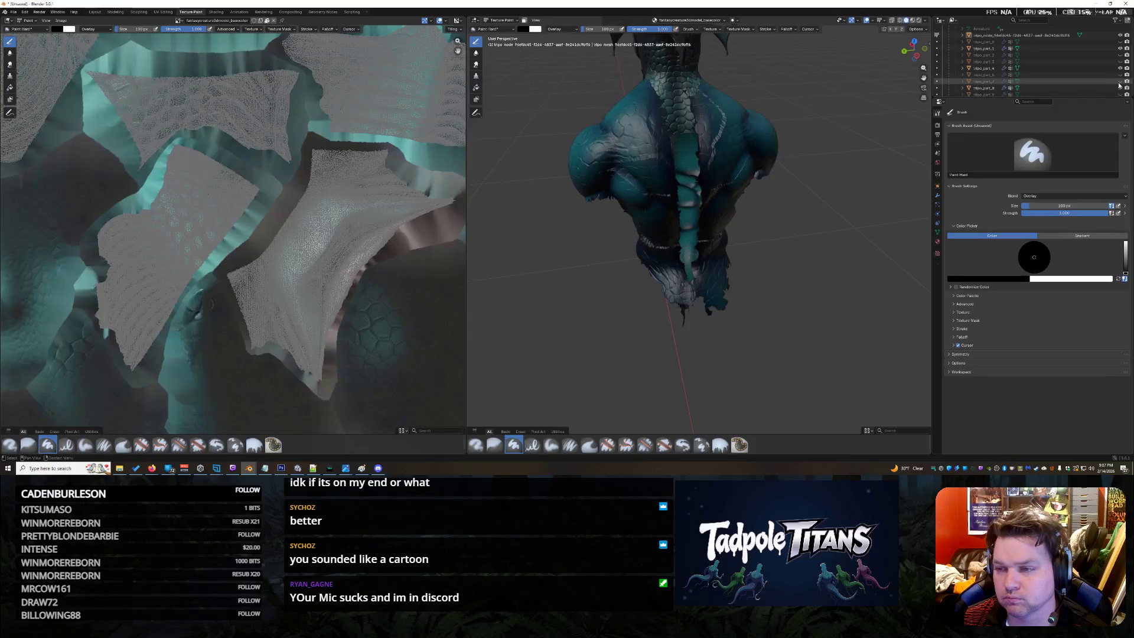
left_click(1119, 81)
Inspect the fin up close, then return to the Layout workspace in object mode
mouse_move(884, 106)
middle_mouse_down()
mouse_move(869, 100)
mouse_move(797, 142)
mouse_move(756, 201)
mouse_move(851, 107)
mouse_move(664, 298)
mouse_move(680, 301)
middle_mouse_up()
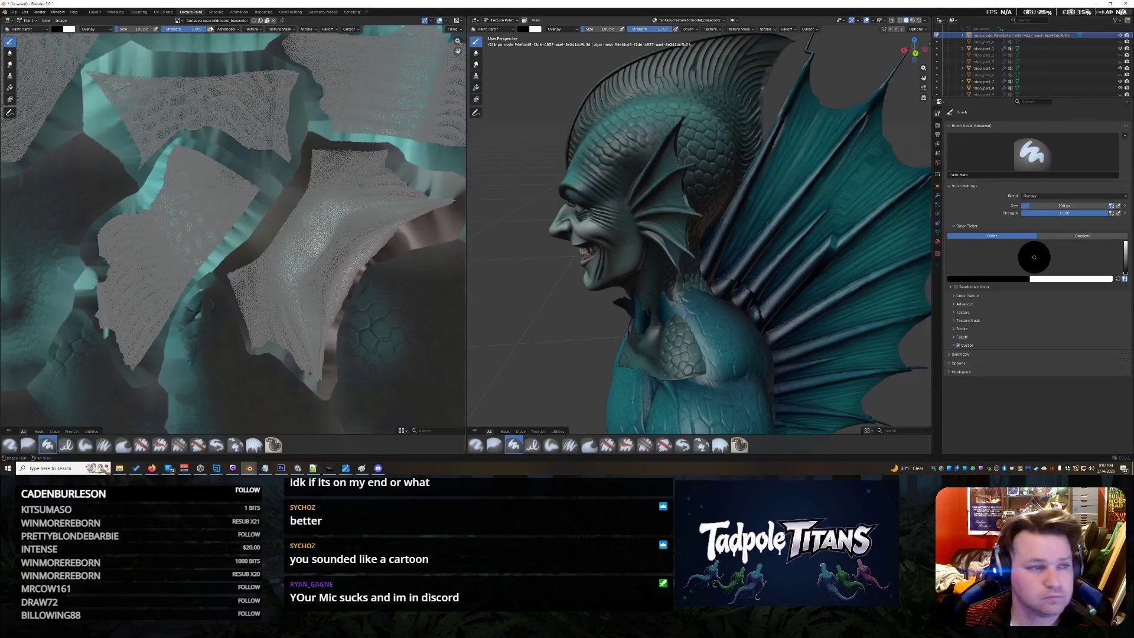
left_click(27, 30)
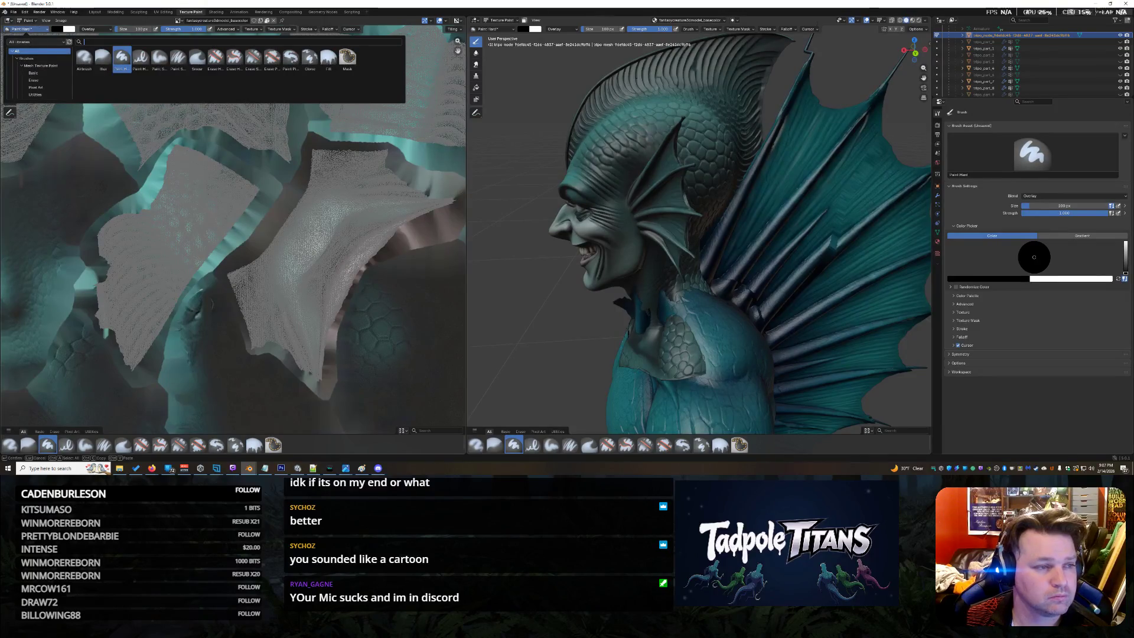
left_click(94, 11)
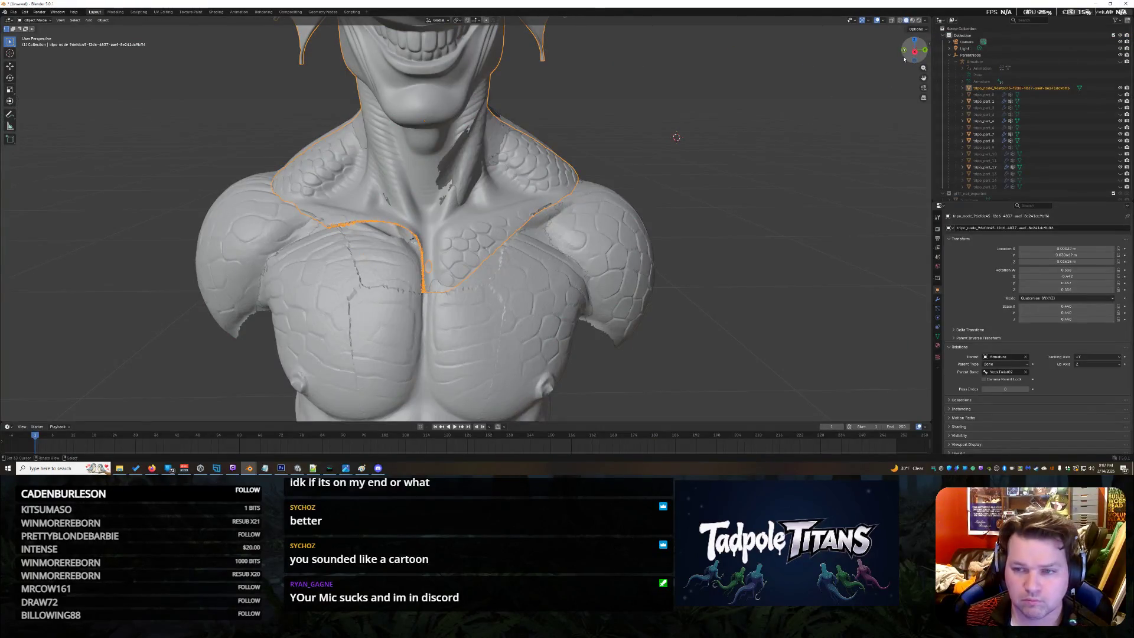
View the spiked fin from the side and nudge the model slightly along X
left_click_drag(914, 61, 851, 62)
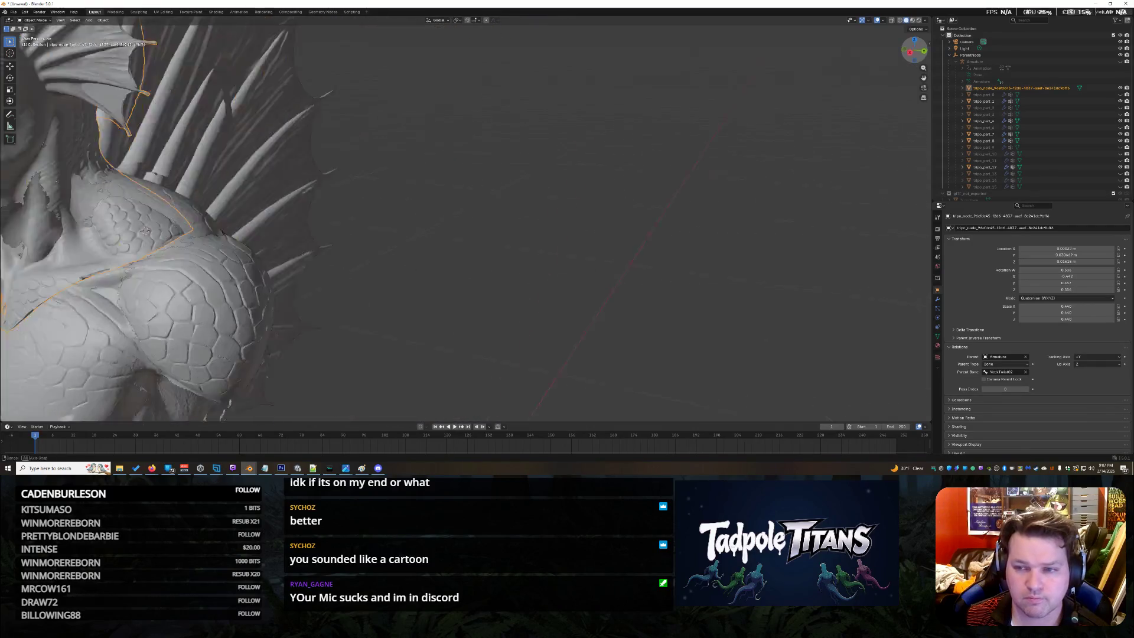
mouse_move(445, 208)
middle_mouse_down()
mouse_move(321, 210)
mouse_move(585, 221)
middle_mouse_up()
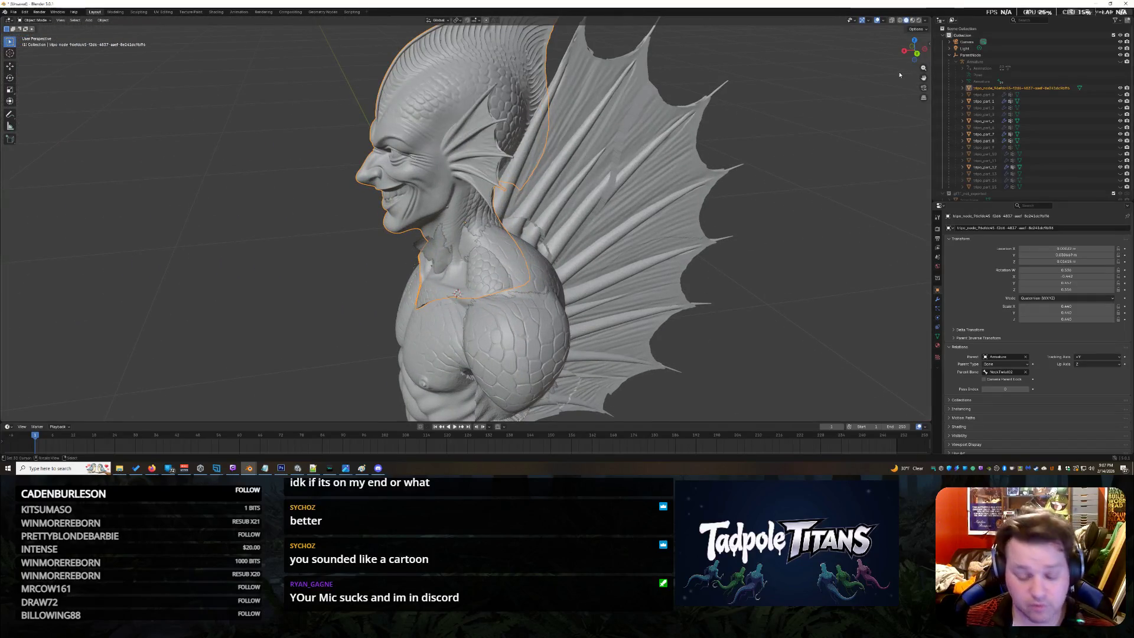
left_click(10, 66)
left_click_drag(439, 227, 429, 227)
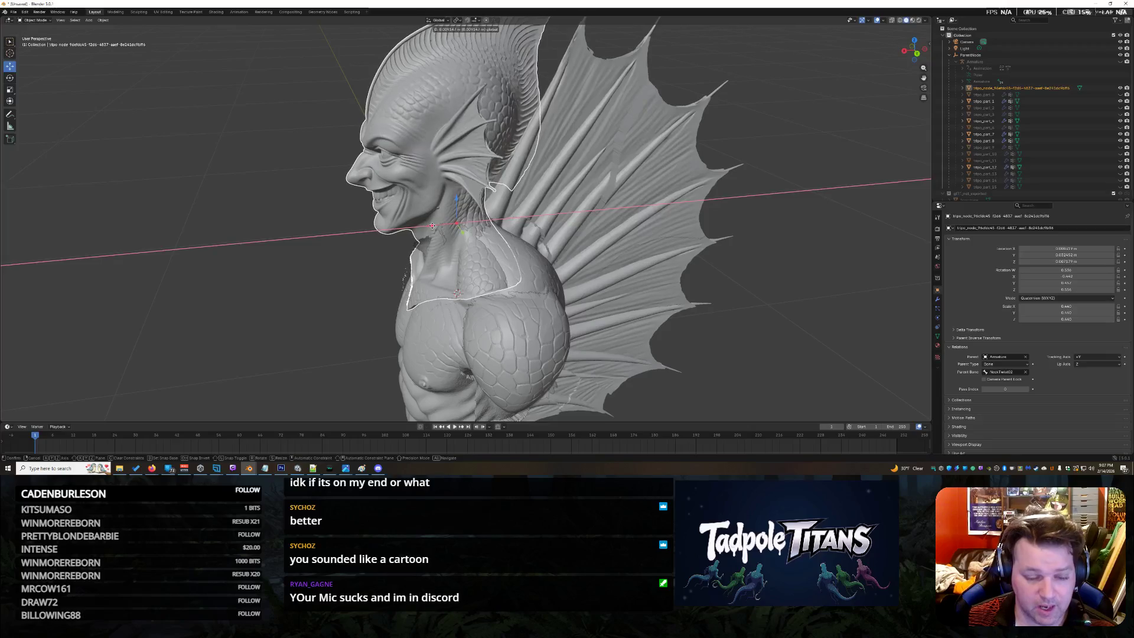
left_click_drag(429, 227, 433, 228)
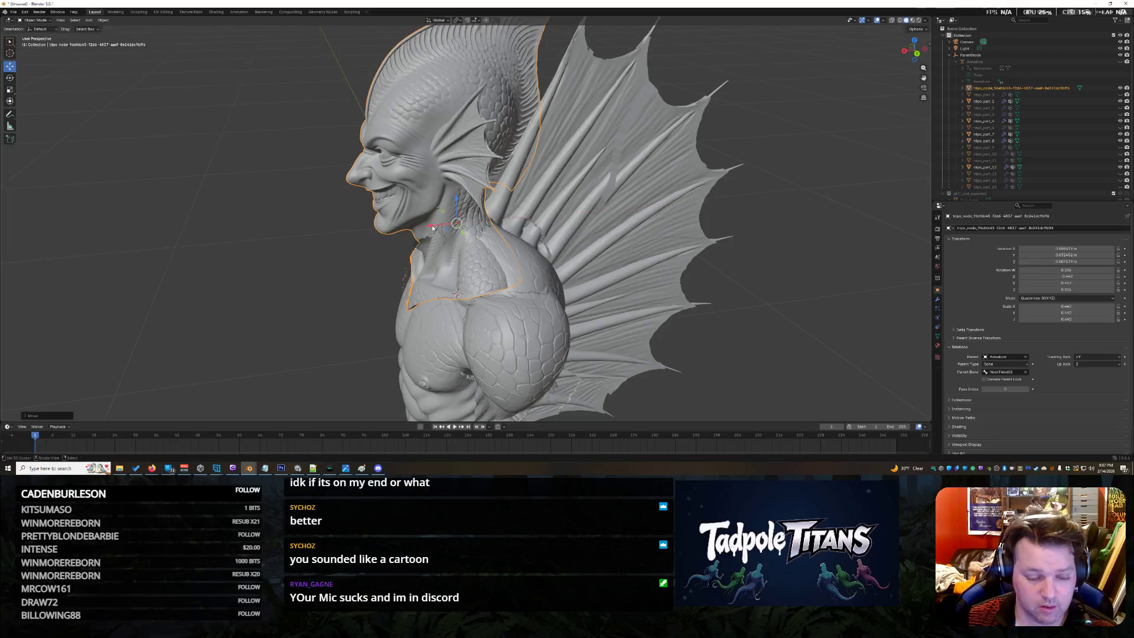
Rotate the head piece around the global Y axis to sit against the chest and collar
left_click(10, 77)
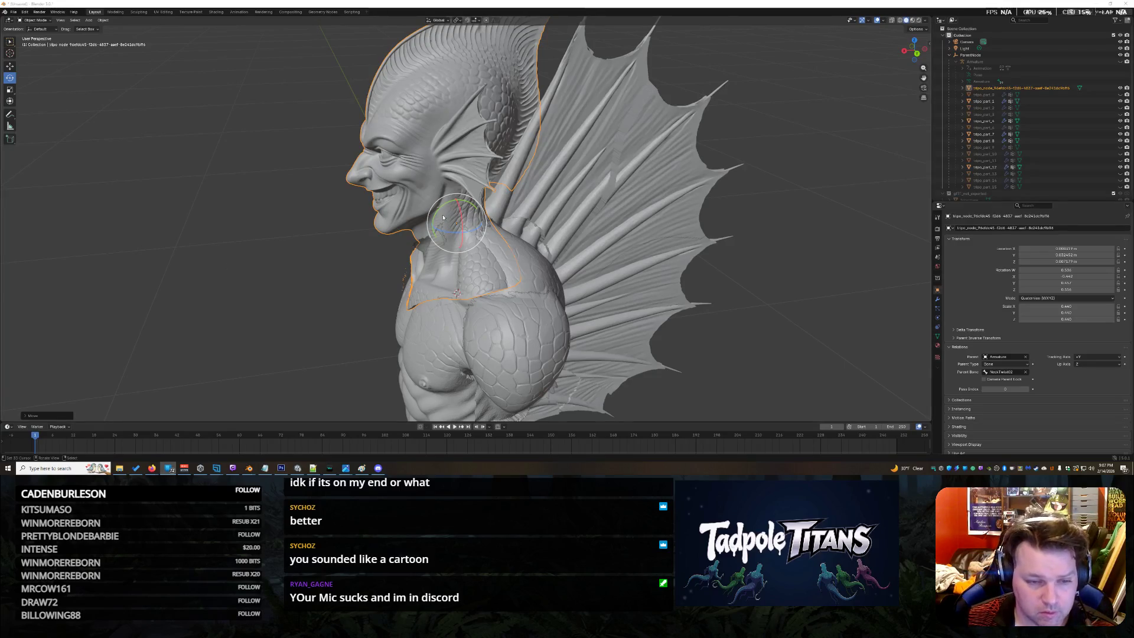
left_click_drag(441, 211, 439, 210)
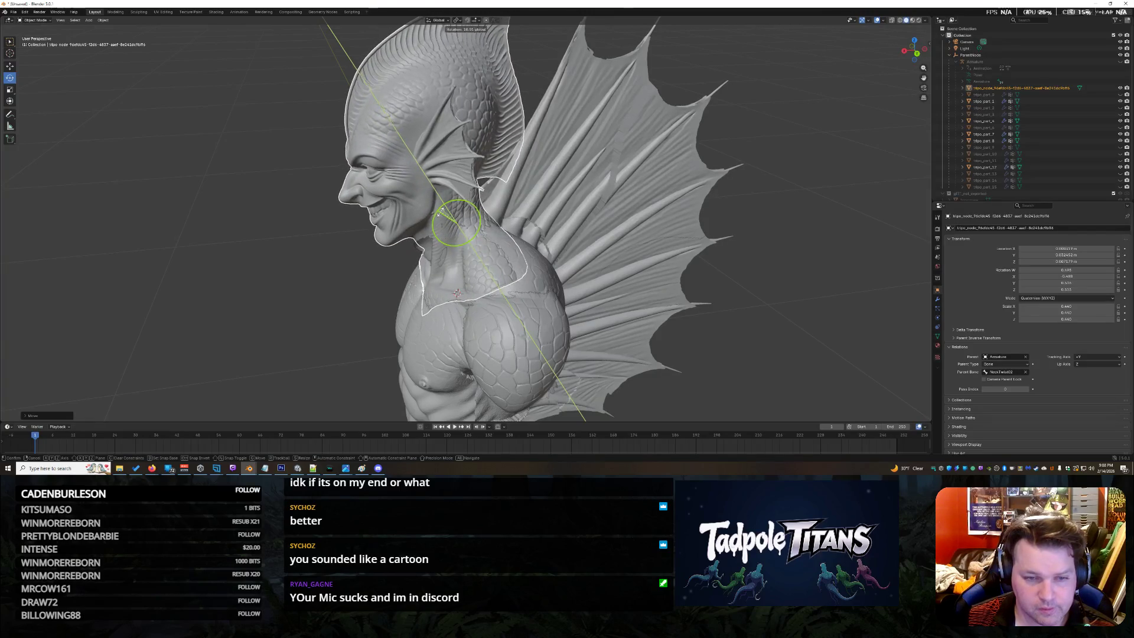
left_click_drag(439, 211, 448, 218)
mouse_move(457, 293)
middle_mouse_down()
mouse_move(704, 180)
mouse_move(461, 212)
mouse_move(531, 195)
mouse_move(311, 204)
mouse_move(711, 172)
middle_mouse_up()
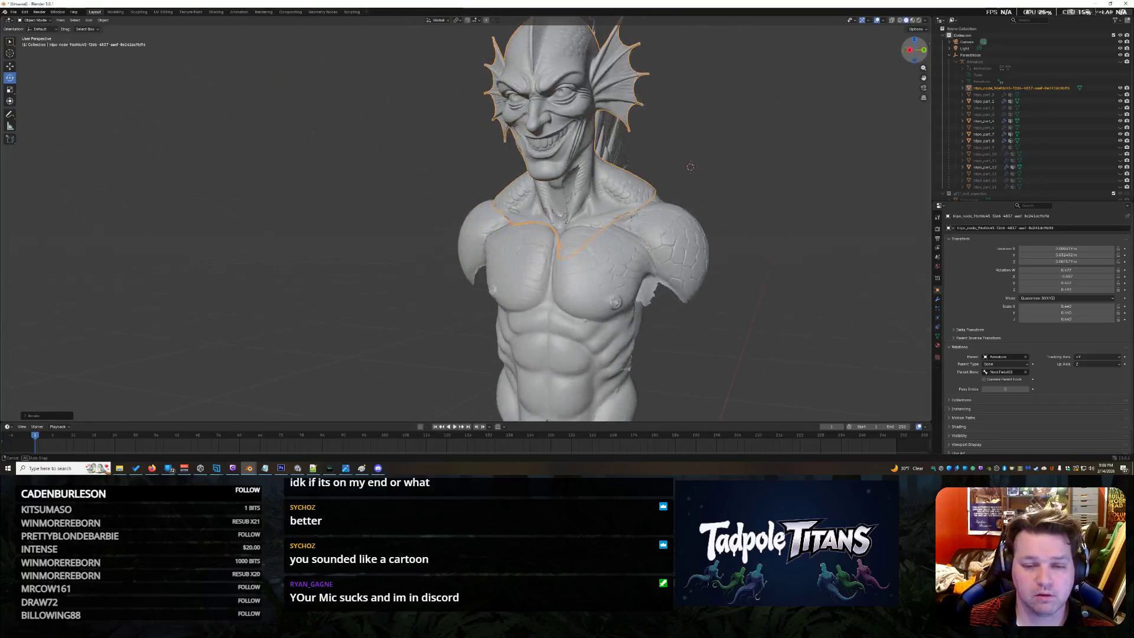
Tip the head piece slightly around the X axis and confirm
key("r")
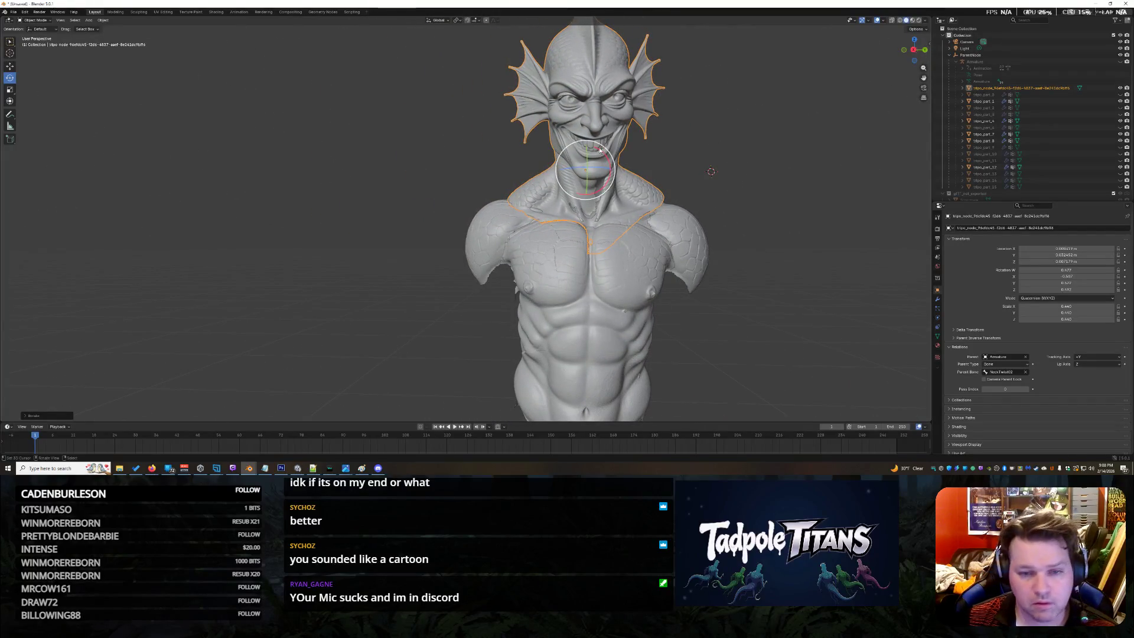
key("r")
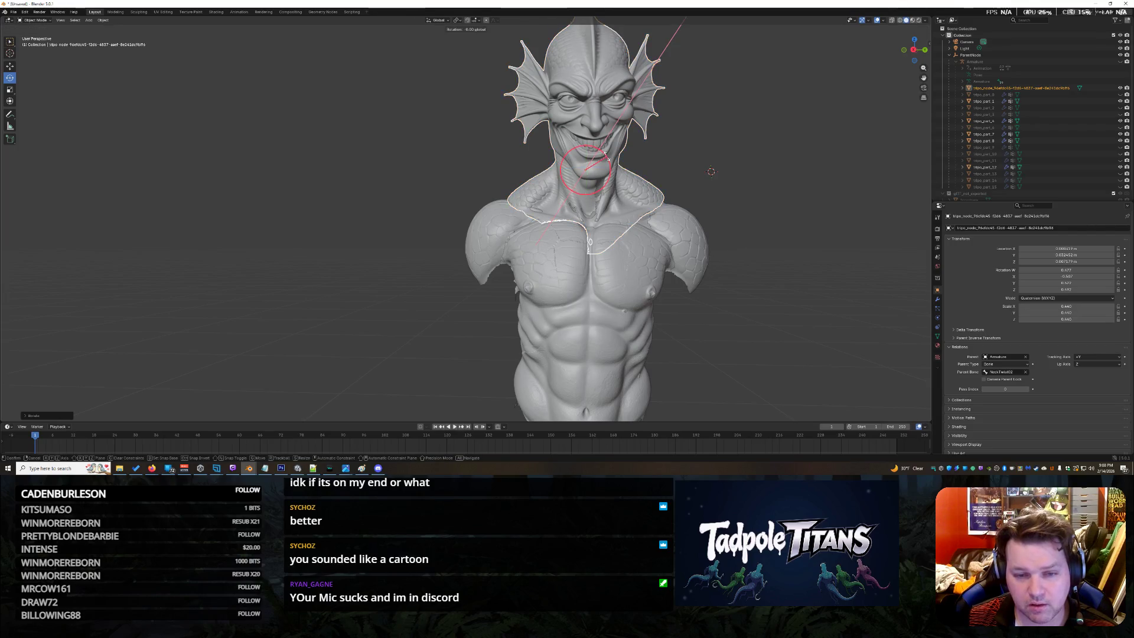
key("x")
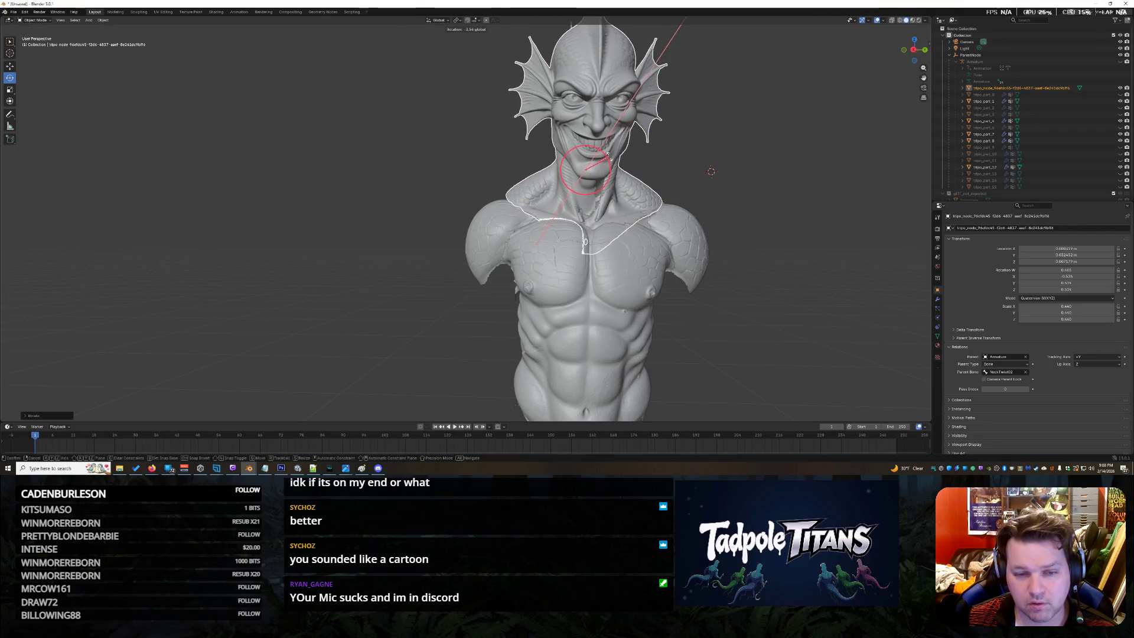
key("Return")
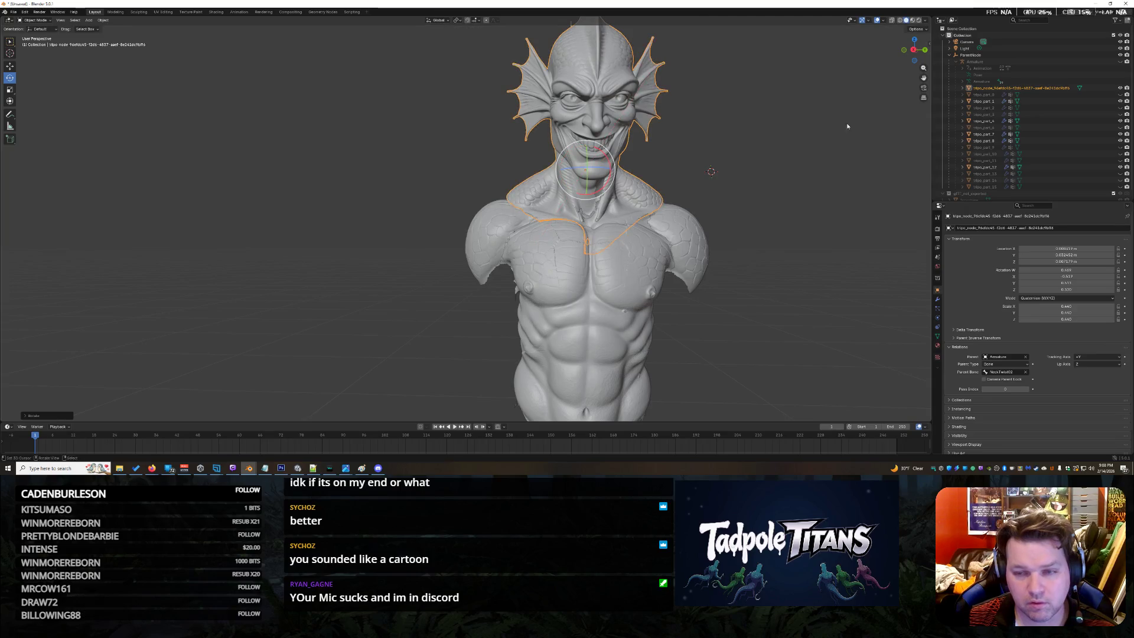
Inspect the neck join, nudge the head relative to the body and turn to a profile view of the fins
middle_click_drag(711, 172, 855, 209)
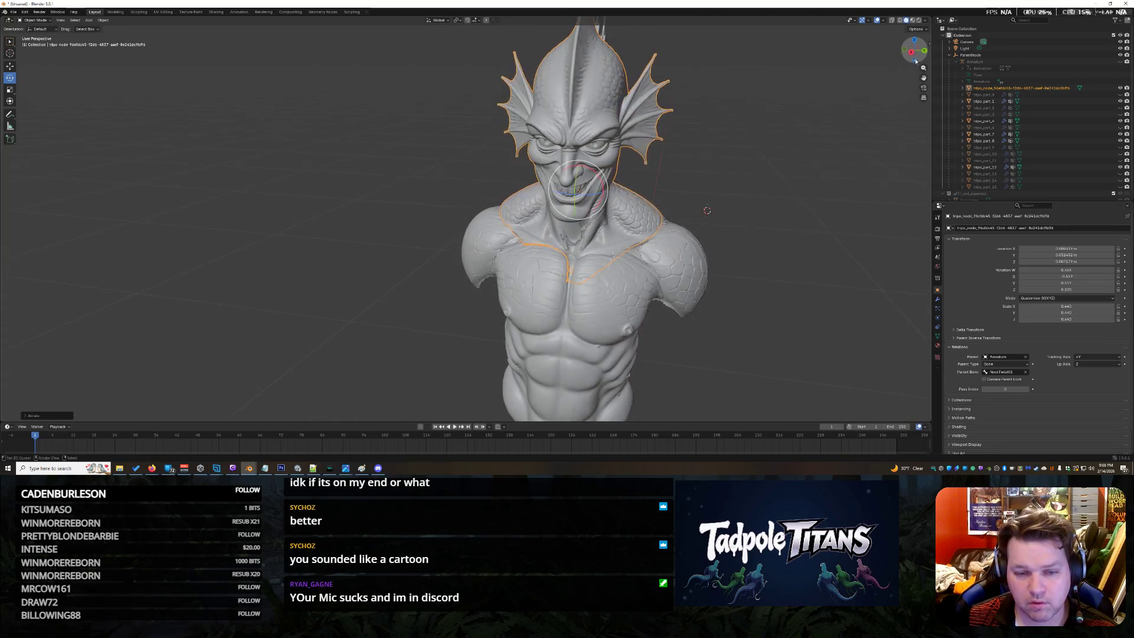
scroll(854, 209, "up", 1)
scroll(854, 209, "up", 1)
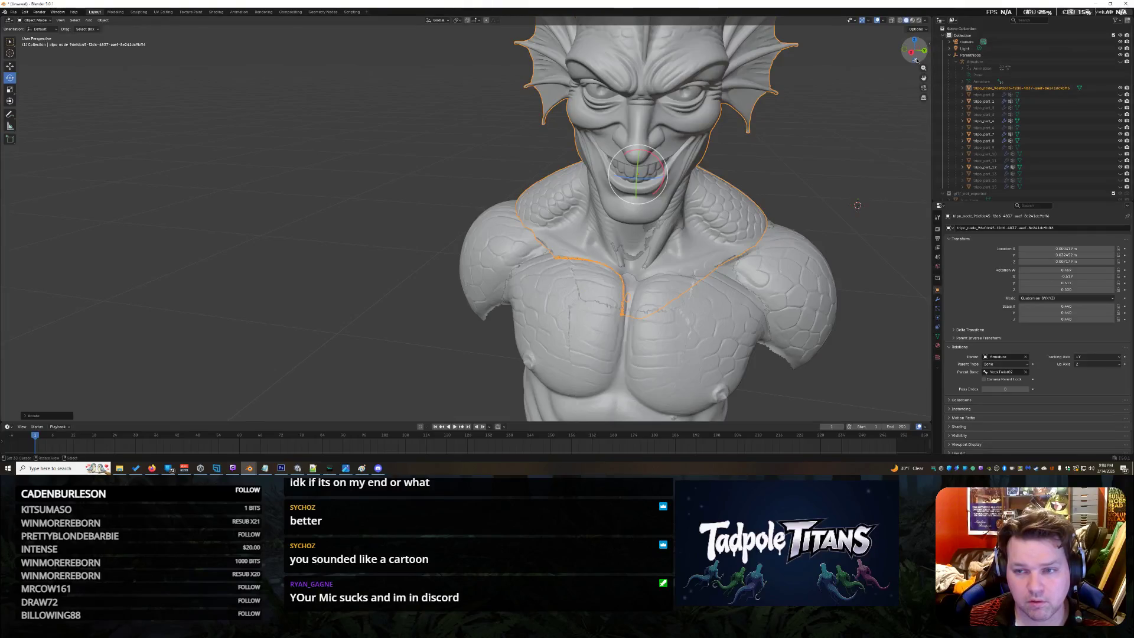
left_click_drag(915, 52, 912, 44)
left_click(10, 66)
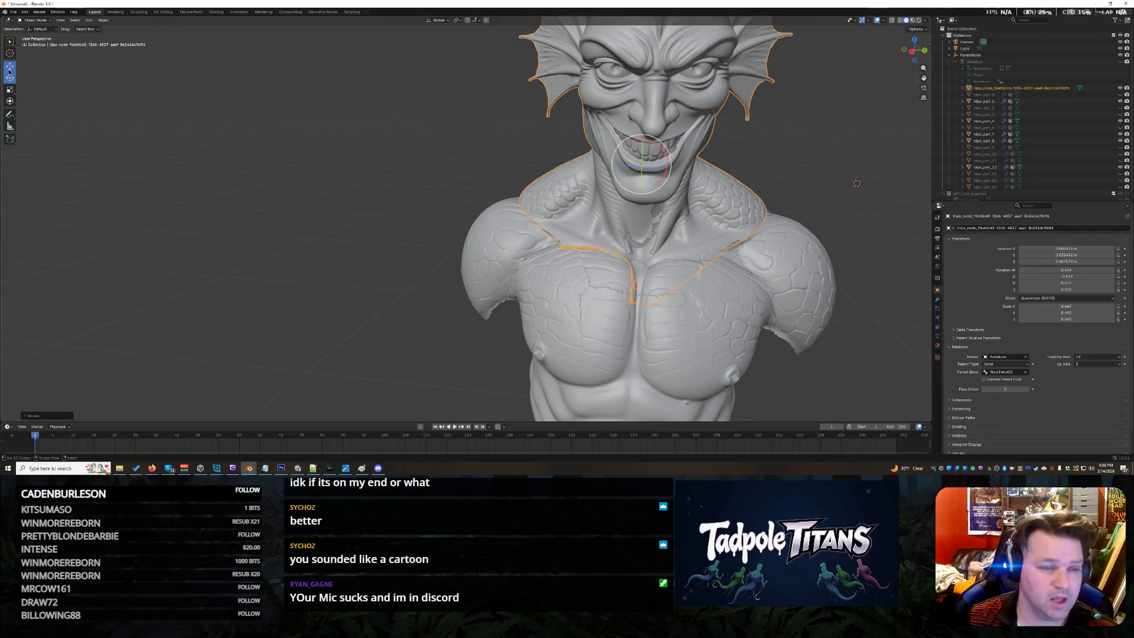
key("ctrl+z")
key("ctrl+z")
key("ctrl+z")
left_click_drag(914, 50, 895, 53)
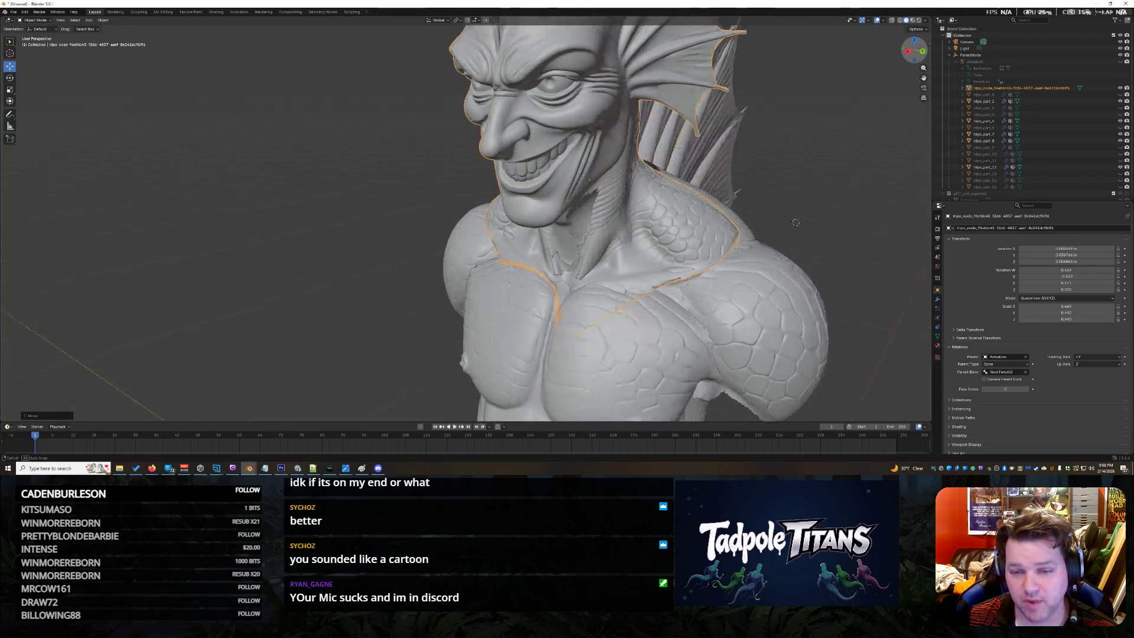
mouse_move(496, 308)
middle_mouse_down()
mouse_move(254, 285)
mouse_move(114, 216)
middle_mouse_up()
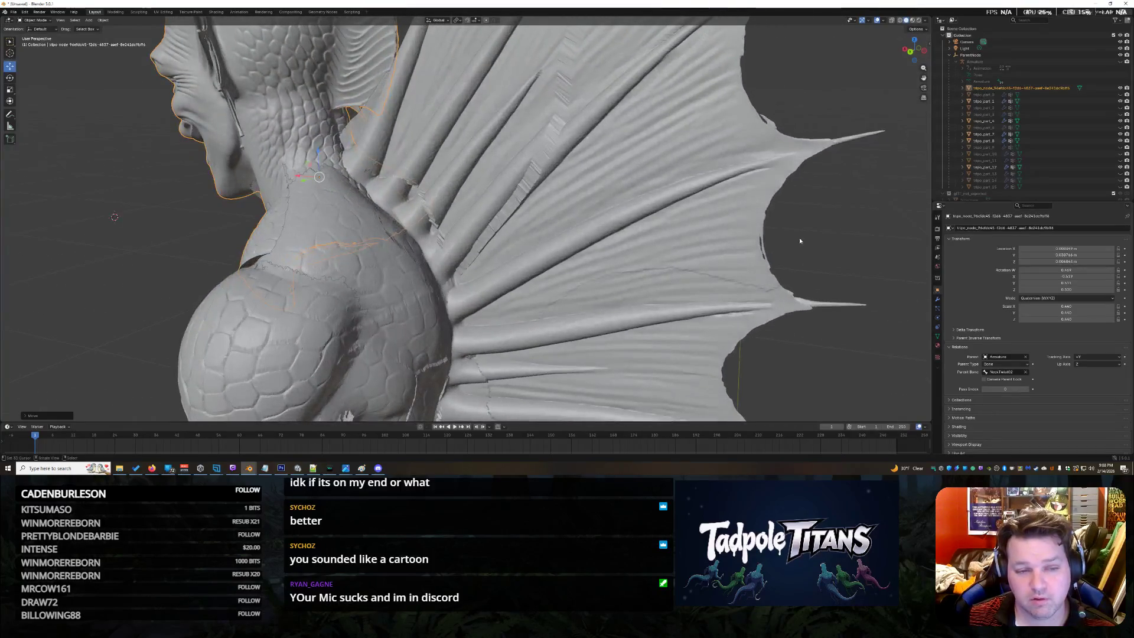
left_click(452, 286)
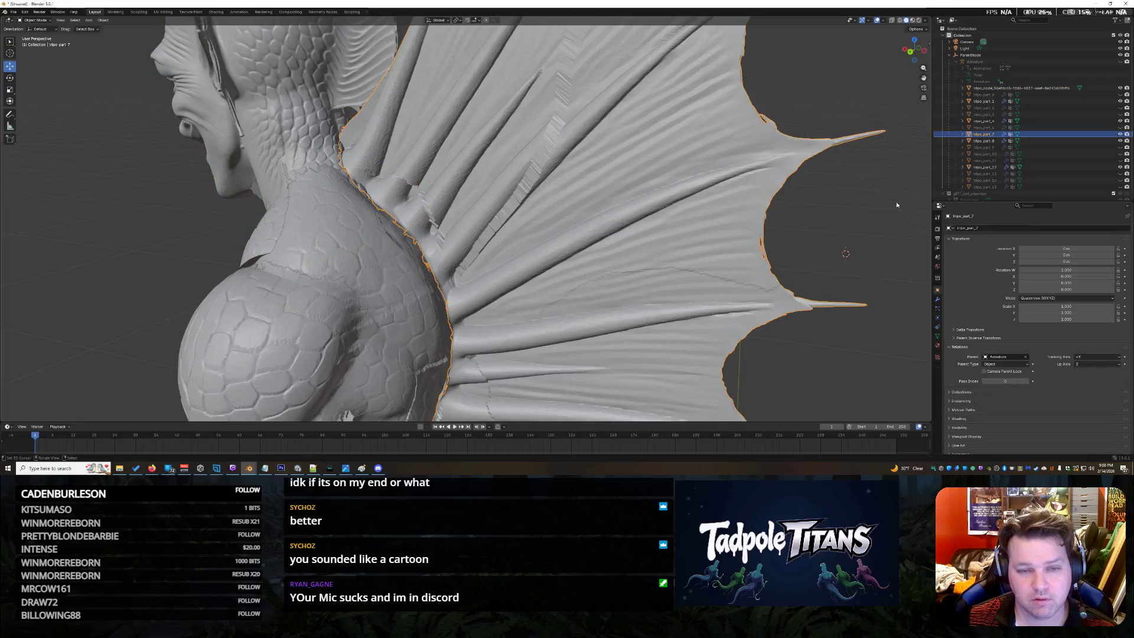
left_click(304, 225)
left_click(257, 255)
mouse_move(913, 51)
left_mouse_down()
mouse_move(877, 54)
mouse_move(803, 150)
left_mouse_up()
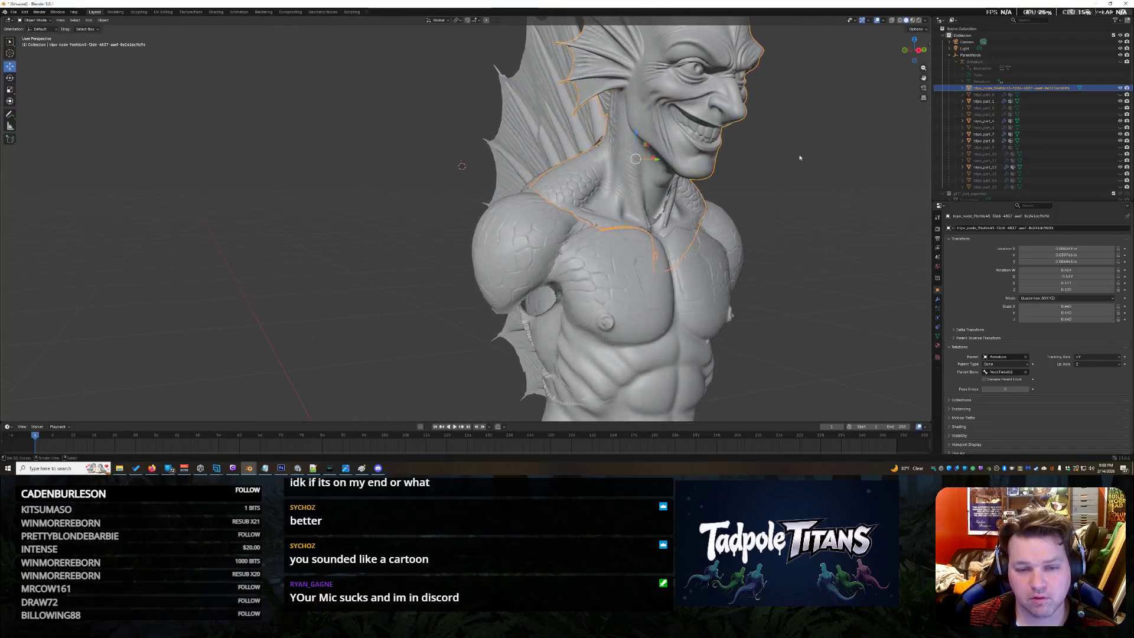
left_click(803, 218)
left_click(691, 154)
middle_click_drag(690, 155, 627, 141)
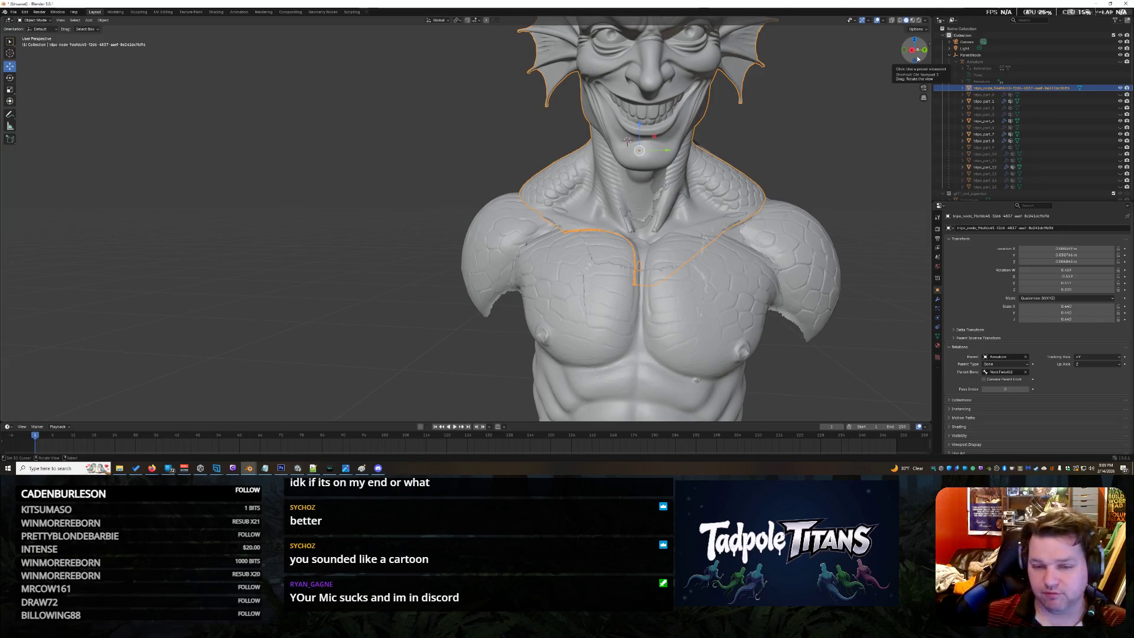
Clear the selection and bring the bust round to a frontal view
left_click_drag(917, 59, 839, 171)
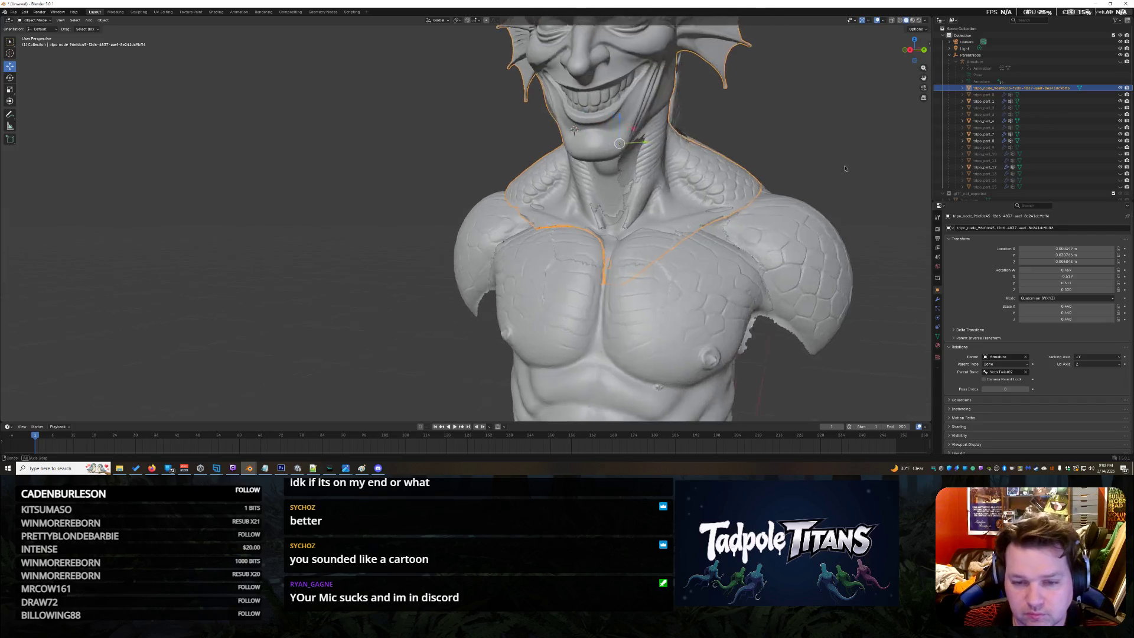
key("KP_1")
left_click(853, 171)
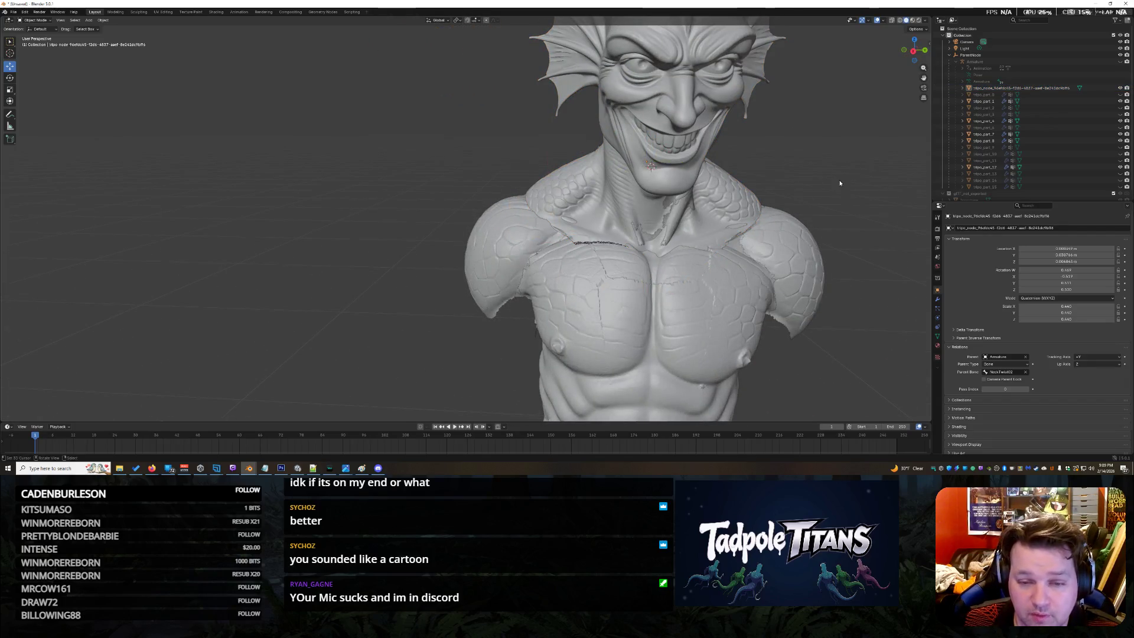
middle_click_drag(840, 184, 904, 77)
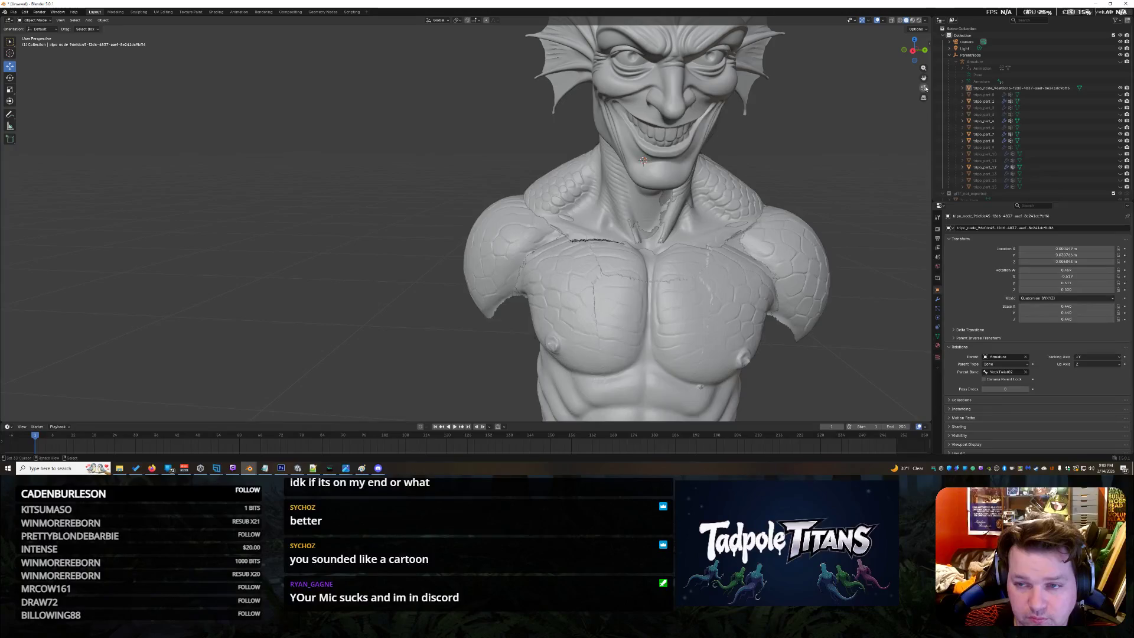
middle_click_drag(905, 178, 830, 196)
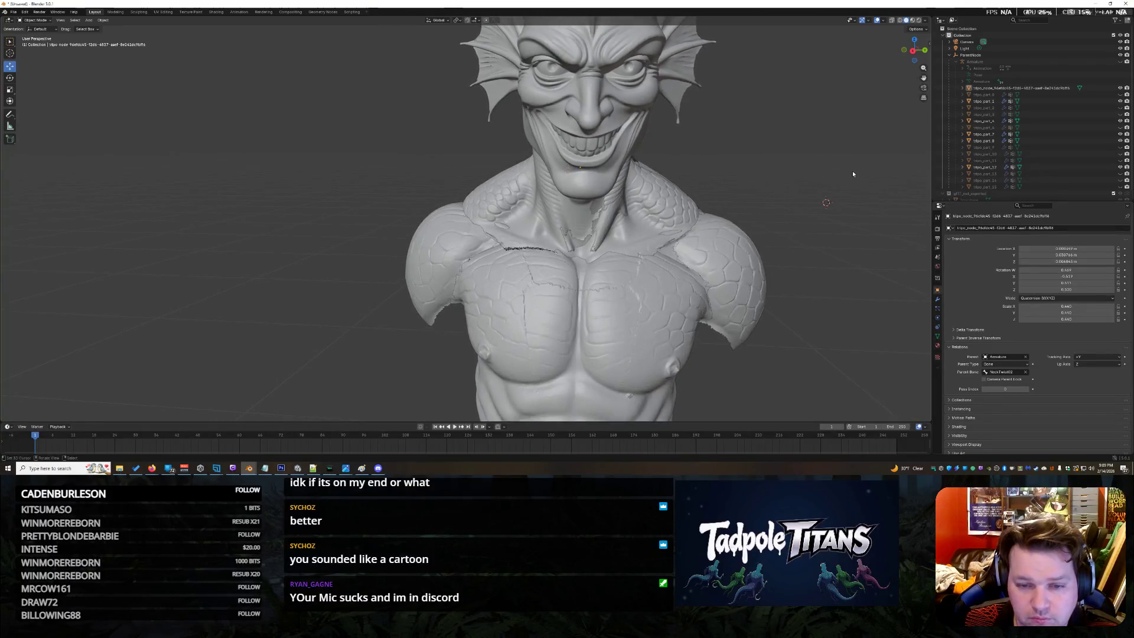
scroll(852, 172, "up", 3)
Select the bust, cancel an accidental delete prompt and start moving the head along Z
left_click(549, 184)
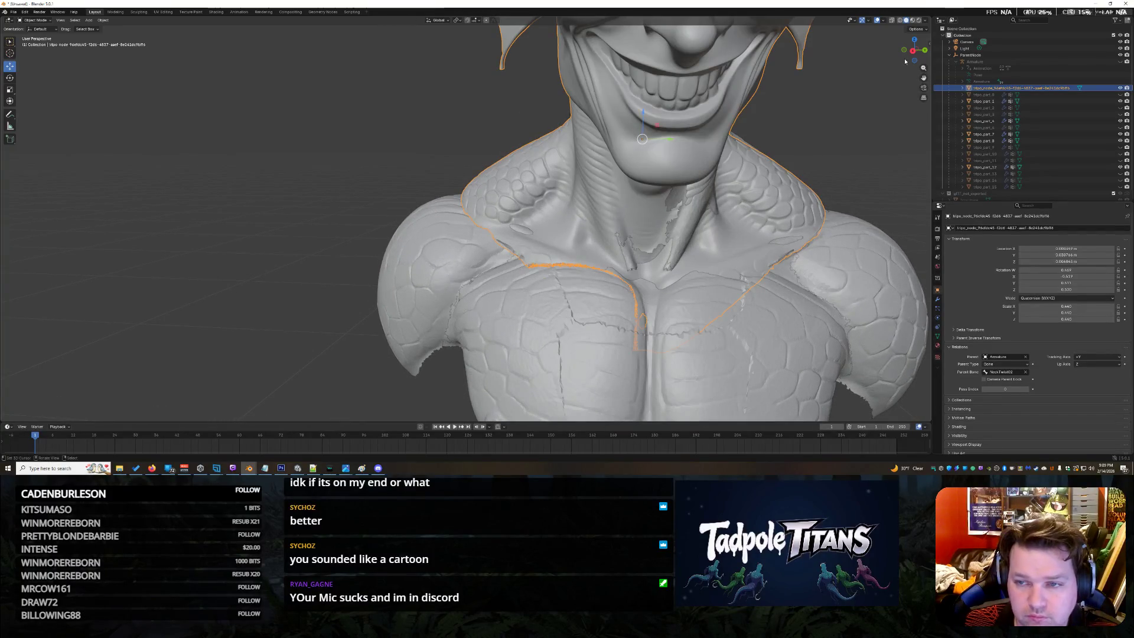
middle_click_drag(883, 67, 824, 80)
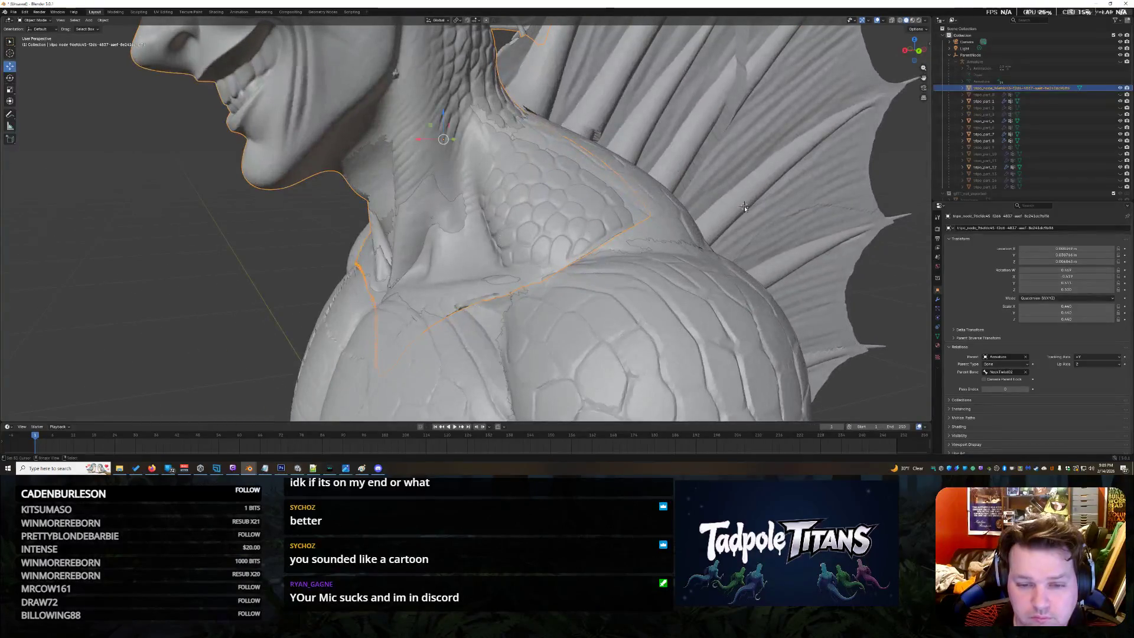
left_click(745, 206)
left_click(535, 211)
scroll(489, 215, "down", 5)
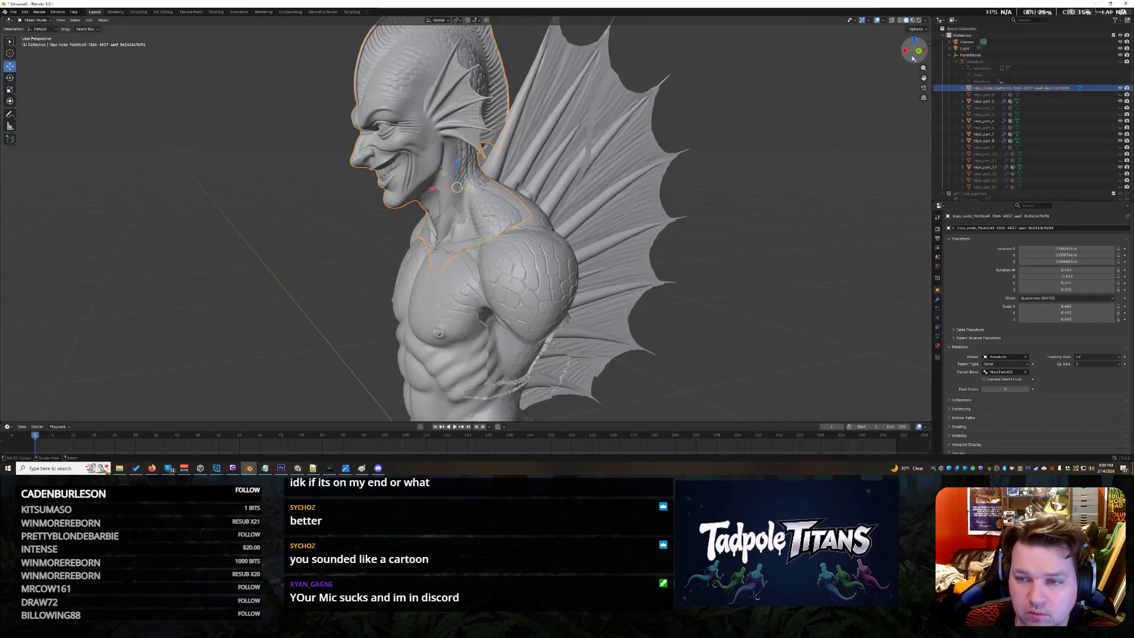
middle_click_drag(489, 215, 601, 202)
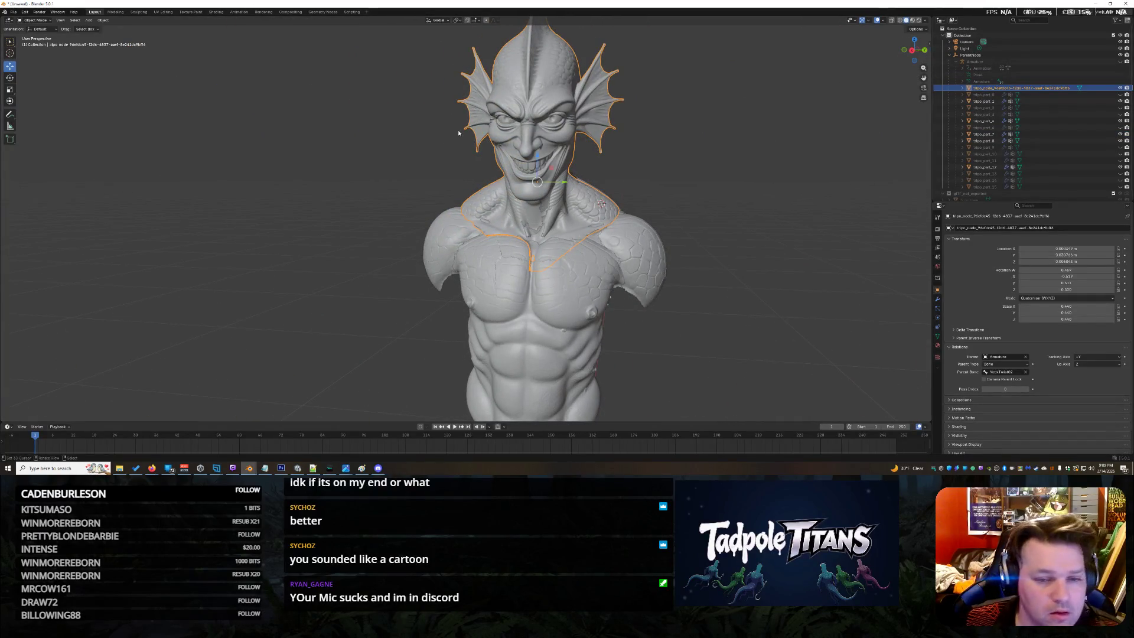
key("x")
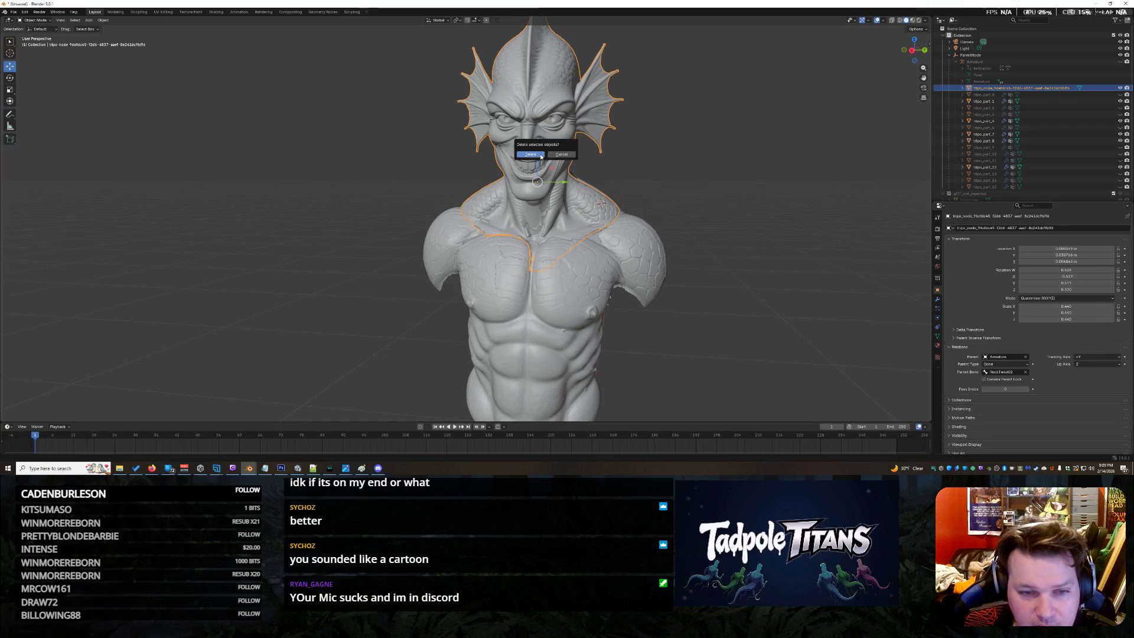
left_click(561, 154)
key("g")
key("z")
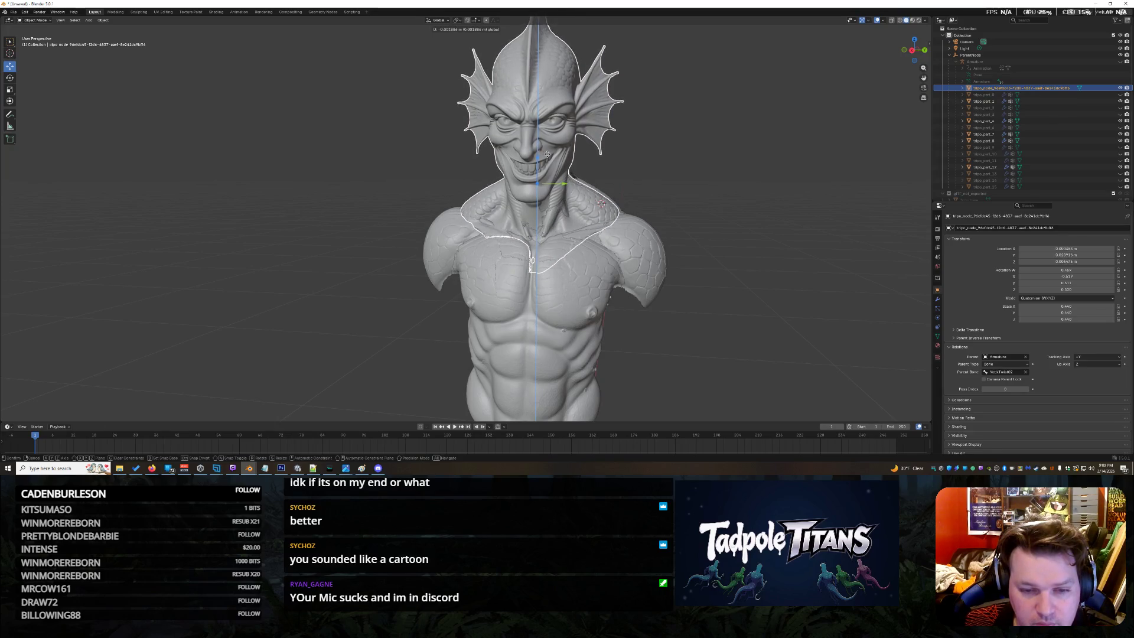
Confirm the head's Z position, then rotate the head piece around the Z axis
left_click(602, 203)
mouse_move(600, 202)
middle_mouse_down()
mouse_move(583, 209)
mouse_move(620, 204)
middle_mouse_up()
scroll(828, 152, "up", 2)
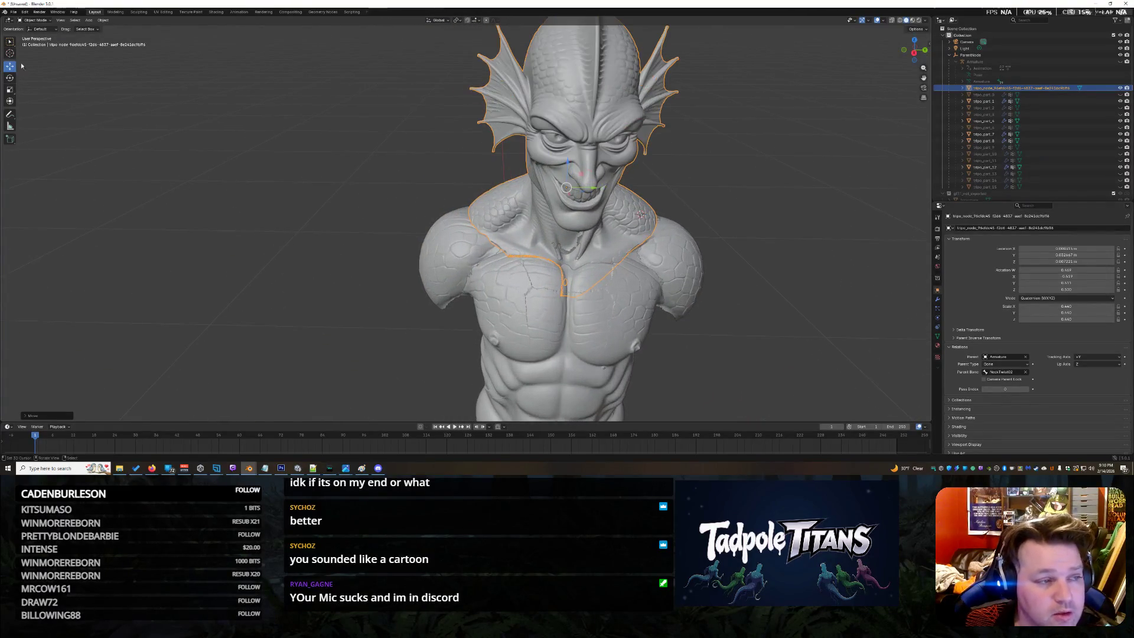
key("shift+space")
key("r")
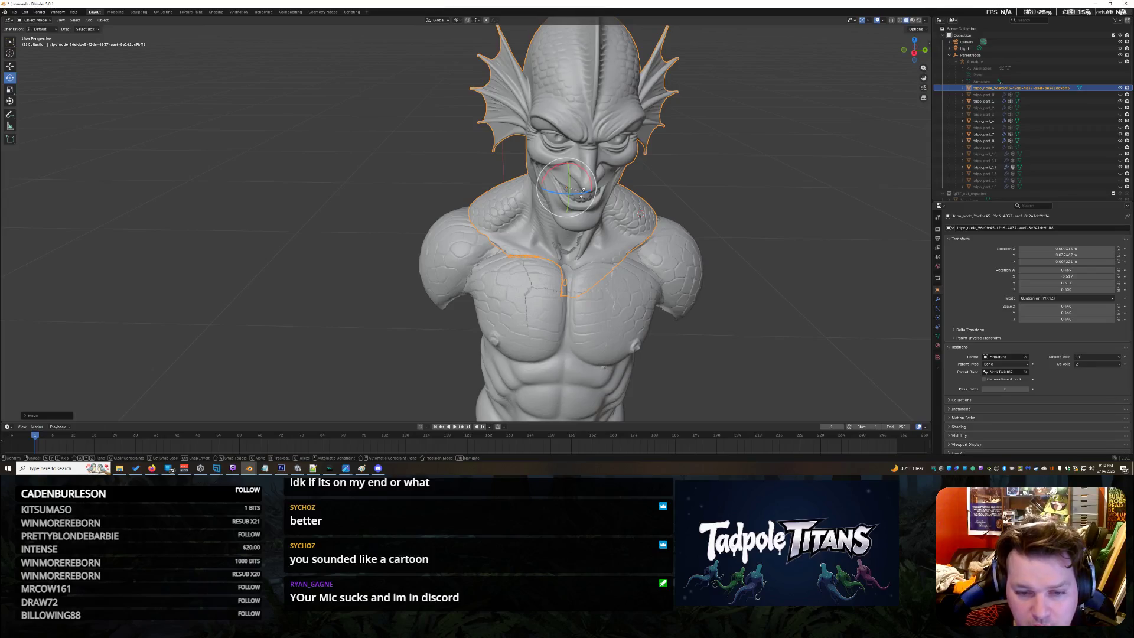
key("r")
key("z")
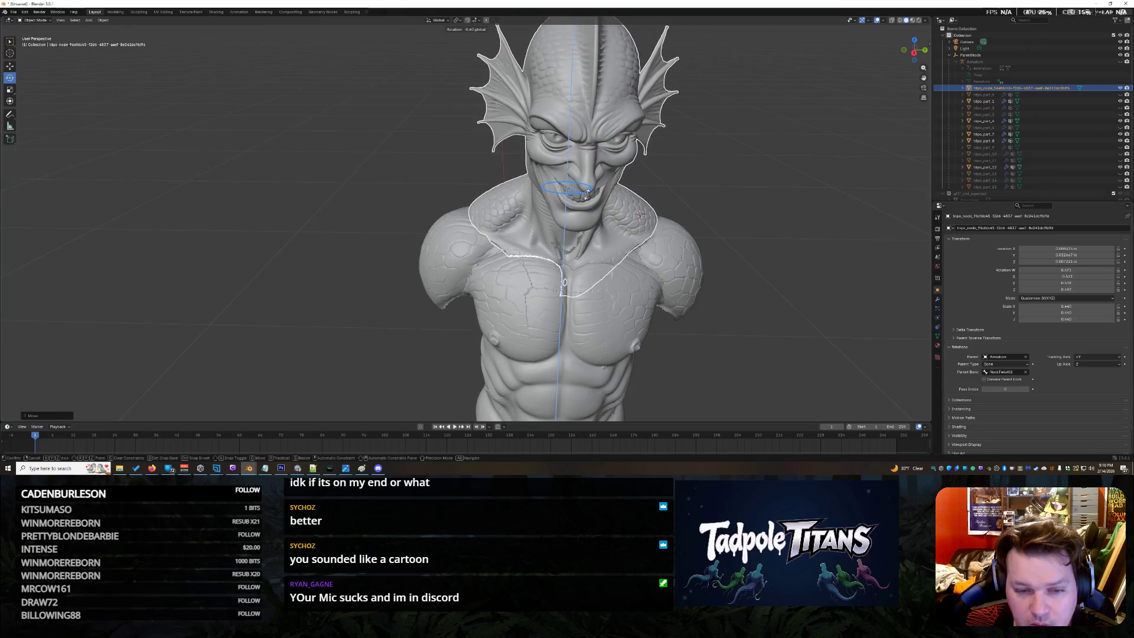
left_click(586, 193)
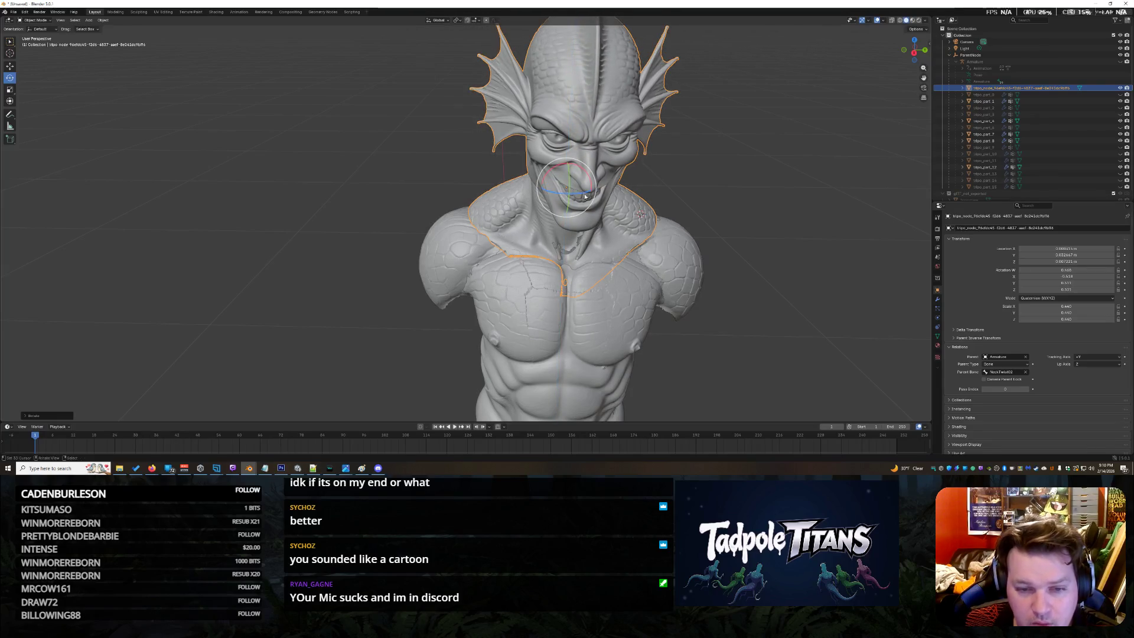
Slide the neck and chest piece slightly along the X axis and confirm
left_click(11, 66)
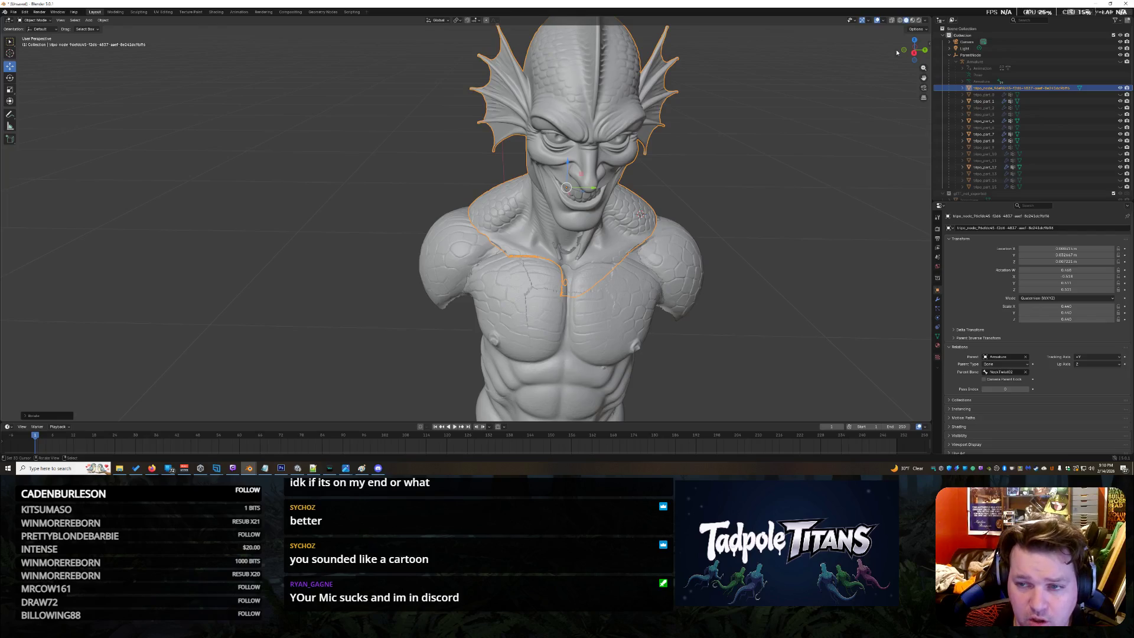
left_click_drag(913, 50, 878, 66)
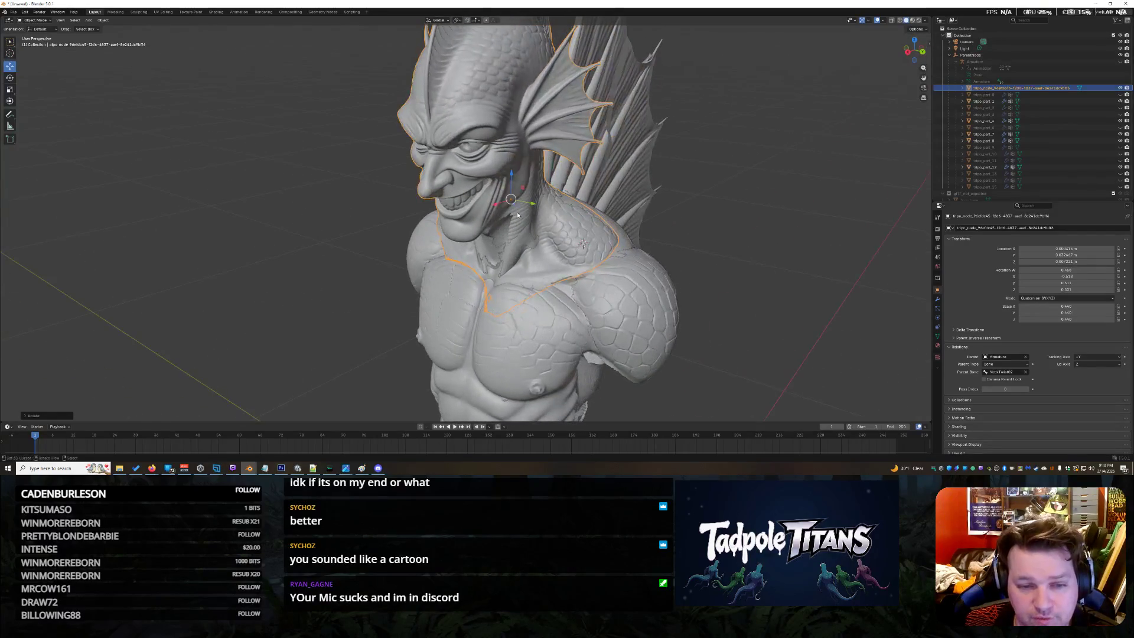
left_click_drag(501, 205, 504, 200)
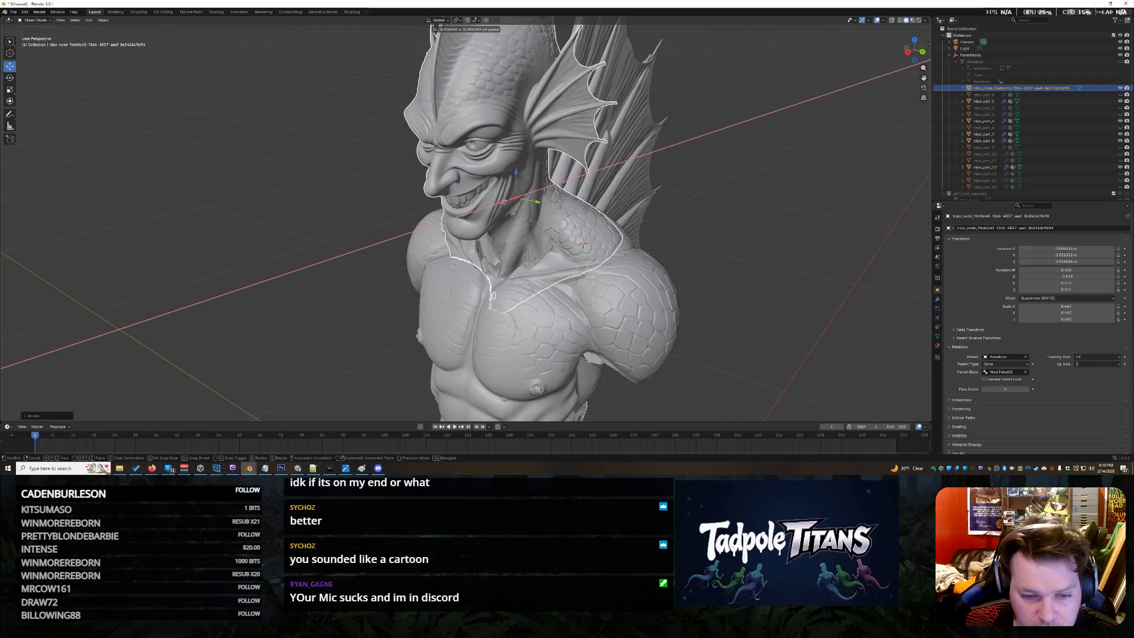
left_click_drag(504, 203, 504, 200)
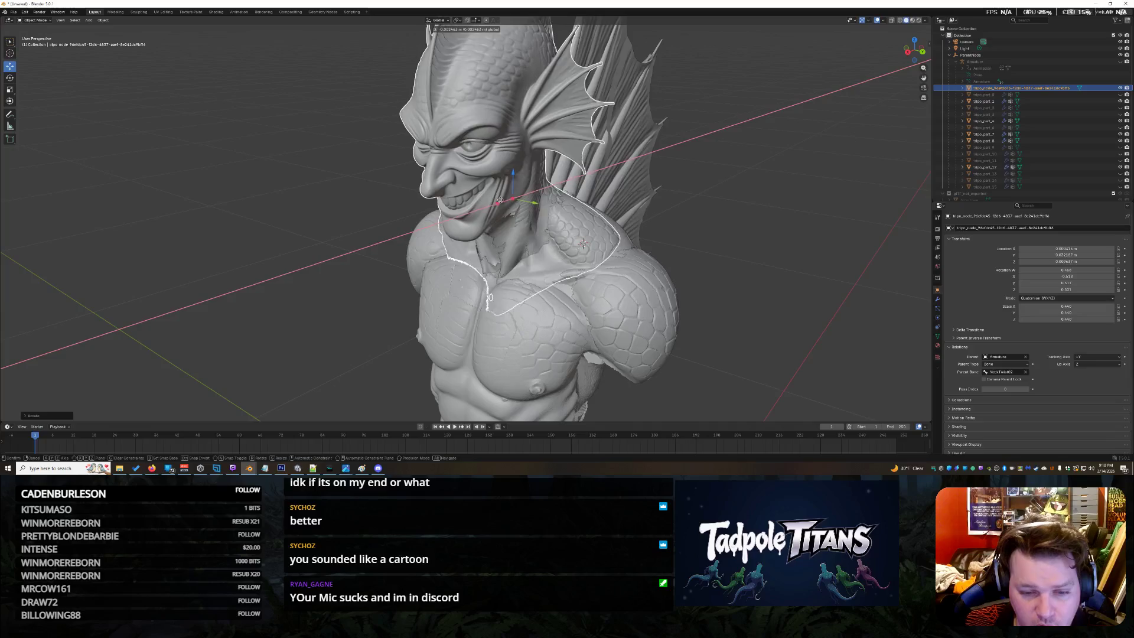
left_click_drag(504, 201, 502, 199)
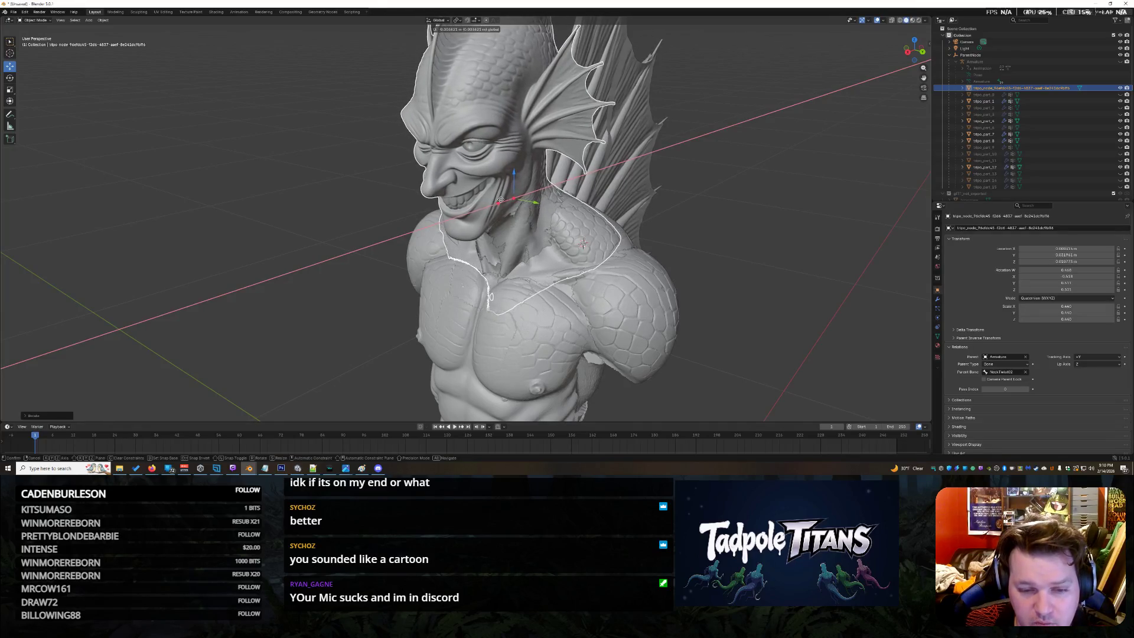
left_click(502, 199)
Return to a near-front view and select the right shoulder plate
mouse_move(582, 243)
middle_mouse_down()
mouse_move(637, 215)
mouse_move(818, 210)
middle_mouse_up()
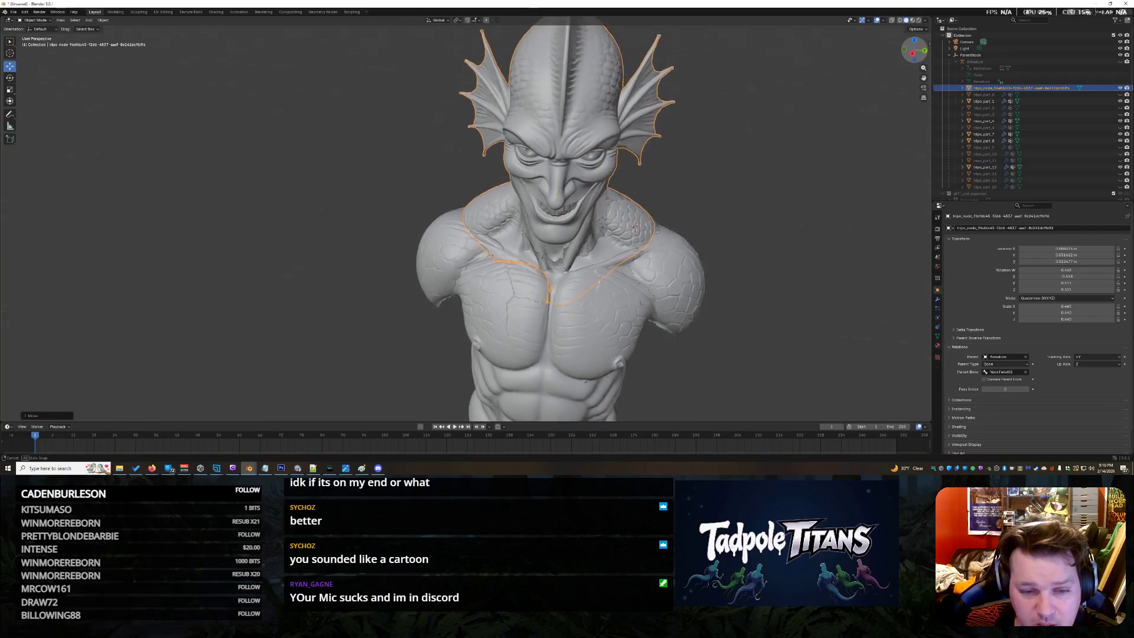
scroll(815, 218, "up", 2)
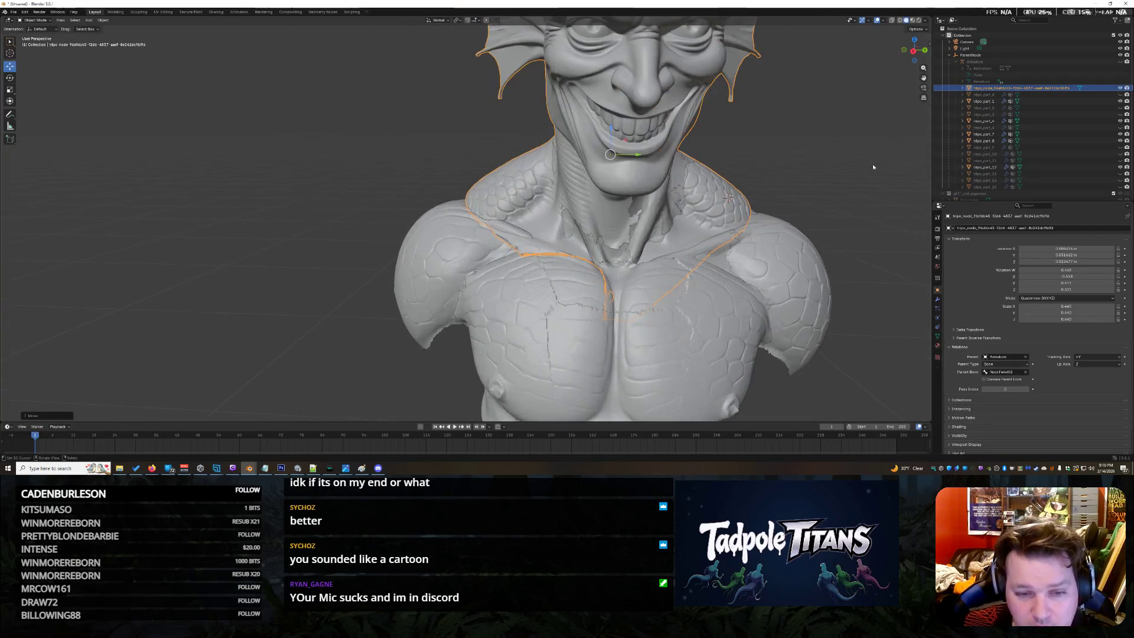
middle_click_drag(728, 197, 723, 202)
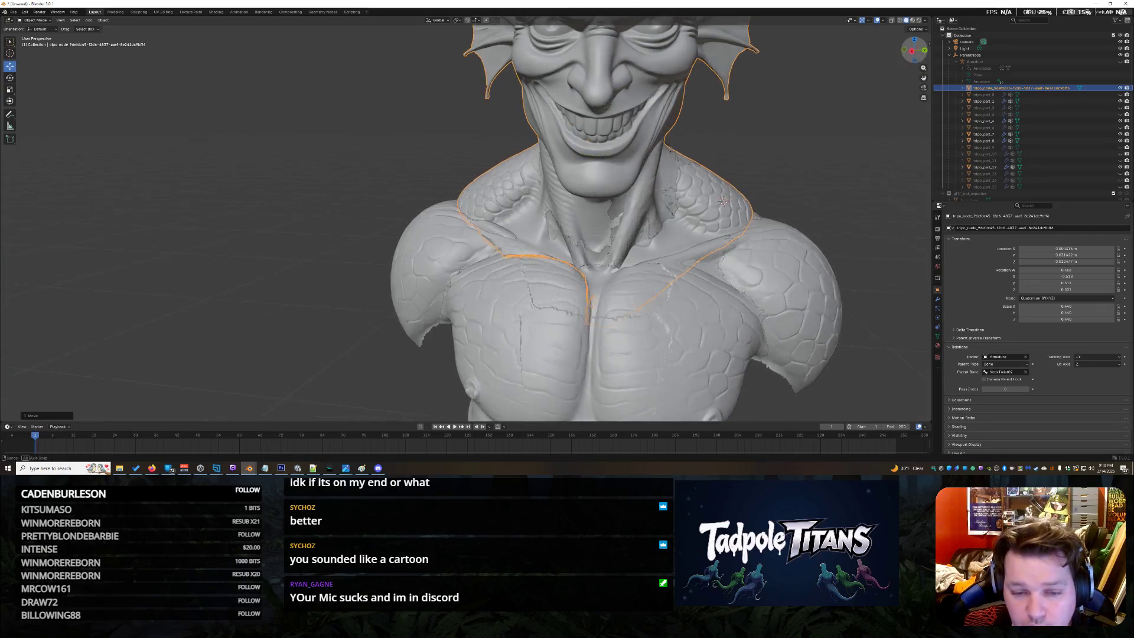
left_click(749, 253)
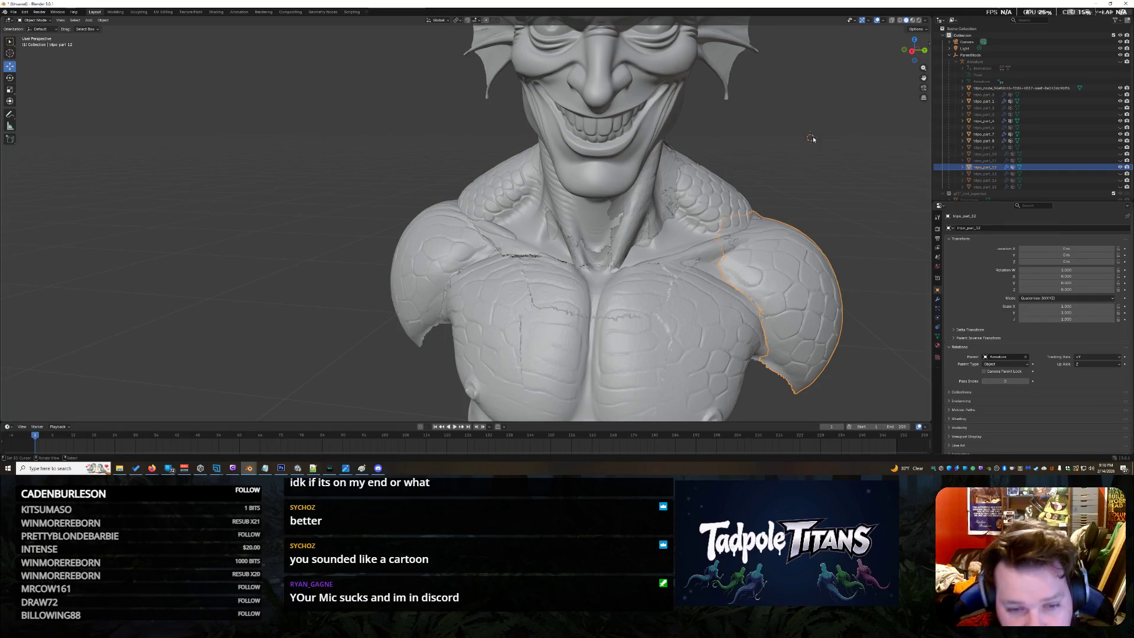
left_click(1120, 87)
left_click(1121, 88)
left_click(1121, 88)
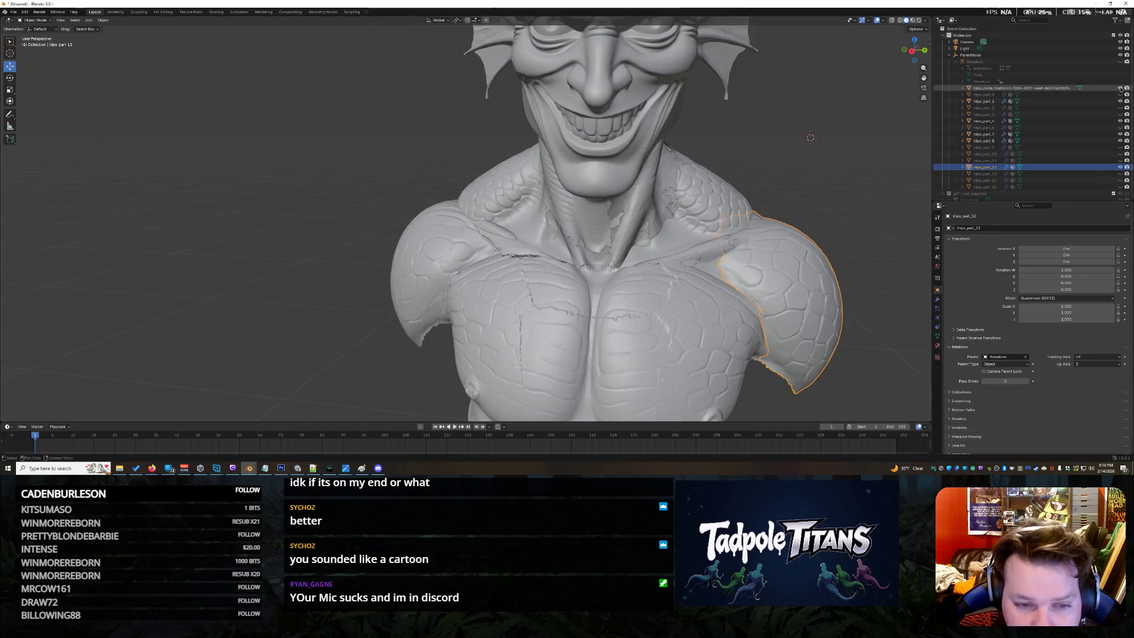
left_click(1120, 88)
left_click(1120, 88)
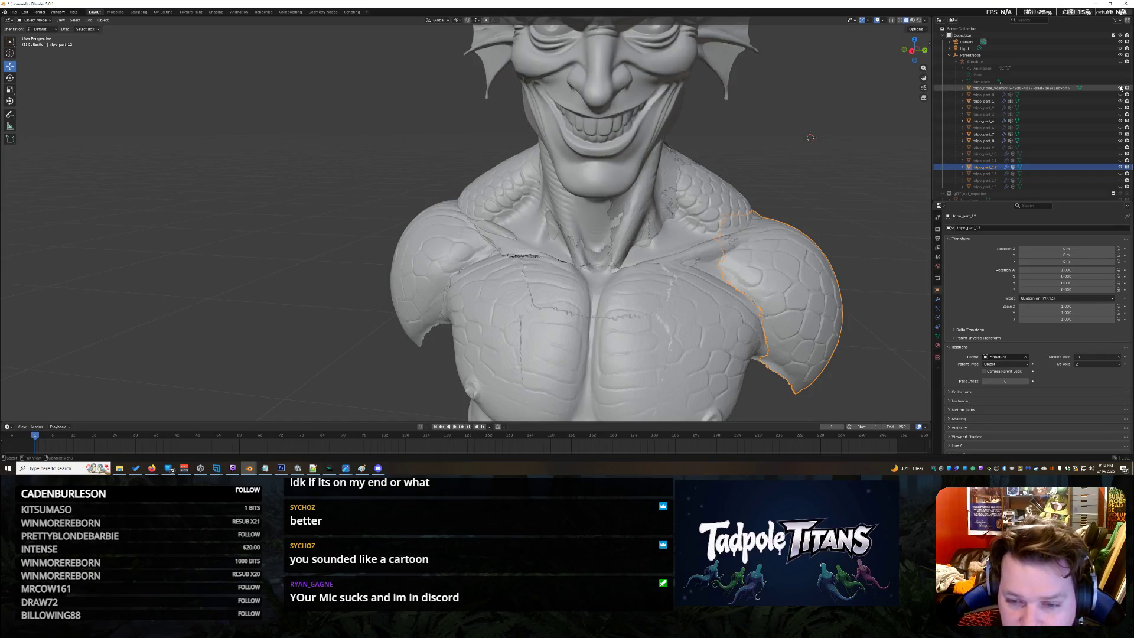
left_click(866, 74)
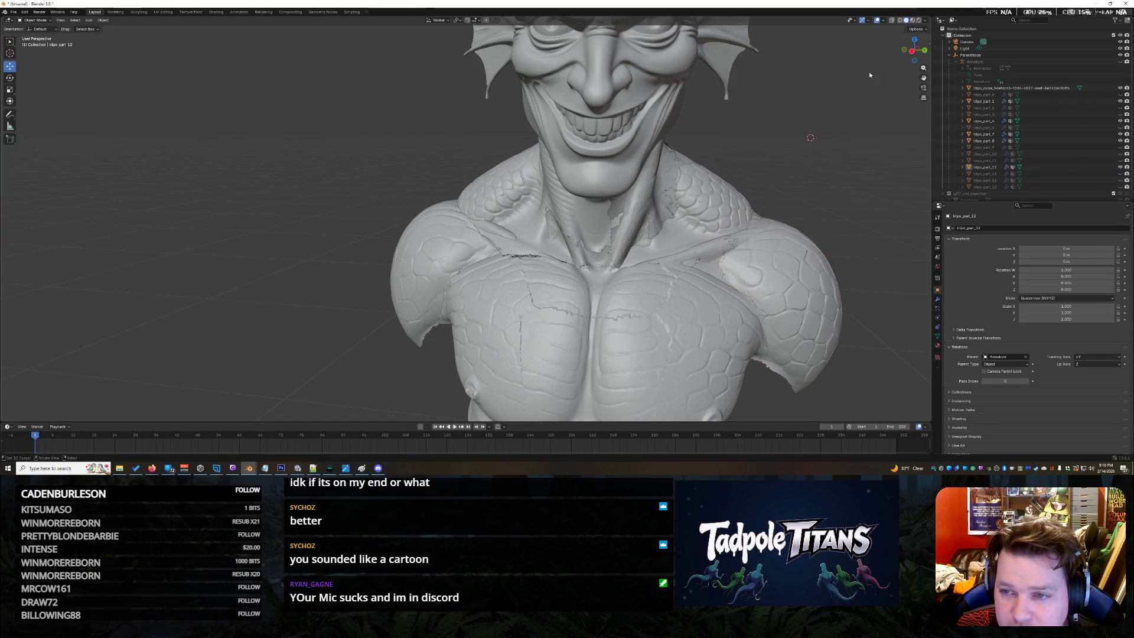
left_click_drag(914, 51, 887, 53)
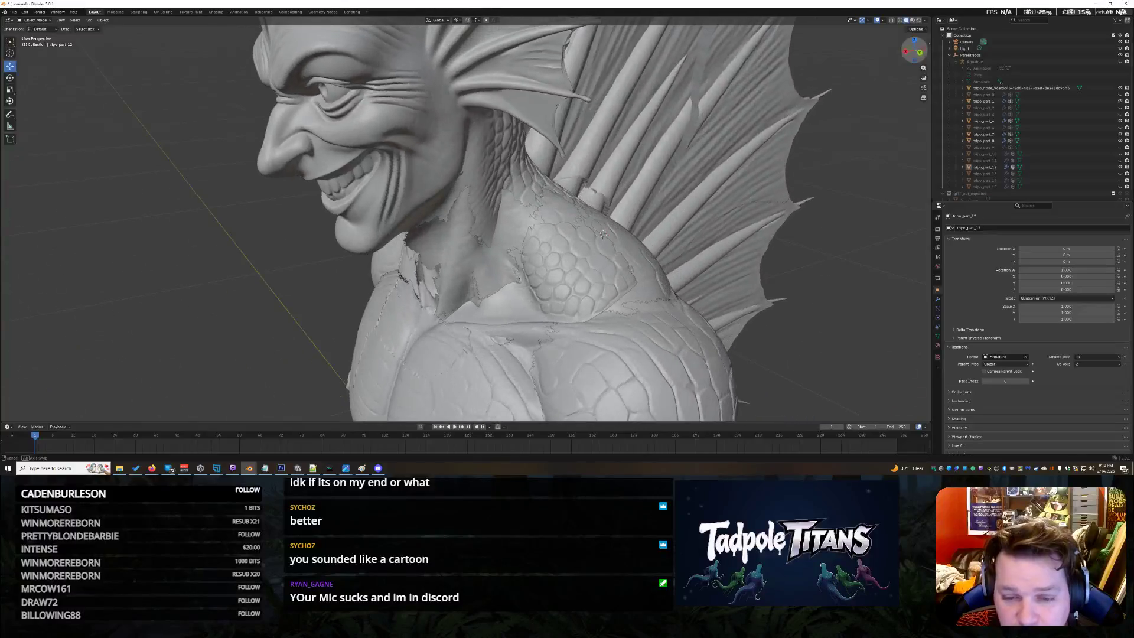
middle_click_drag(603, 234, 804, 114)
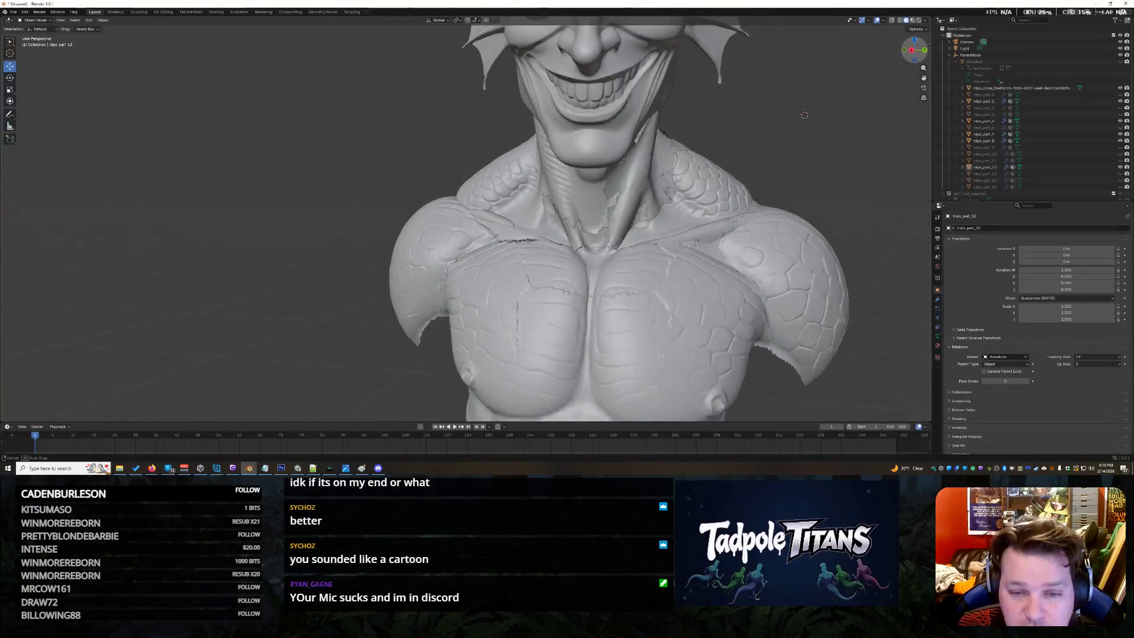
scroll(899, 76, "down", 5)
scroll(724, 142, "up", 3)
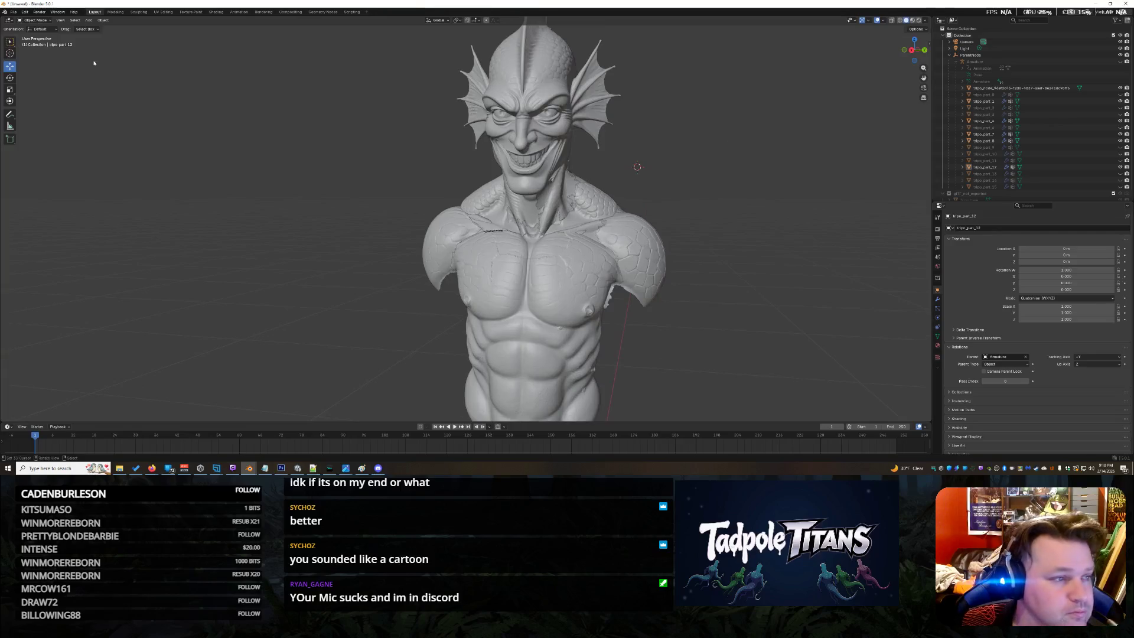
scroll(724, 143, "down", 4)
key("KP_0")
Select all the bust pieces and try switching them into a painting mode
left_click_drag(641, 417, 640, 416)
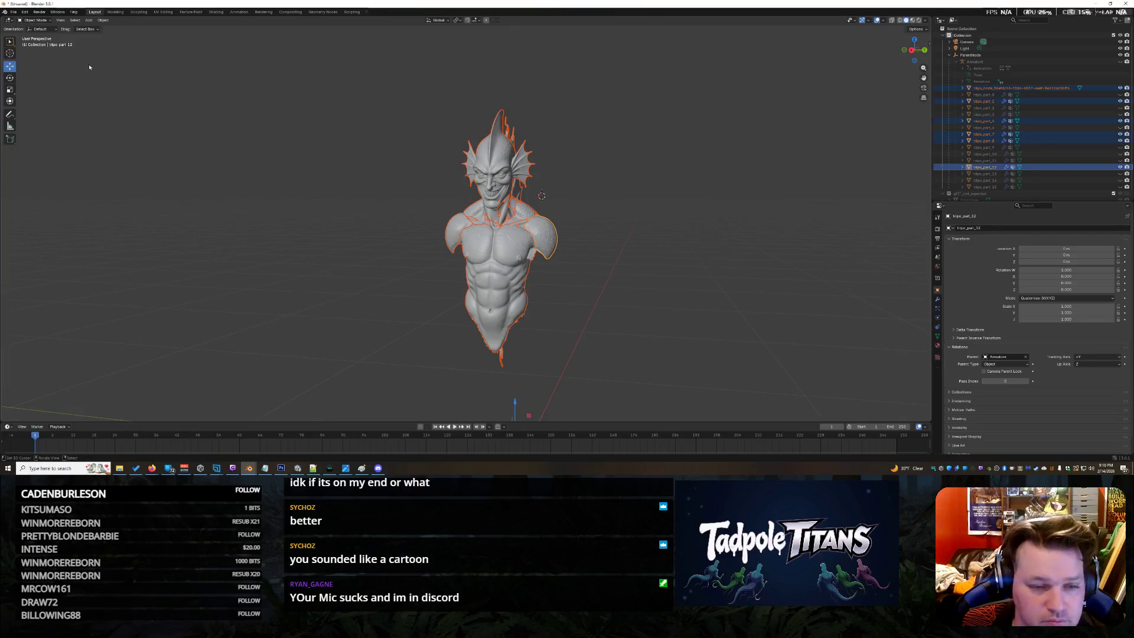
left_click(34, 21)
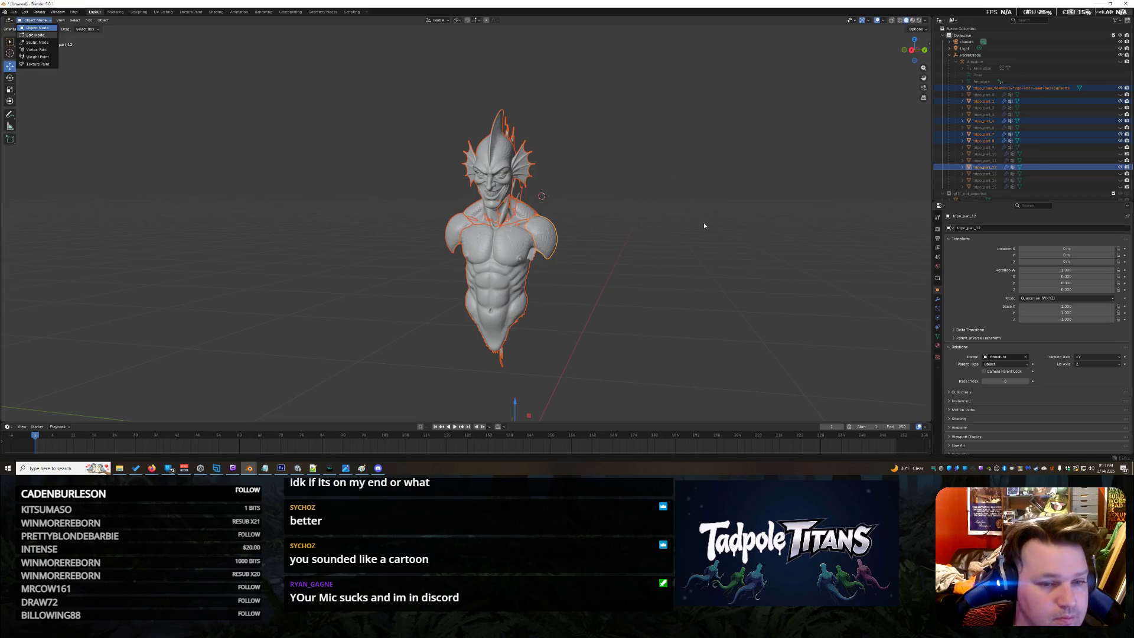
key("s")
scroll(718, 246, "up", 3)
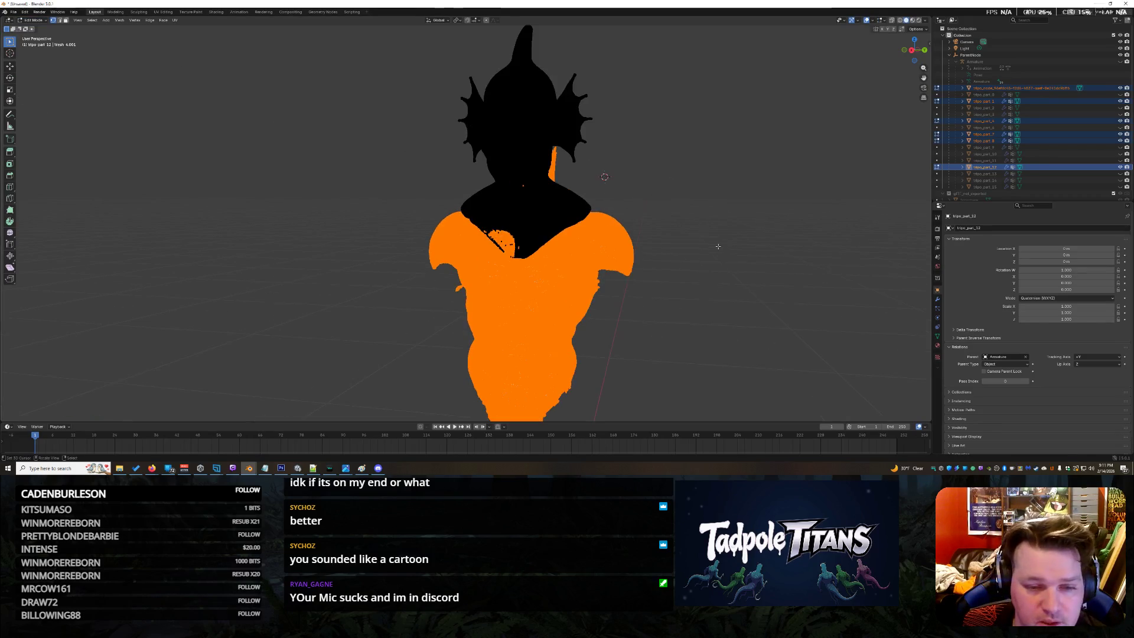
left_click_drag(919, 55, 915, 50)
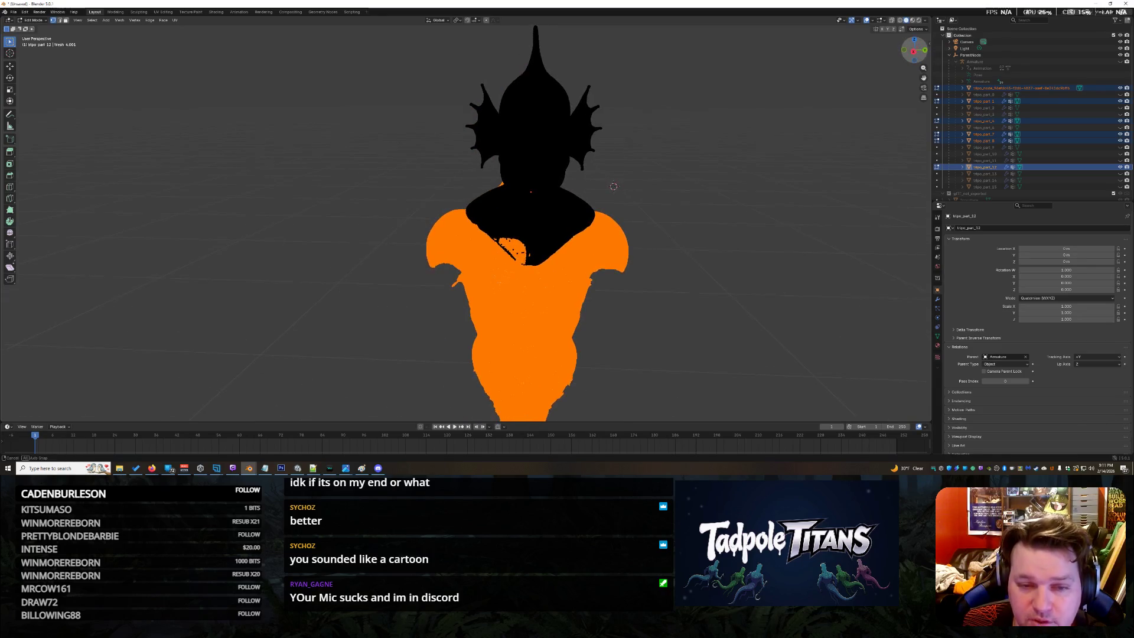
scroll(713, 124, "down", 3)
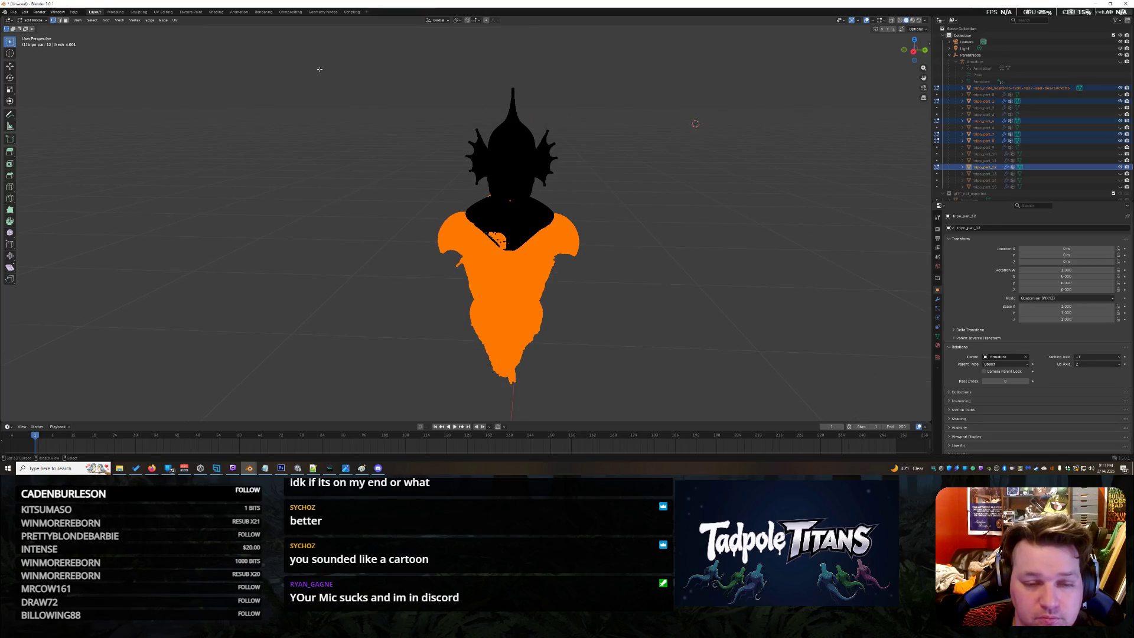
Reselect all the bust objects after checking the silhouette and go to the Texture Paint workspace
key("alt+a")
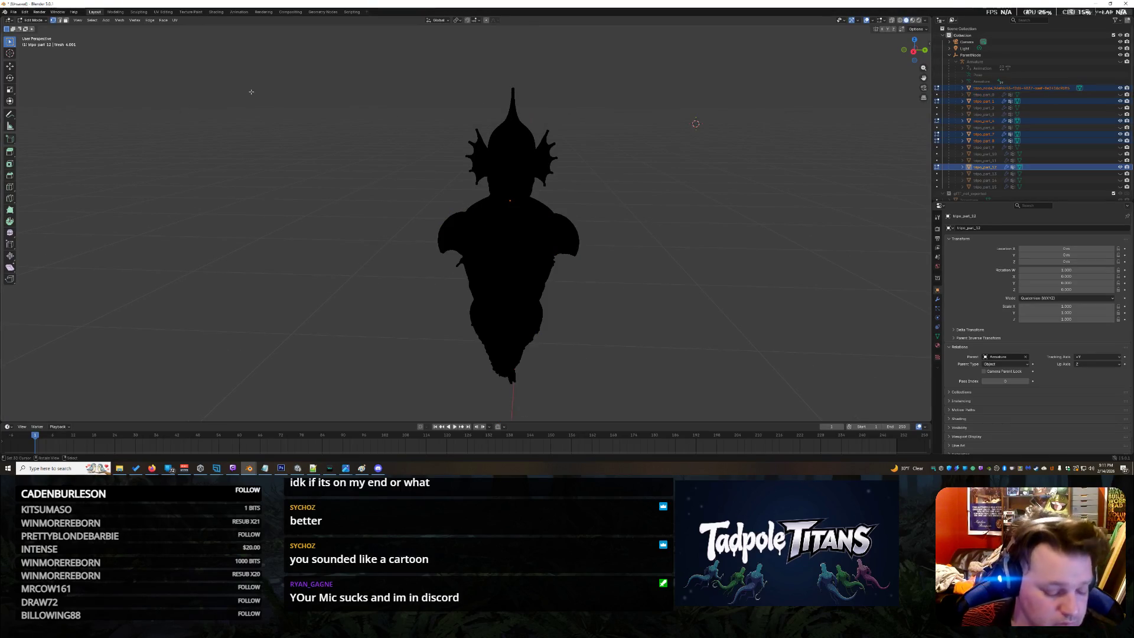
key("a")
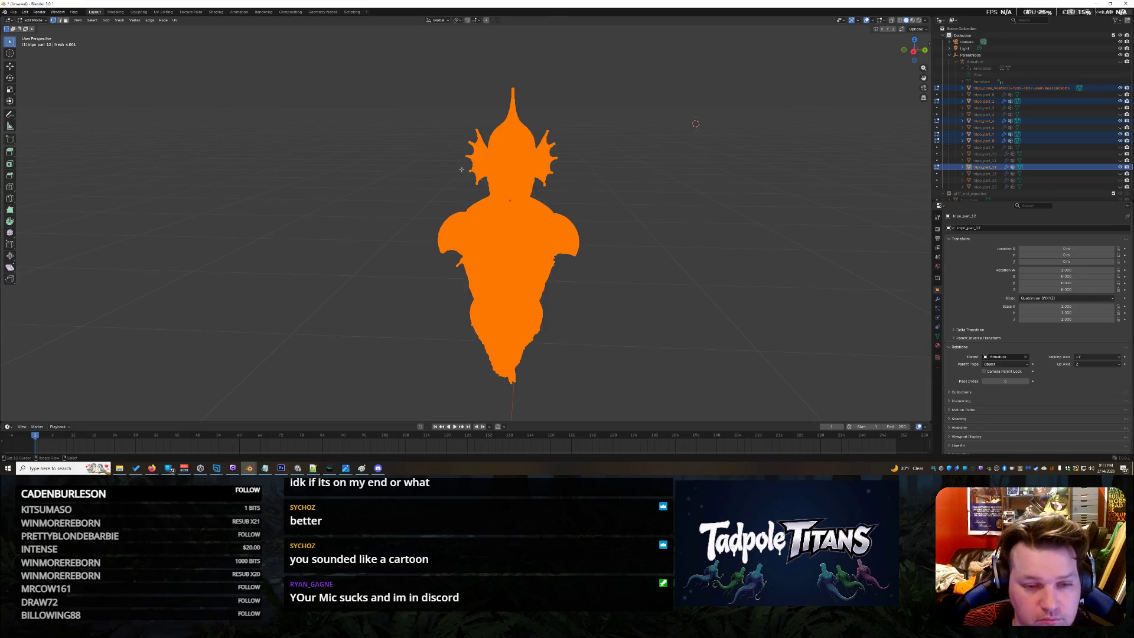
scroll(406, 157, "down", 2)
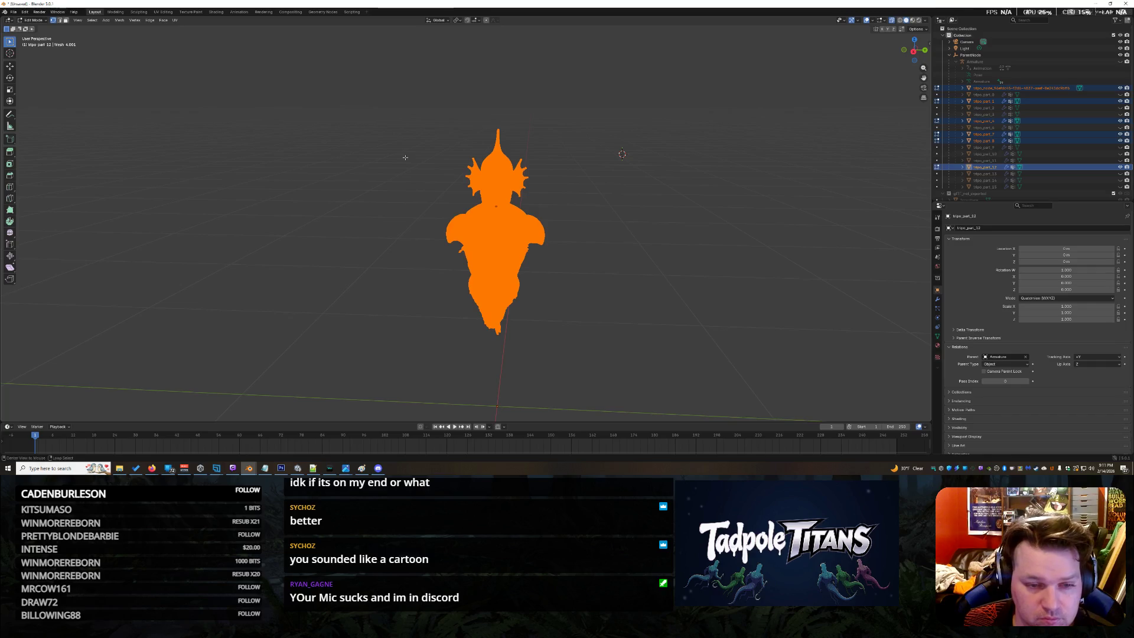
scroll(405, 156, "up", 2)
scroll(405, 157, "up", 2)
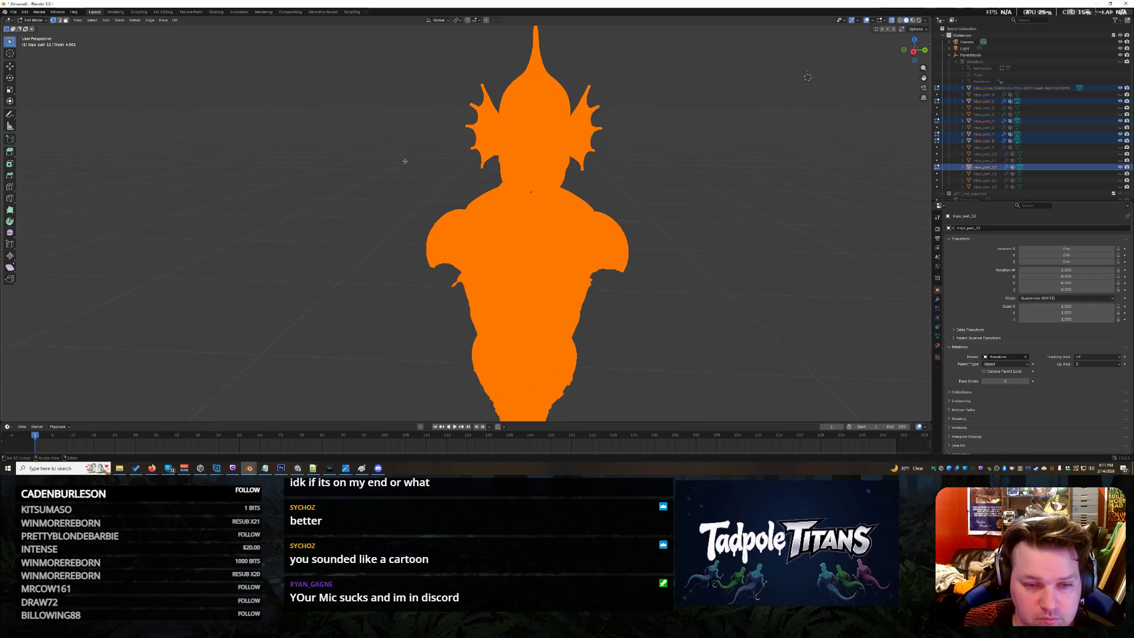
left_click(403, 176)
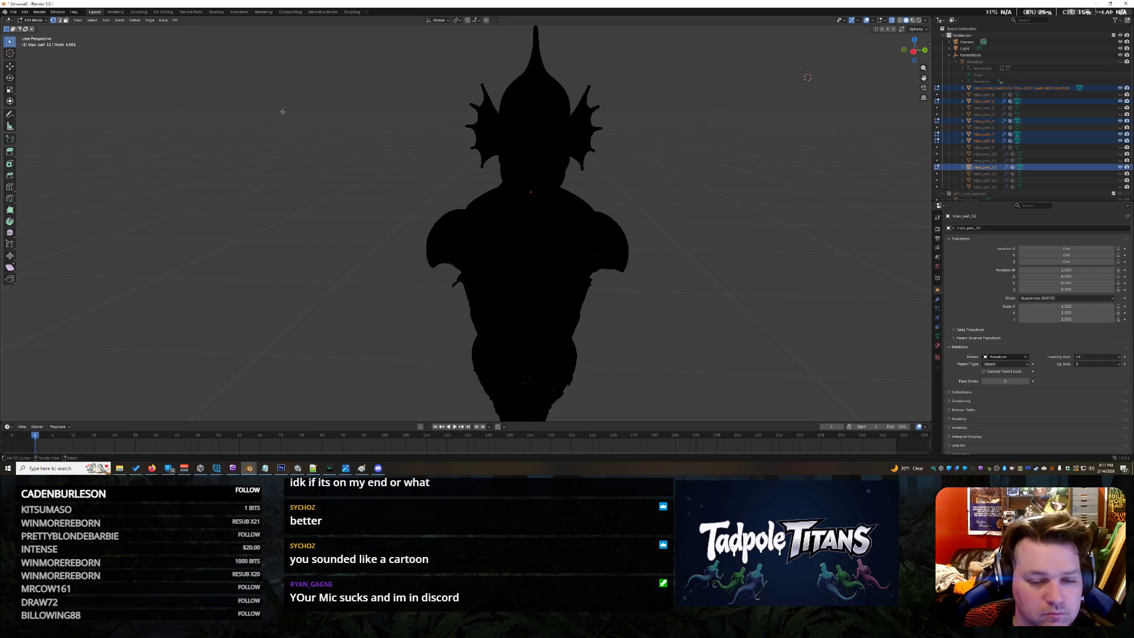
mouse_move(679, 196)
middle_mouse_down()
mouse_move(829, 203)
mouse_move(655, 193)
mouse_move(729, 215)
mouse_move(734, 207)
middle_mouse_up()
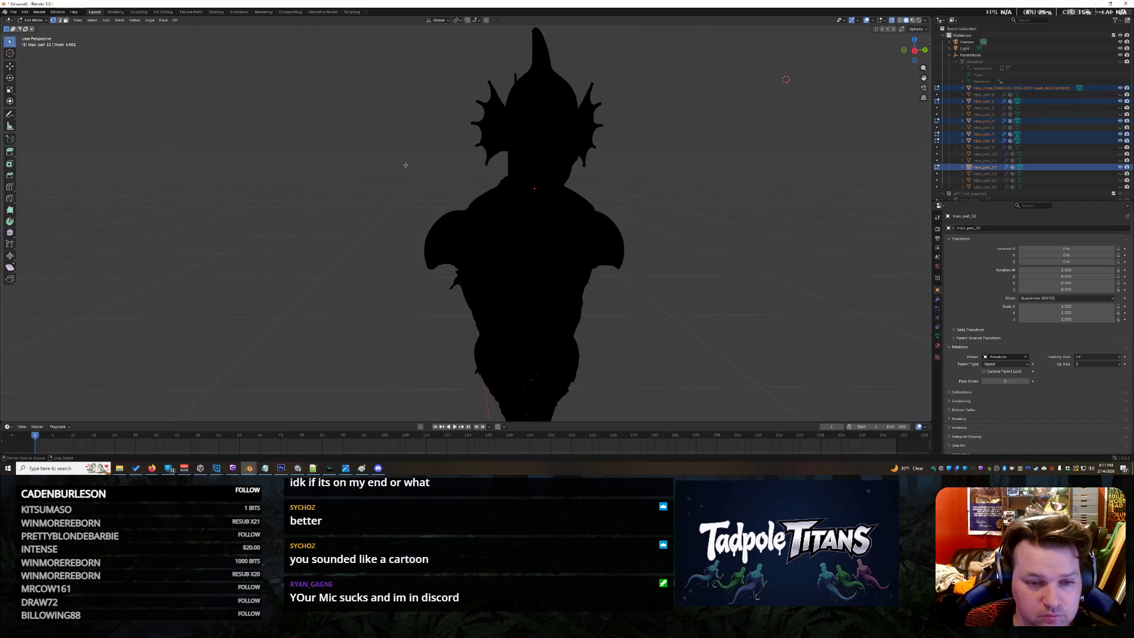
middle_click_drag(376, 163, 453, 135)
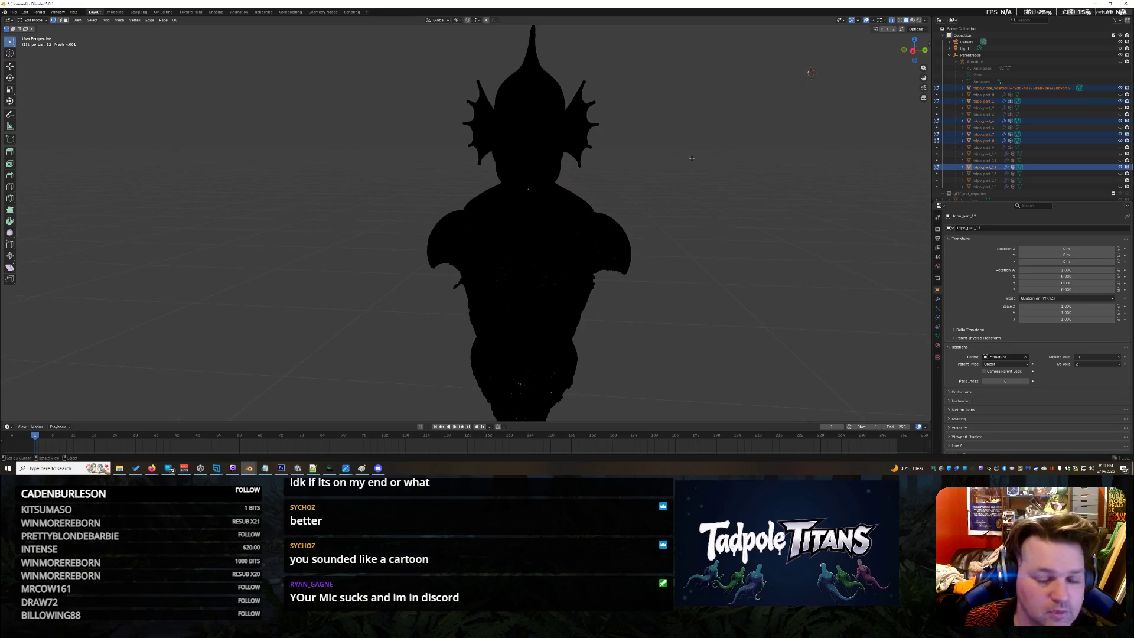
key("shift+z")
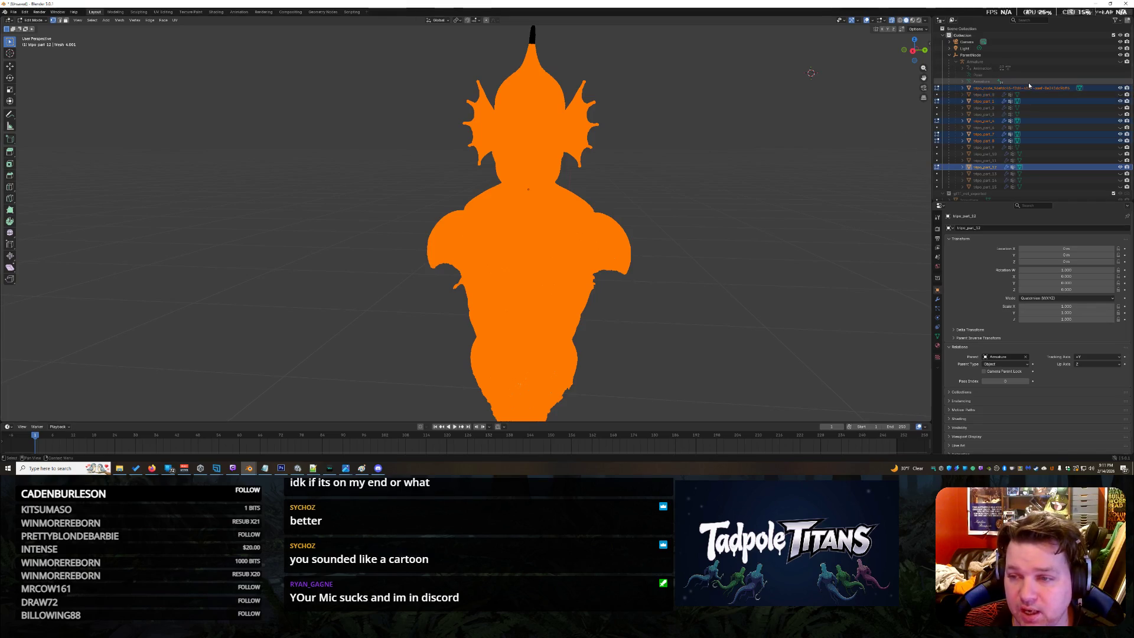
left_click(191, 12)
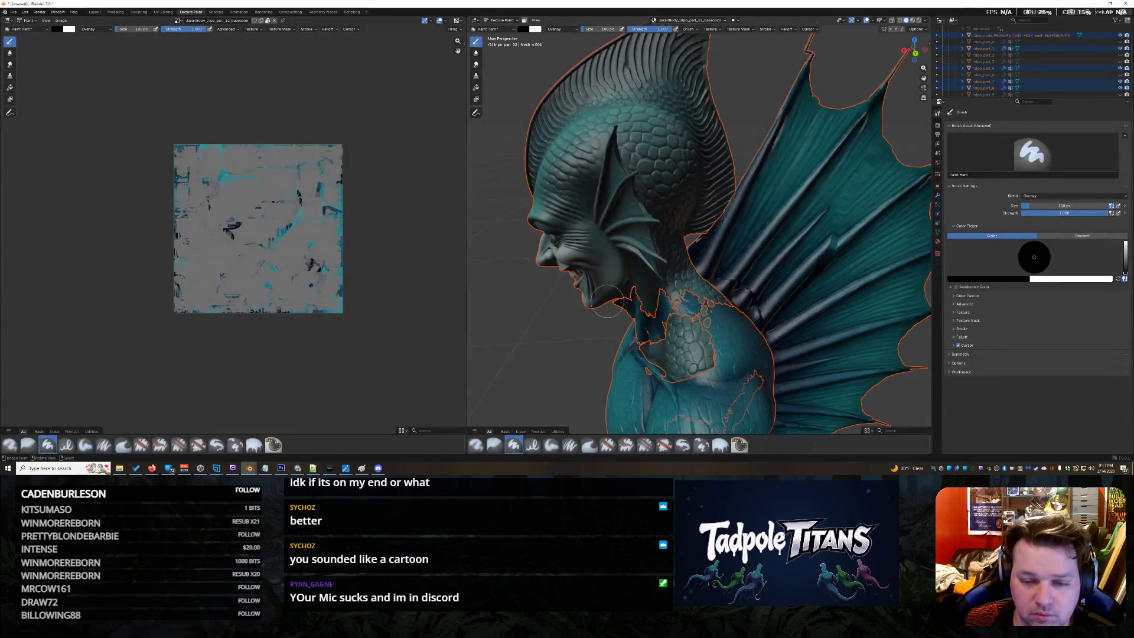
Face the chest and widen the 3D painting area
middle_click_drag(637, 304, 699, 301)
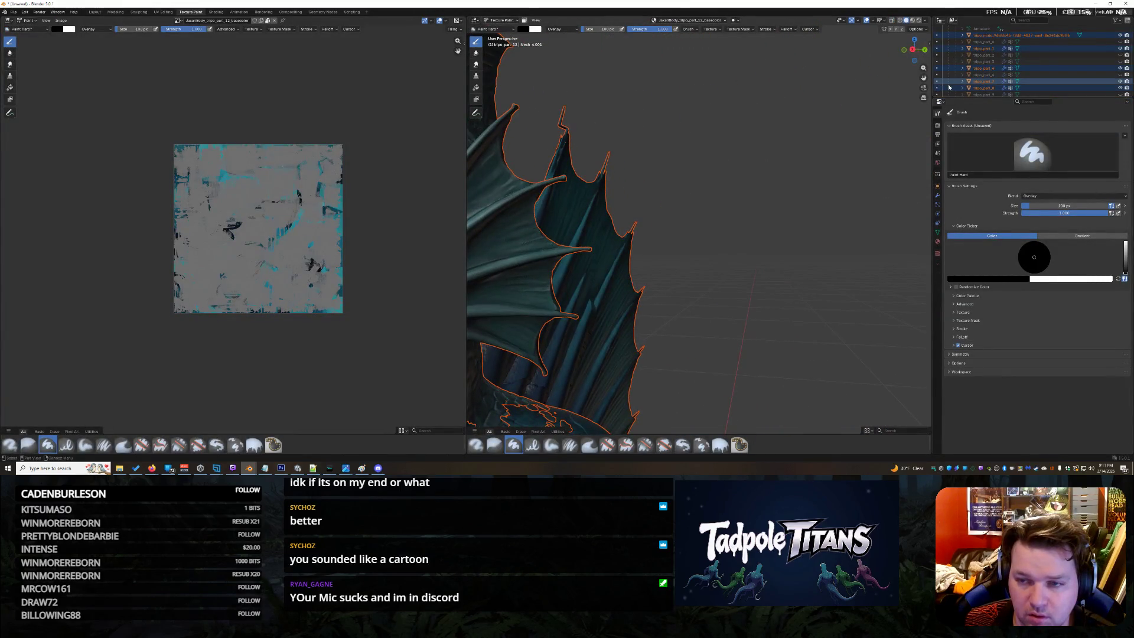
middle_click_drag(797, 266, 716, 356)
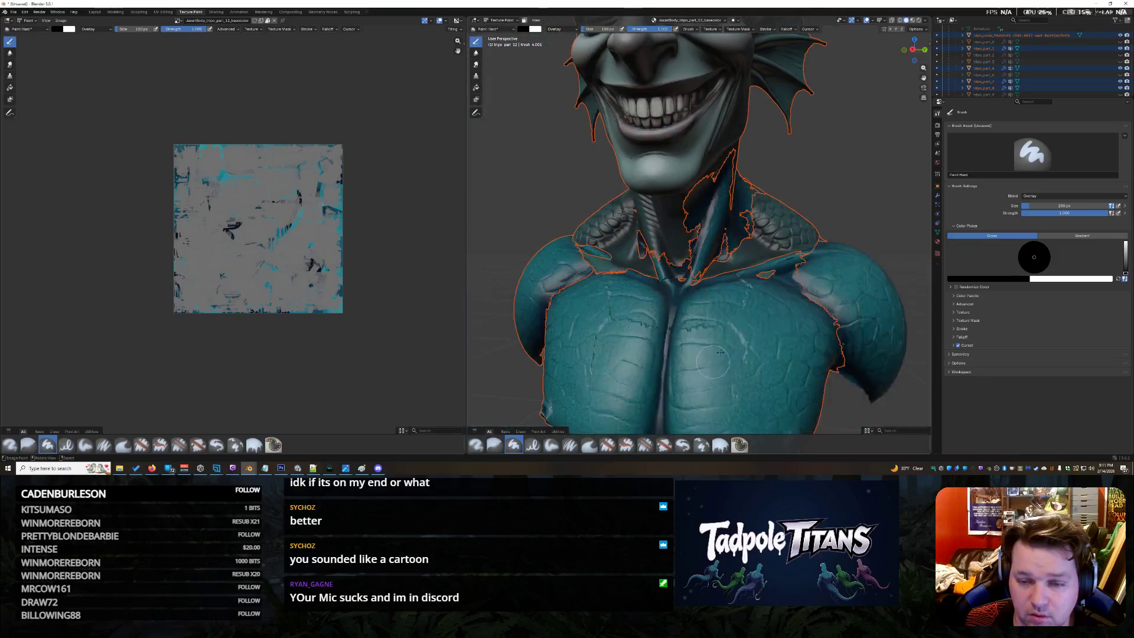
left_click_drag(915, 49, 904, 53)
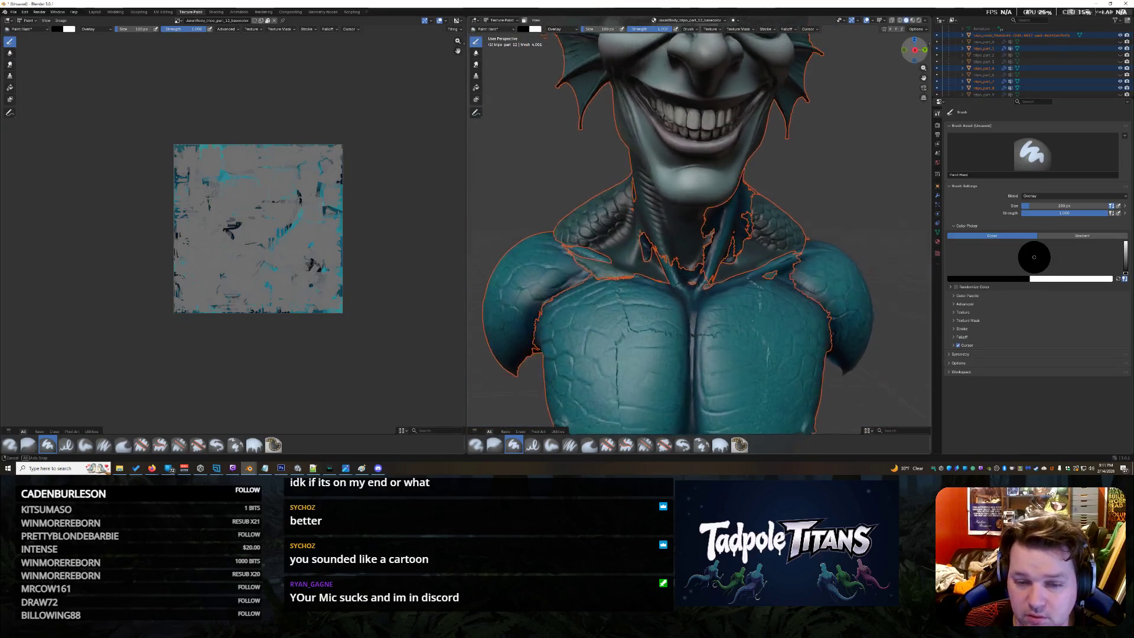
scroll(794, 356, "up", 2)
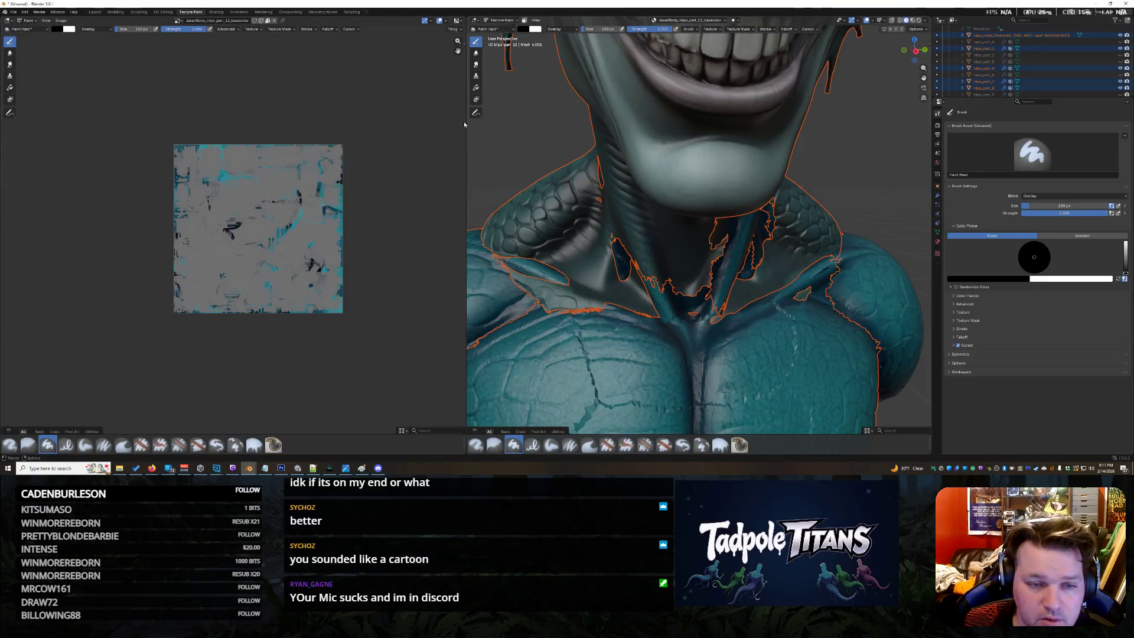
left_click_drag(465, 122, 316, 121)
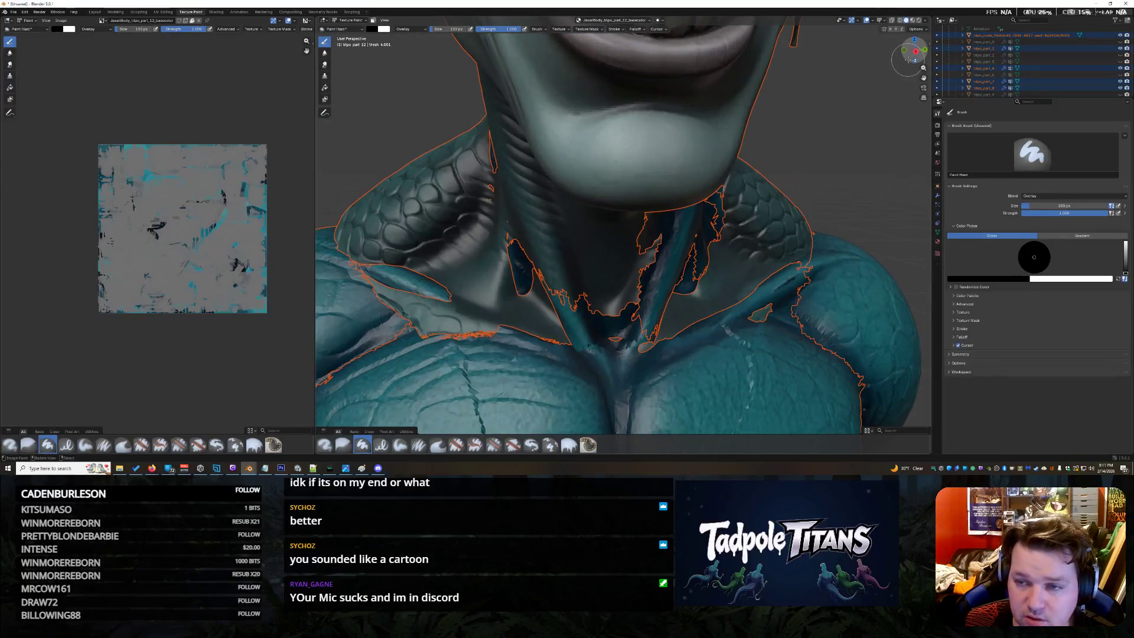
scroll(908, 55, "down", 1)
scroll(909, 55, "down", 1)
scroll(769, 262, "down", 1)
scroll(769, 263, "down", 1)
scroll(770, 262, "up", 1)
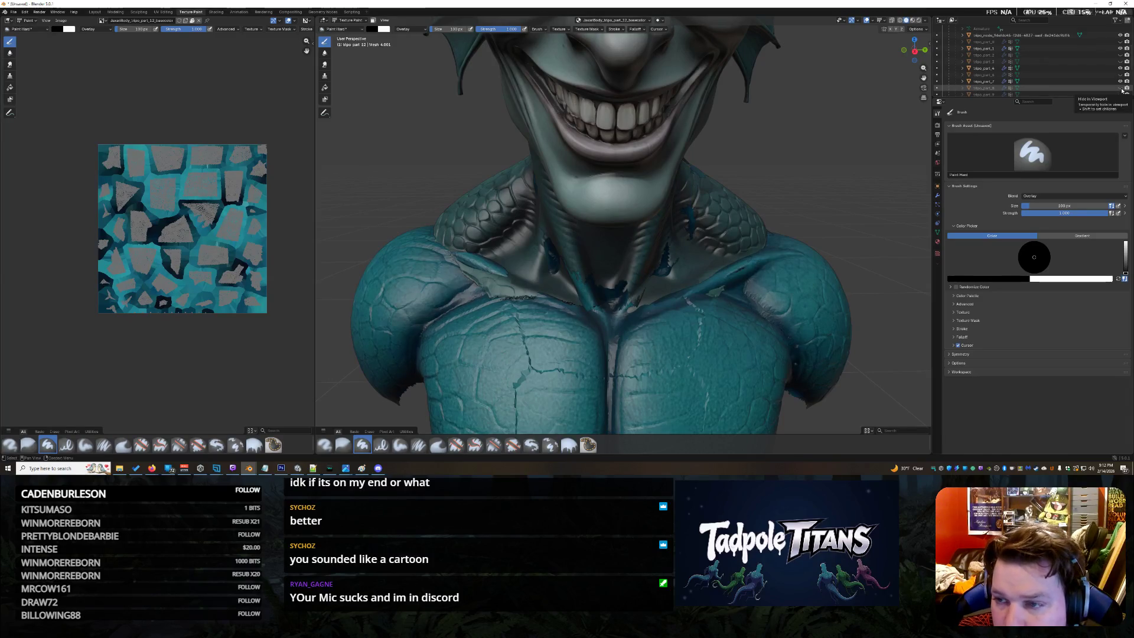
Paint blue patches along the torn neck seam, then return to the Layout workspace
left_click(1123, 89)
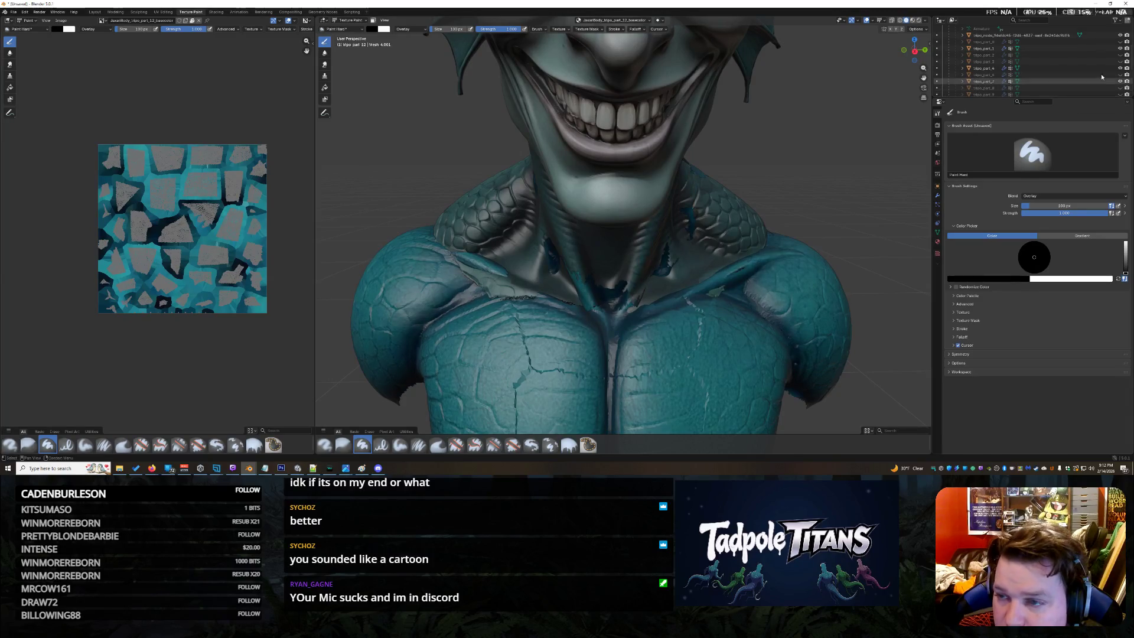
left_click_drag(915, 50, 915, 51)
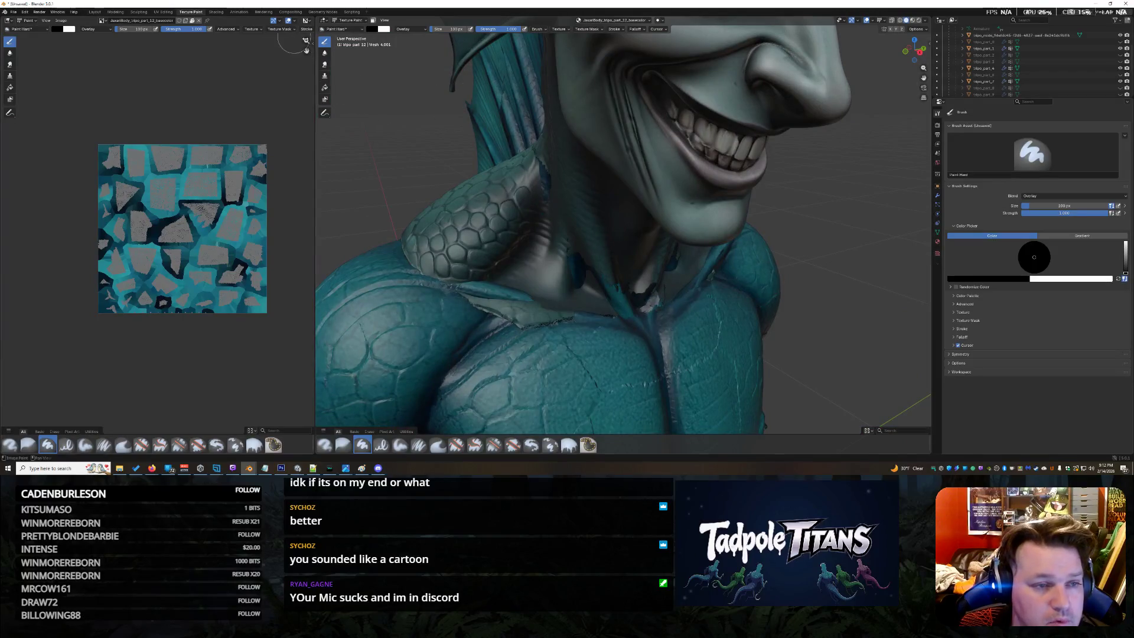
scroll(379, 97, "down", 4)
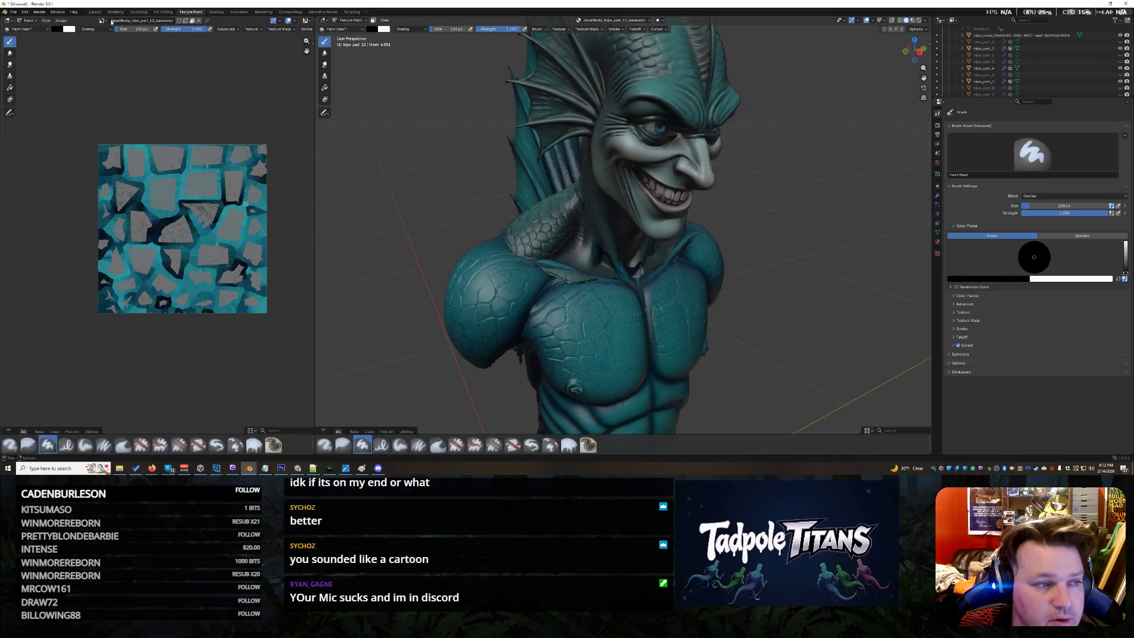
left_click(94, 12)
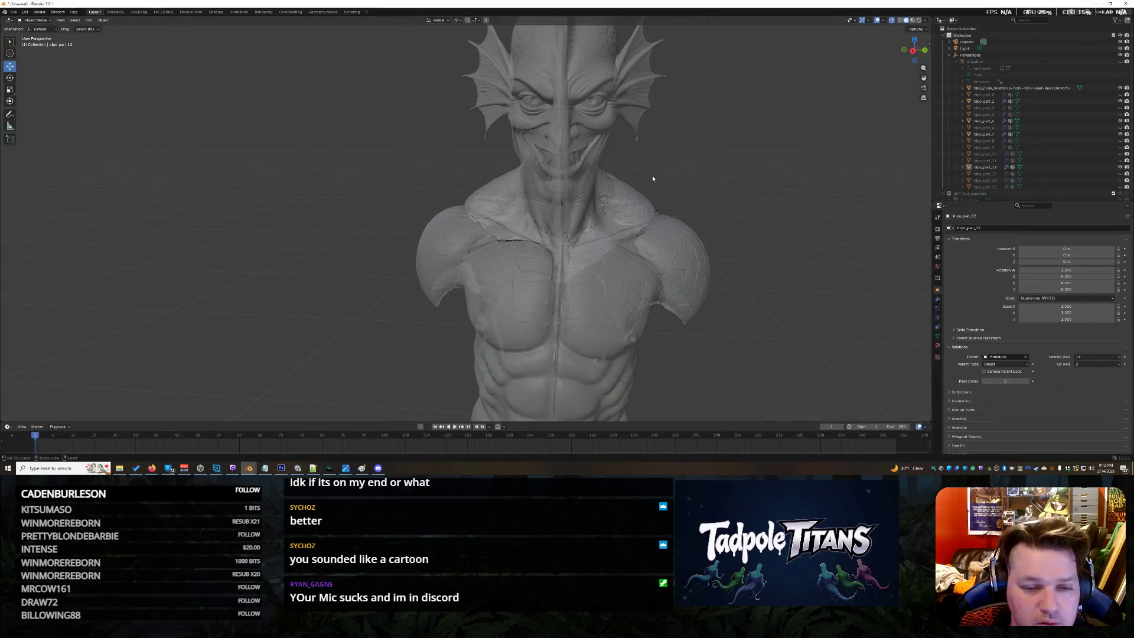
Orbit around the bust and select the head-and-neck mesh
left_click_drag(910, 57, 908, 59)
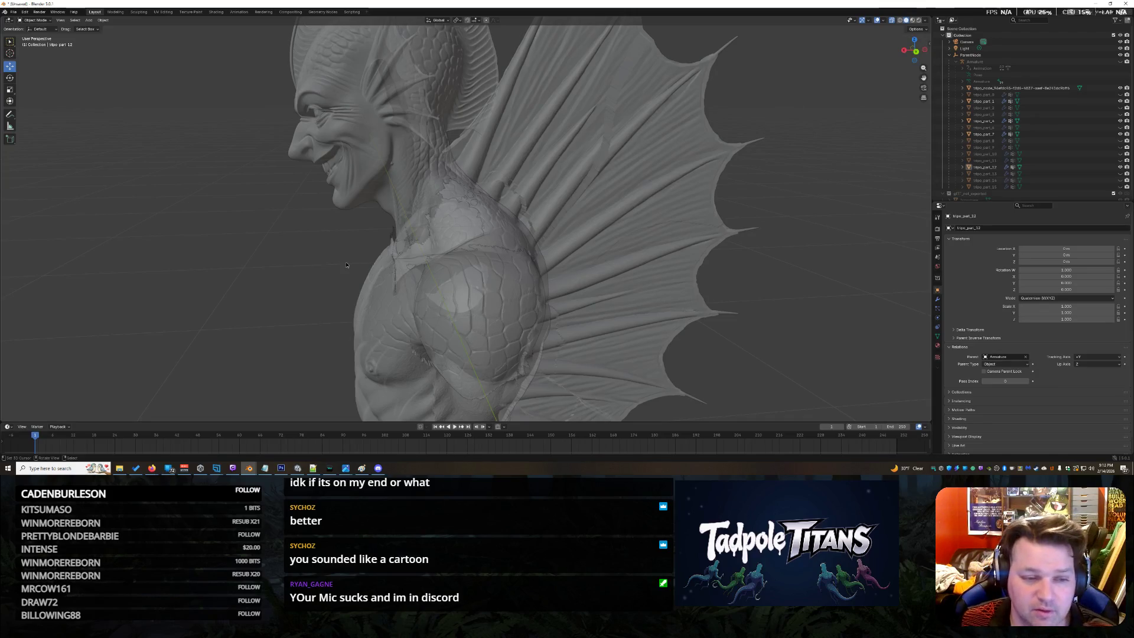
middle_click_drag(412, 260, 379, 256)
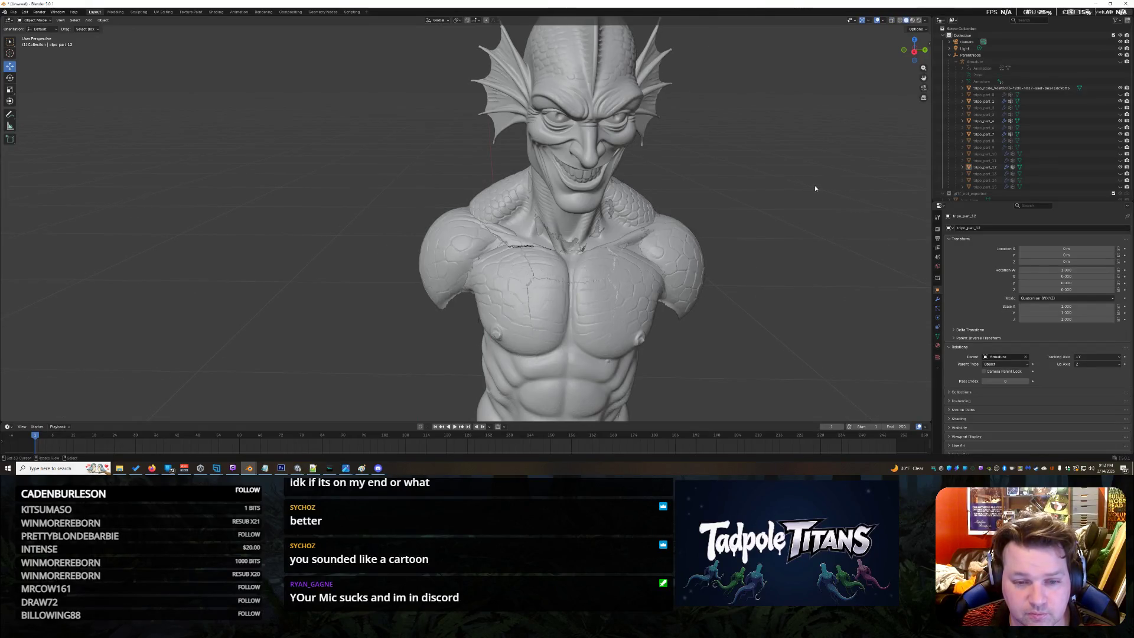
scroll(816, 188, "up", 3)
scroll(872, 171, "up", 1)
mouse_move(620, 221)
middle_mouse_down()
mouse_move(426, 212)
mouse_move(620, 216)
middle_mouse_up()
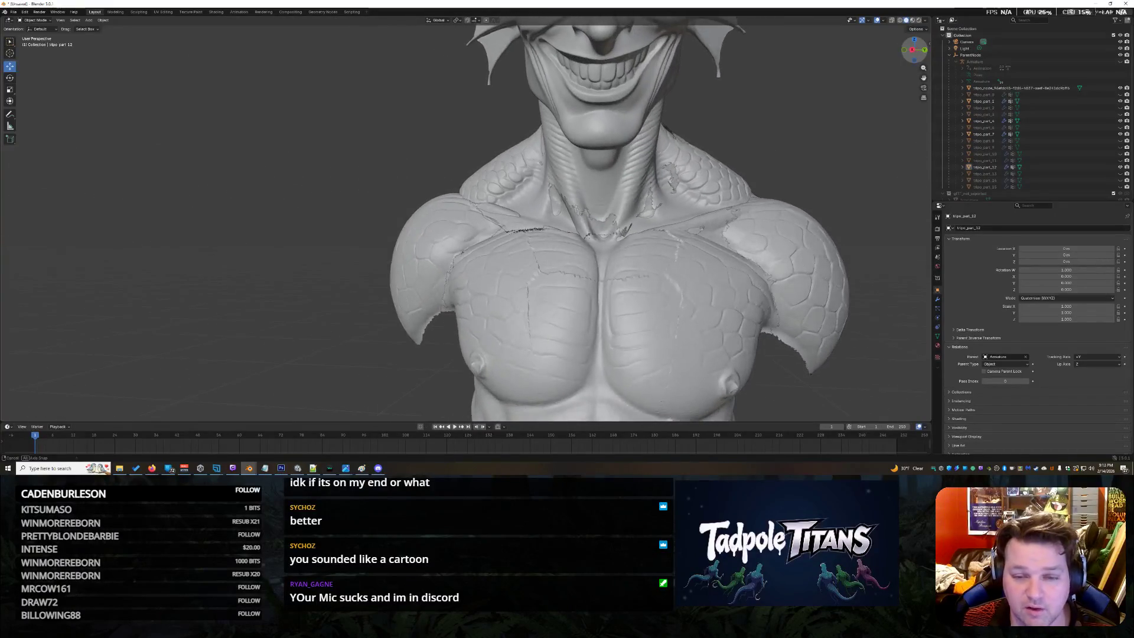
middle_click_drag(843, 151, 868, 148)
left_click(700, 104)
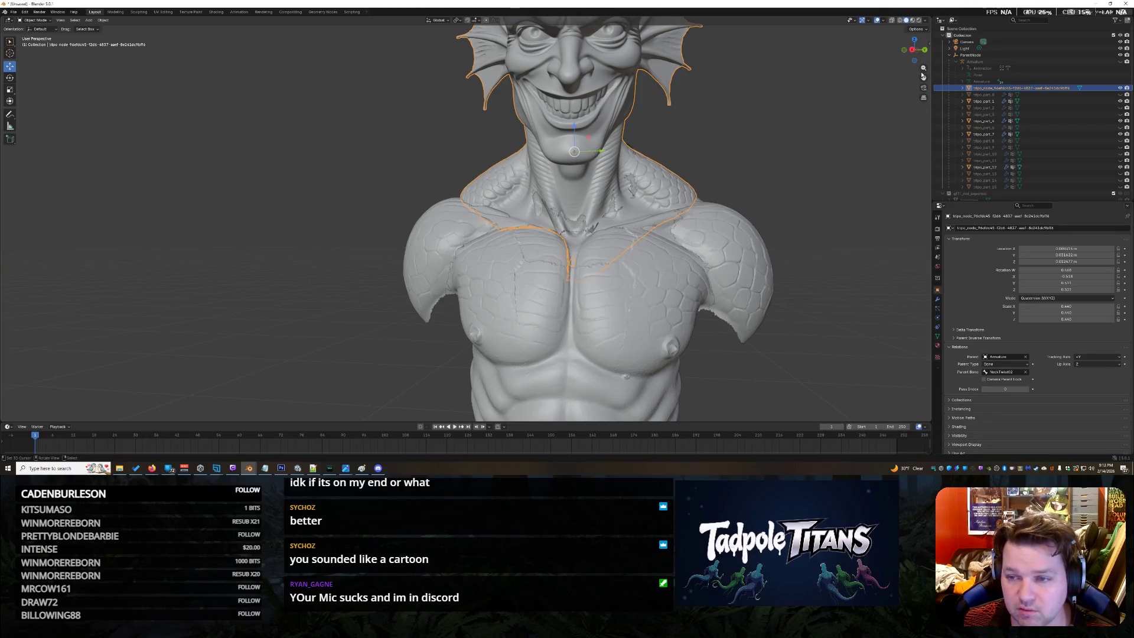
Shift the head piece along Y, then tilt it about 12 degrees around X with the Rotate tool
left_click_drag(924, 77, 868, 110)
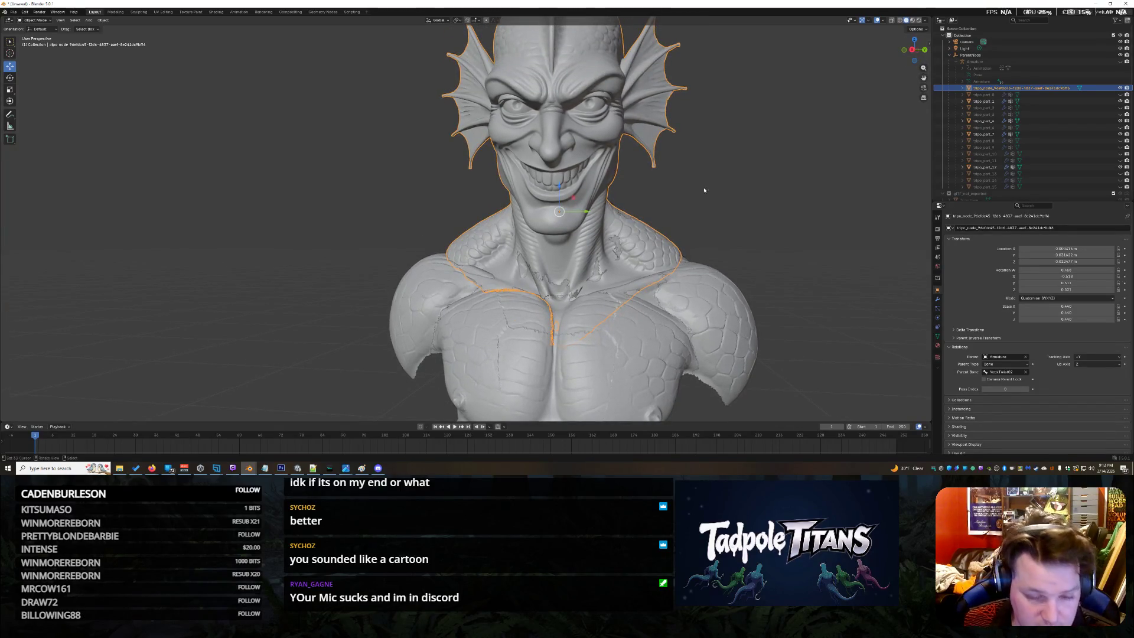
left_click_drag(586, 212, 586, 210)
left_click(10, 77)
left_click_drag(581, 208, 586, 203)
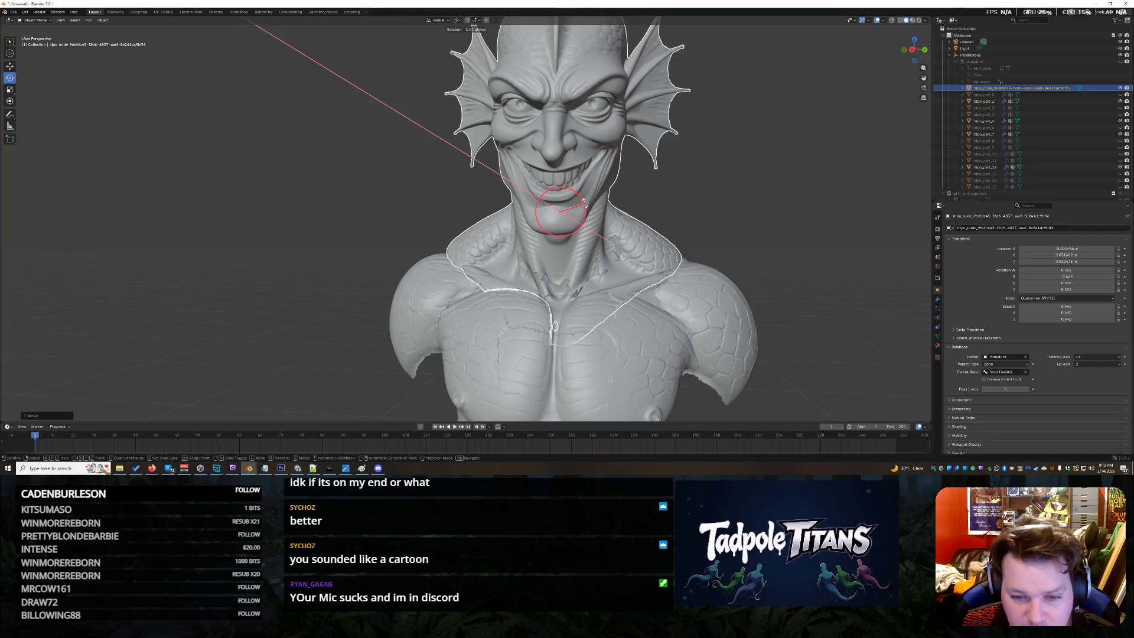
left_click_drag(583, 204, 585, 203)
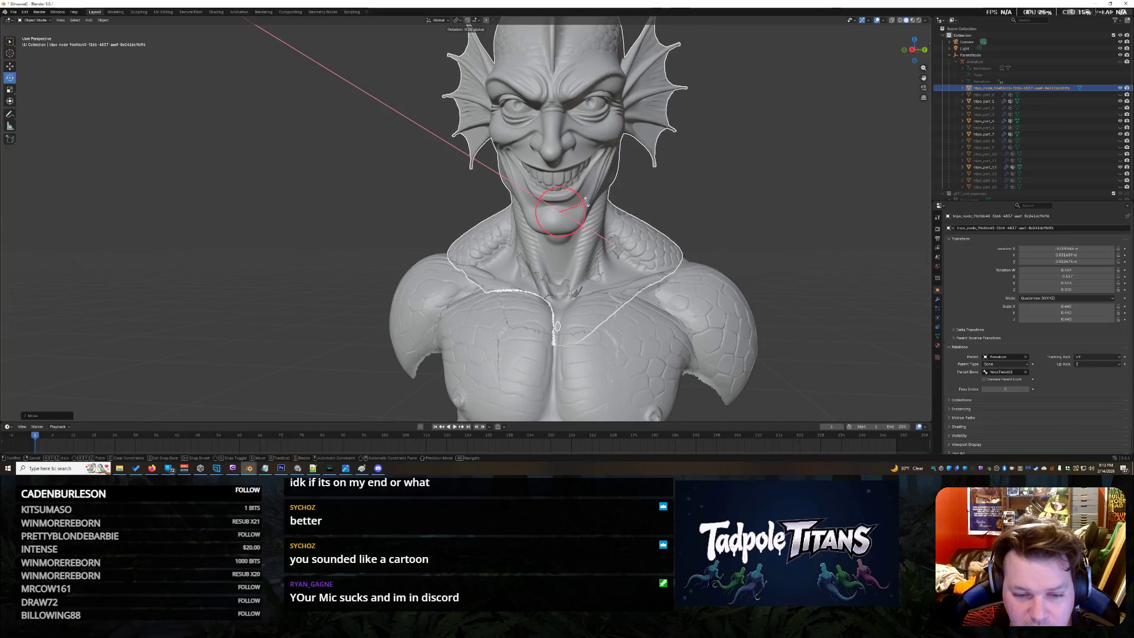
left_click_drag(584, 203, 585, 203)
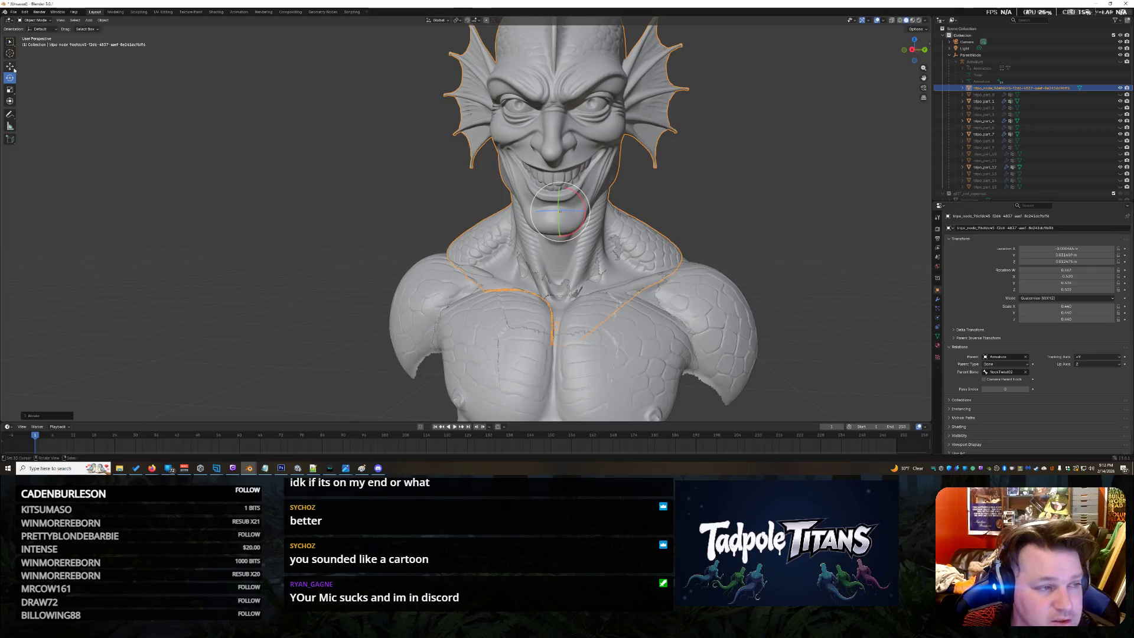
Nudge the head piece along Z and then along Y so it seats better on the neck
key("shift+space")
key("g")
mouse_move(591, 213)
left_mouse_down()
mouse_move(590, 194)
mouse_move(566, 188)
left_mouse_up()
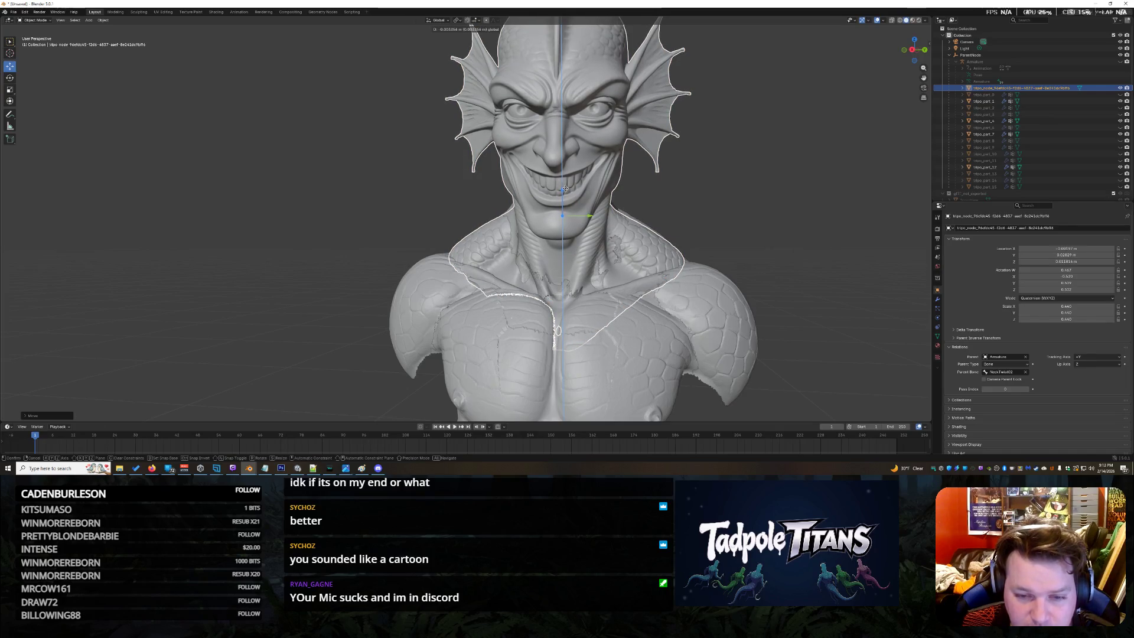
left_click(587, 215)
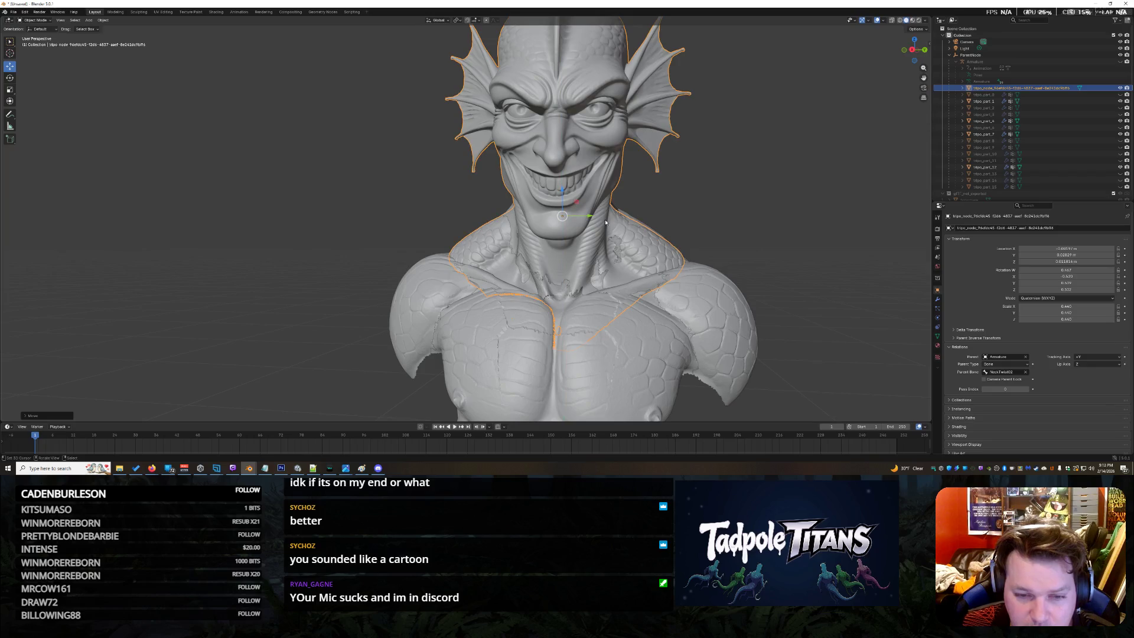
key("g")
key("y")
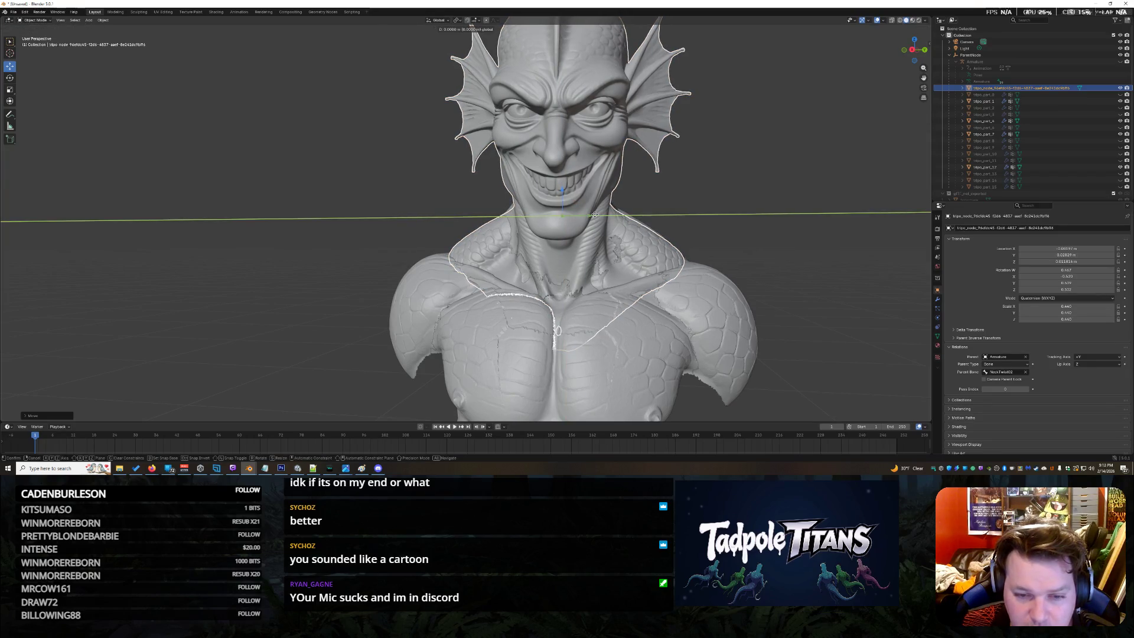
left_click(597, 215)
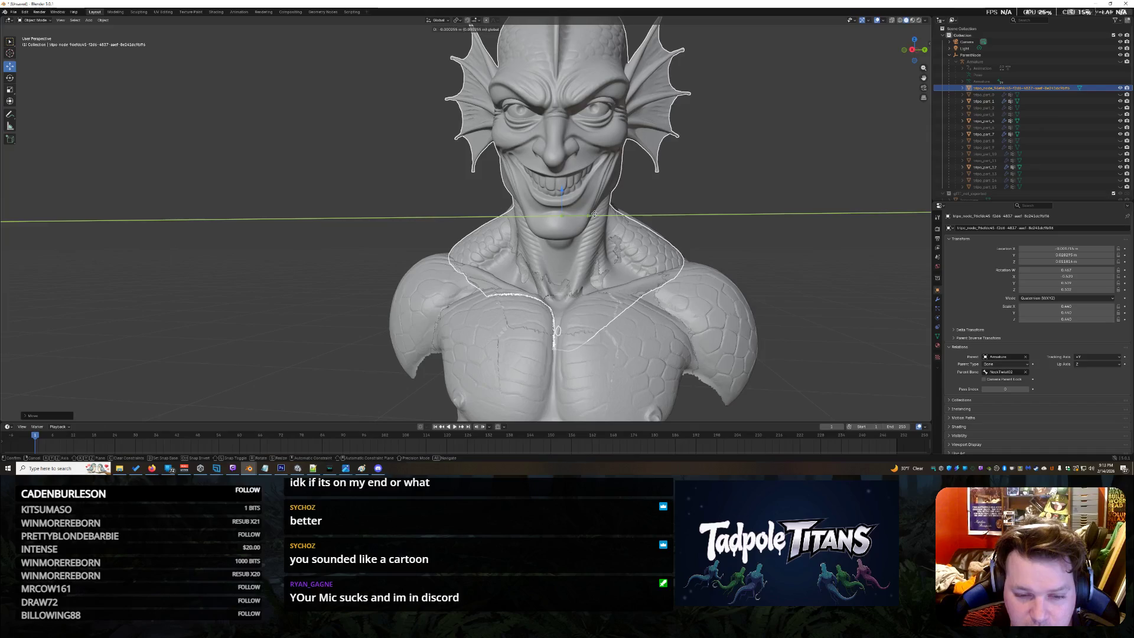
Deselect the head, review the bust from the left and below, then switch to the Unity editor
left_click(750, 191)
scroll(749, 153, "down", 5)
scroll(798, 124, "up", 3)
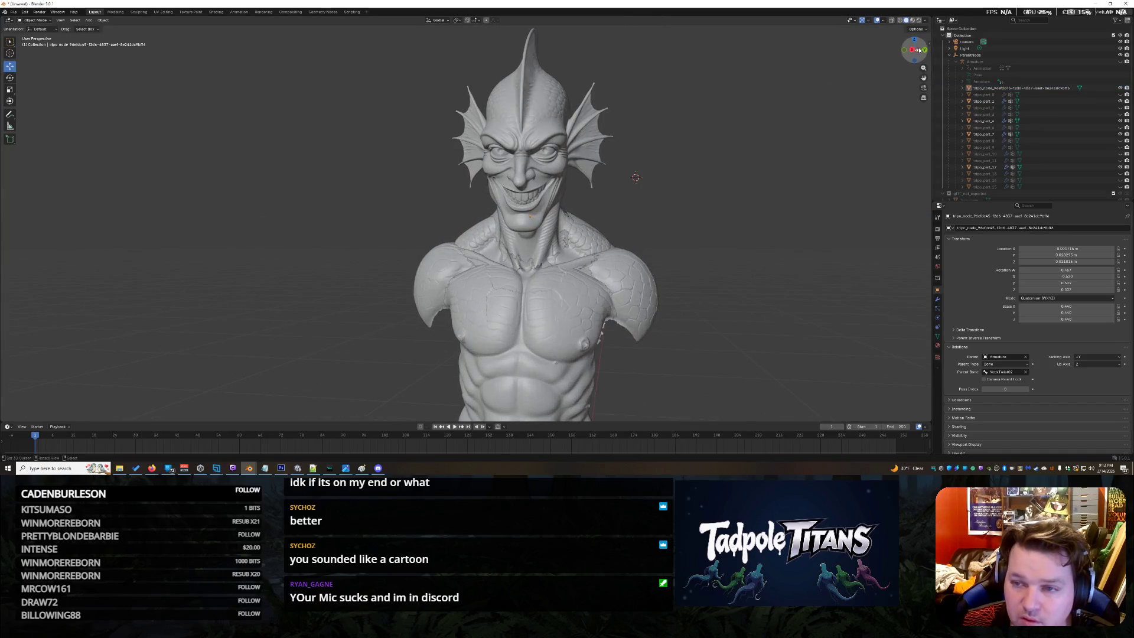
left_click_drag(913, 49, 911, 52)
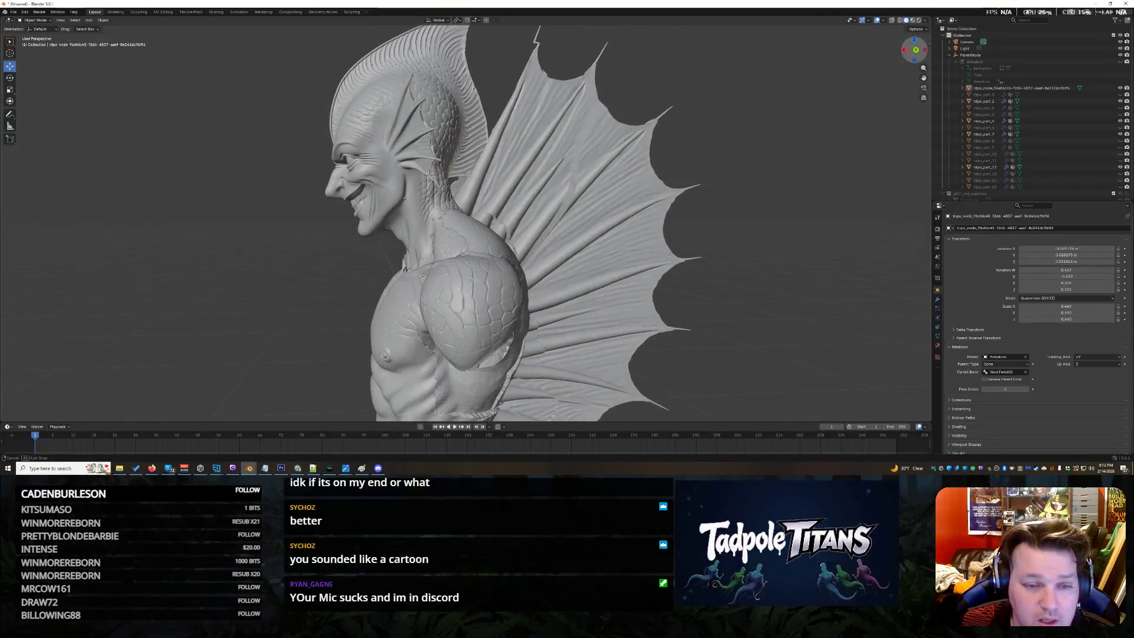
left_click_drag(913, 49, 912, 51)
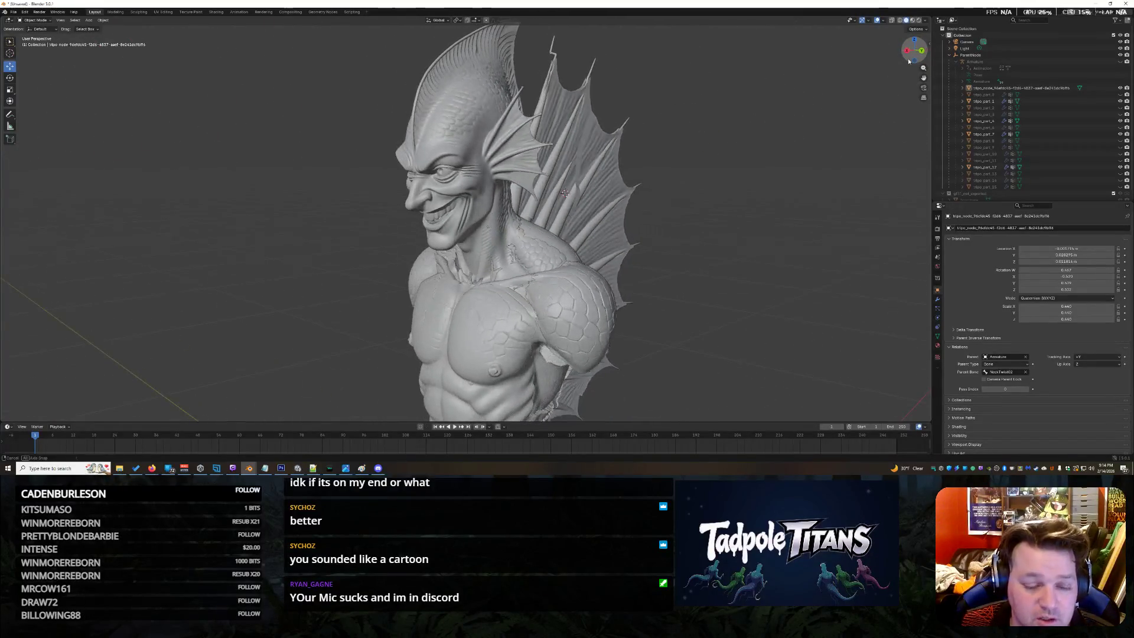
left_click(298, 468)
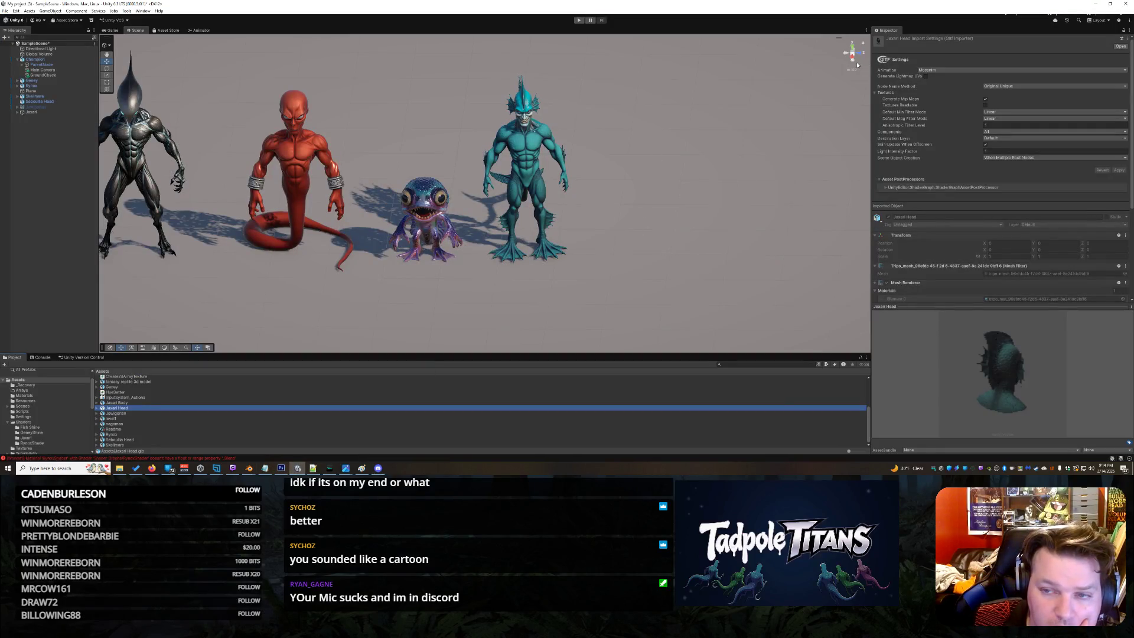
Orbit the Unity scene around the fish-man and other creatures, then return to the Blender window
middle_click_drag(663, 143, 540, 156)
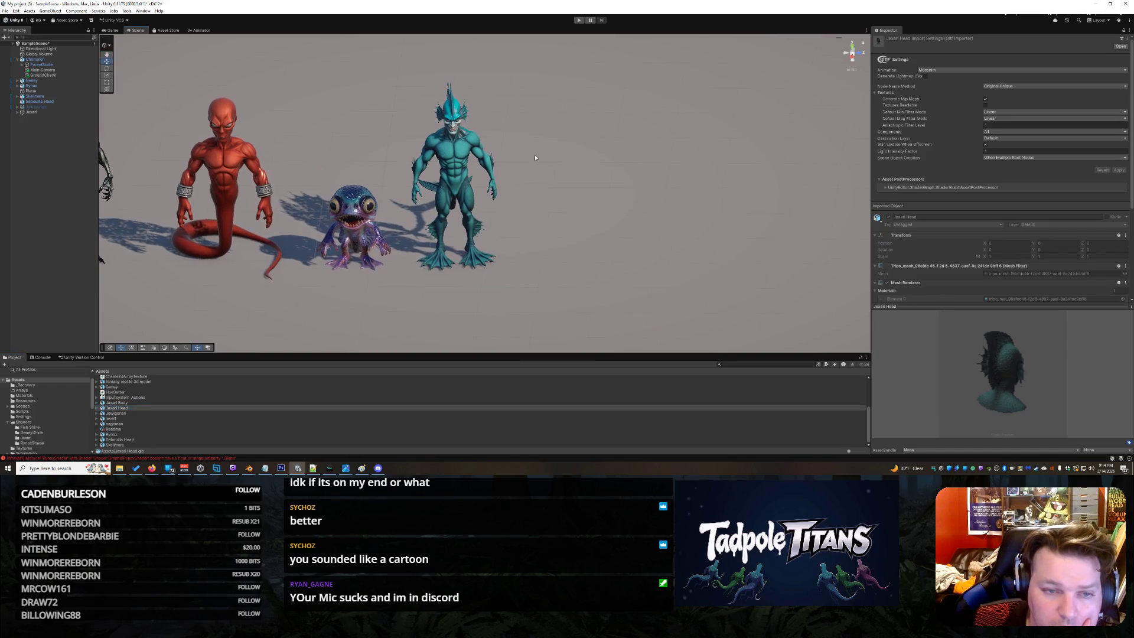
right_click_drag(587, 149, 443, 215)
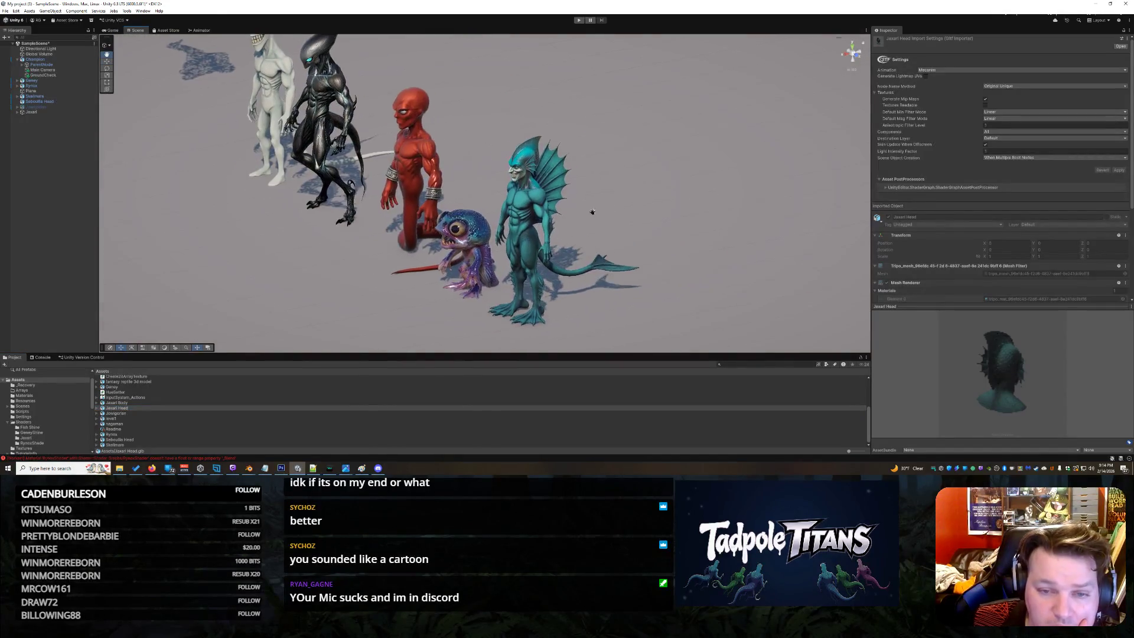
scroll(443, 217, "up", 3)
scroll(442, 221, "up", 3)
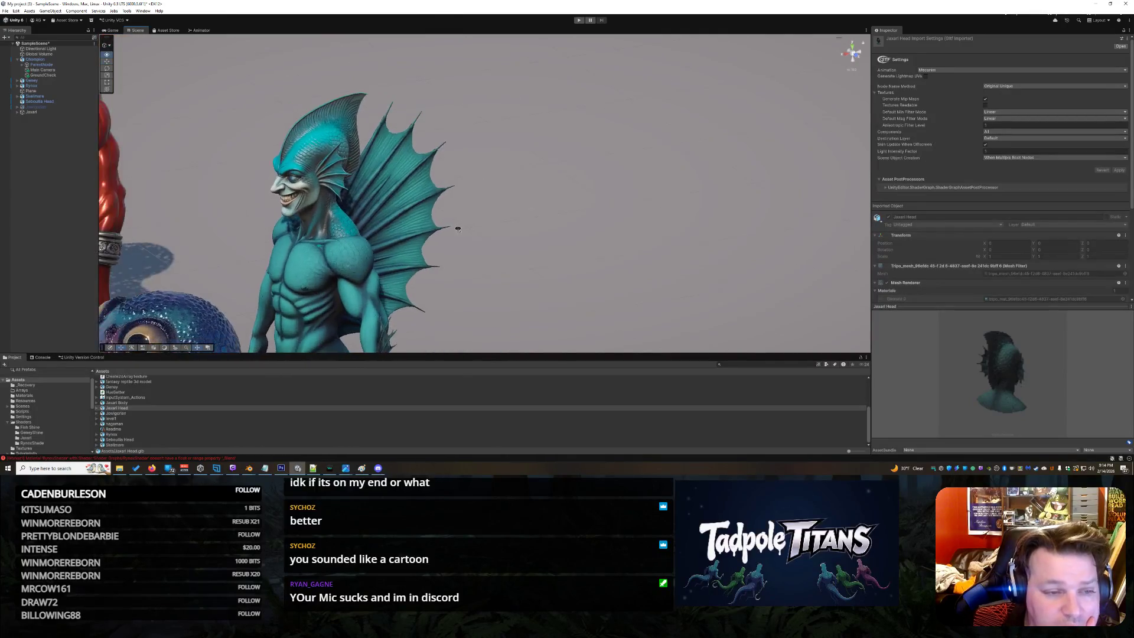
scroll(440, 229, "down", 2)
right_click_drag(440, 230, 427, 215)
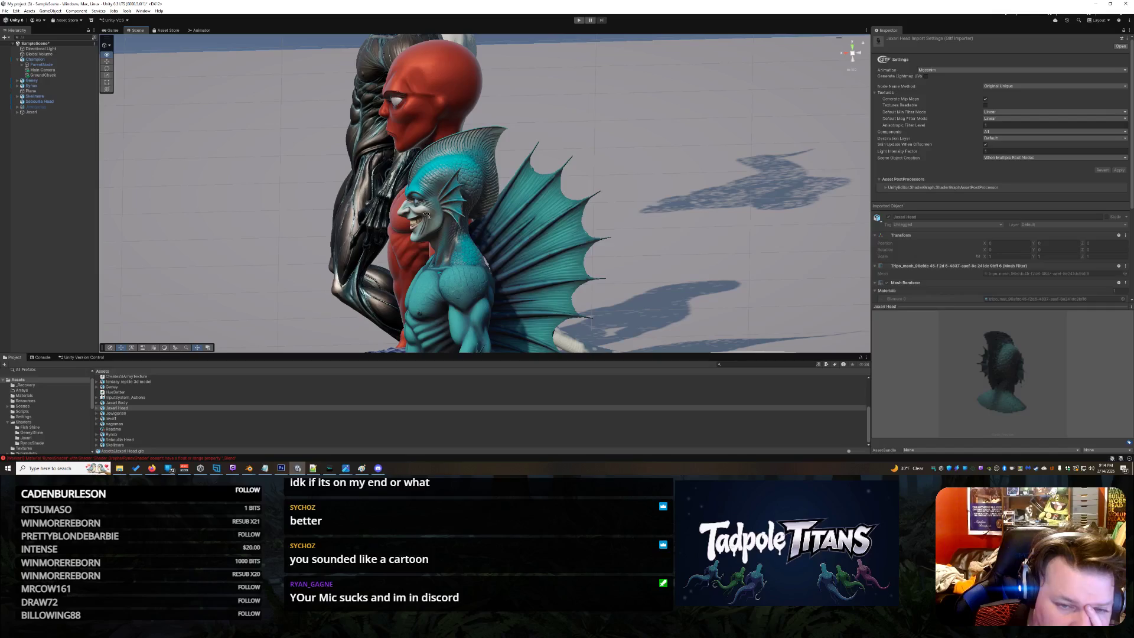
scroll(596, 259, "up", 3)
scroll(596, 260, "up", 3)
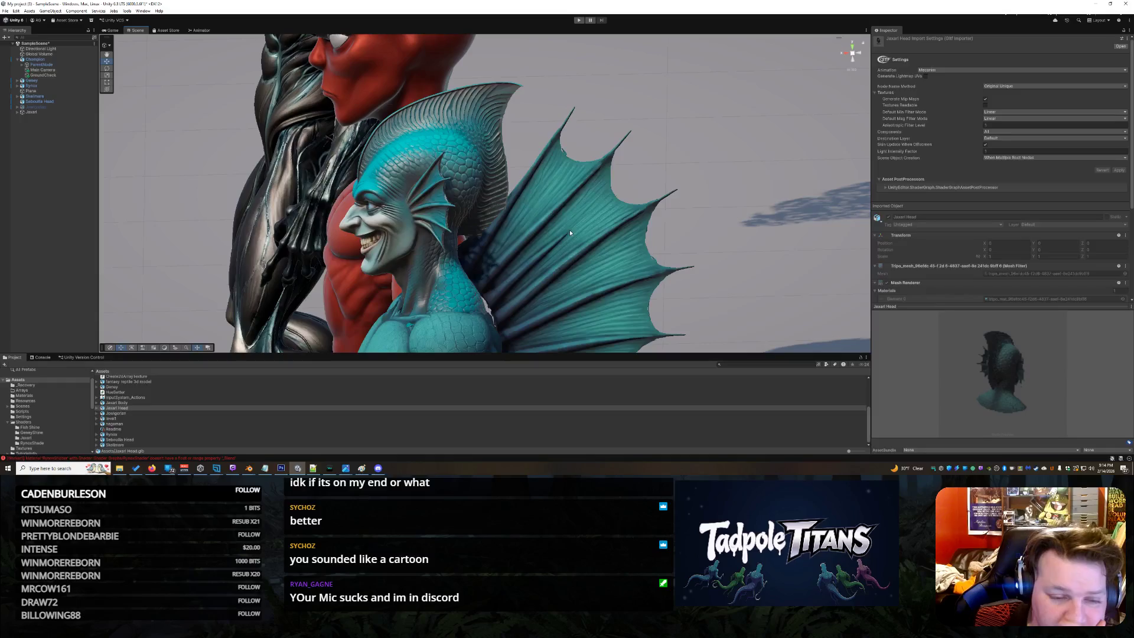
scroll(569, 230, "down", 1)
scroll(570, 229, "up", 1)
scroll(569, 229, "up", 2)
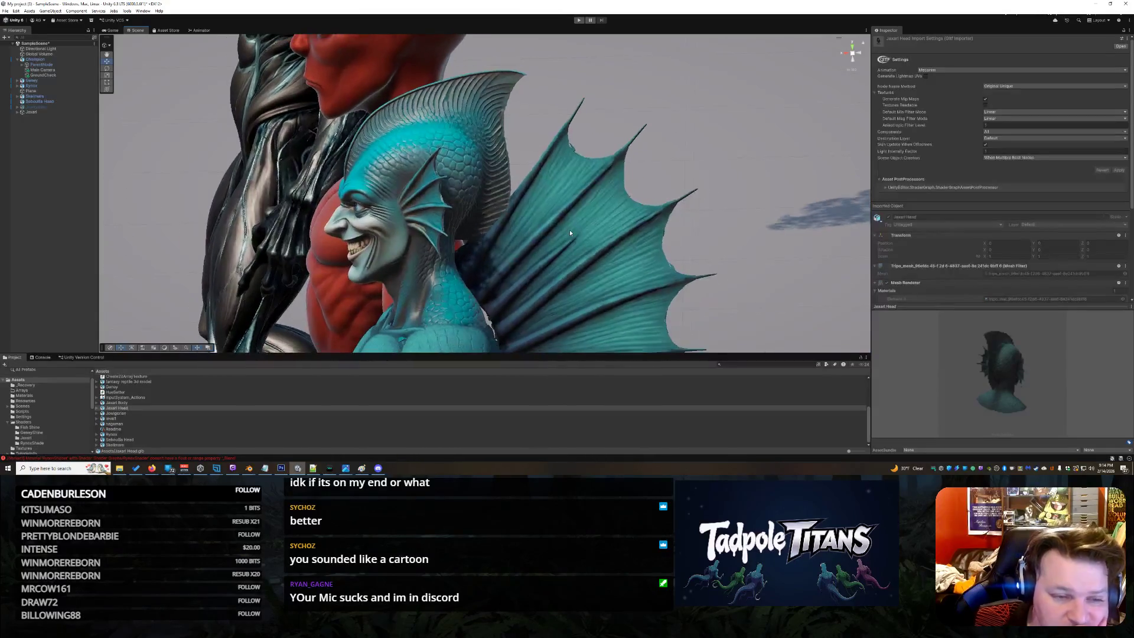
scroll(570, 230, "down", 2)
scroll(570, 230, "down", 1)
left_click_drag(604, 251, 689, 271, "alt")
scroll(689, 270, "down", 3)
scroll(413, 335, "down", 2)
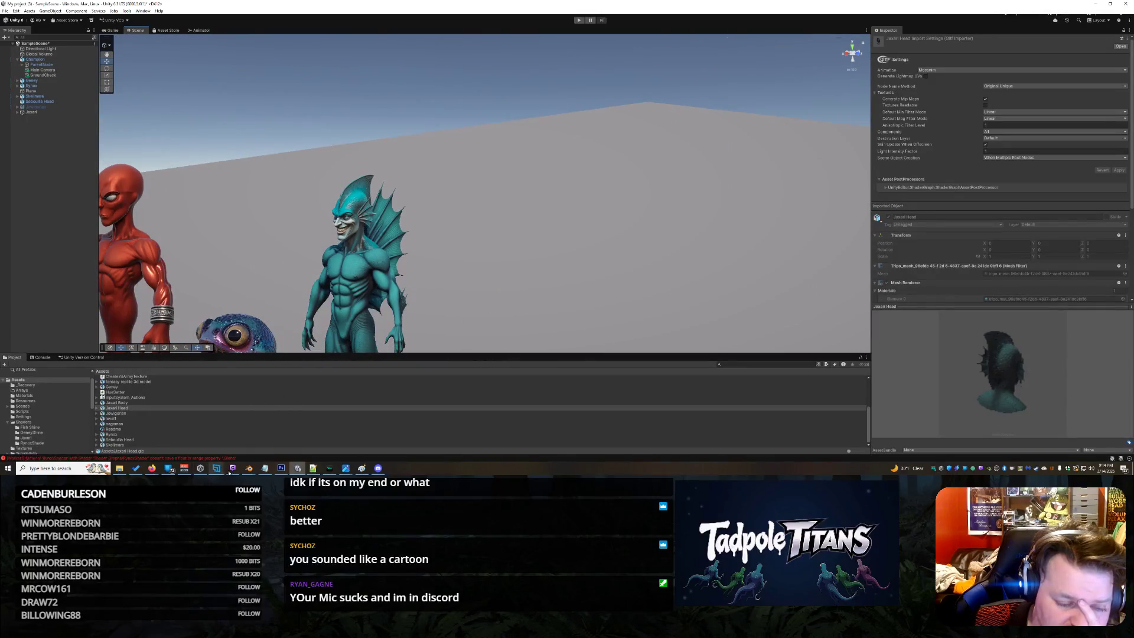
mouse_move(248, 468)
left_click(237, 445)
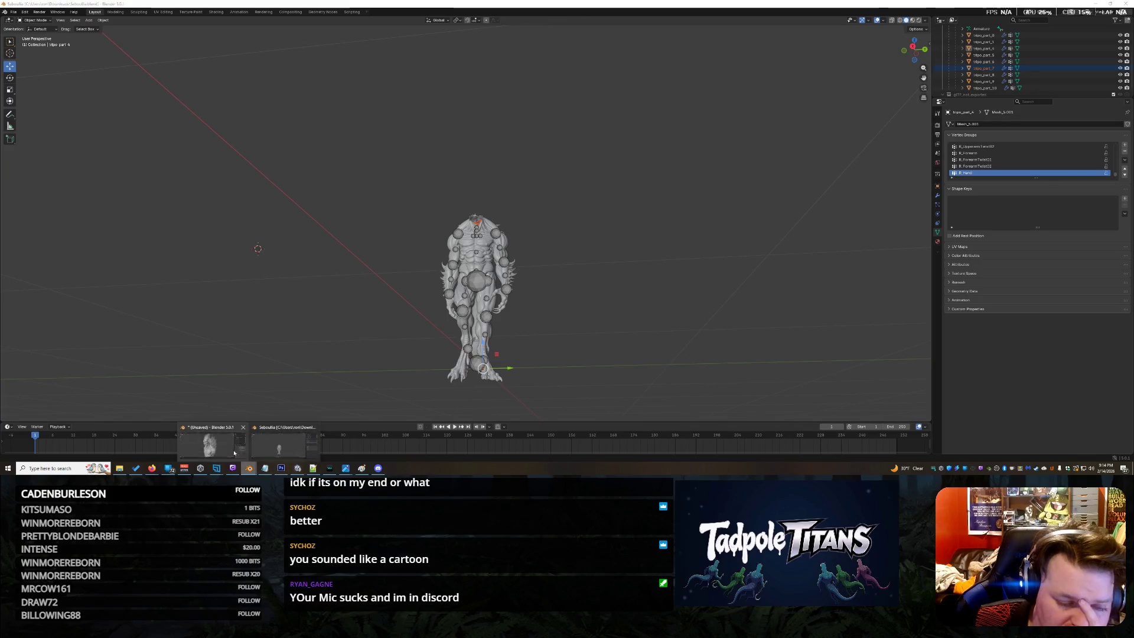
Switch to the bust's Blender file, select all its parts with A and enter Edit Mode
left_click(287, 444)
middle_click_drag(753, 222, 804, 212)
scroll(768, 217, "down", 4)
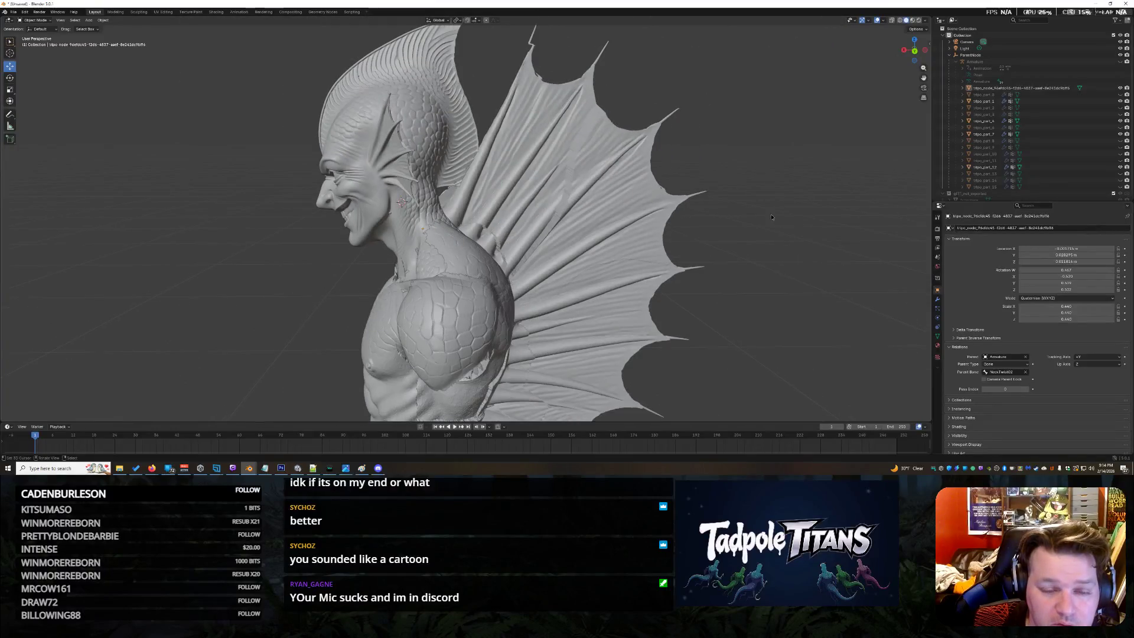
scroll(764, 244, "down", 4)
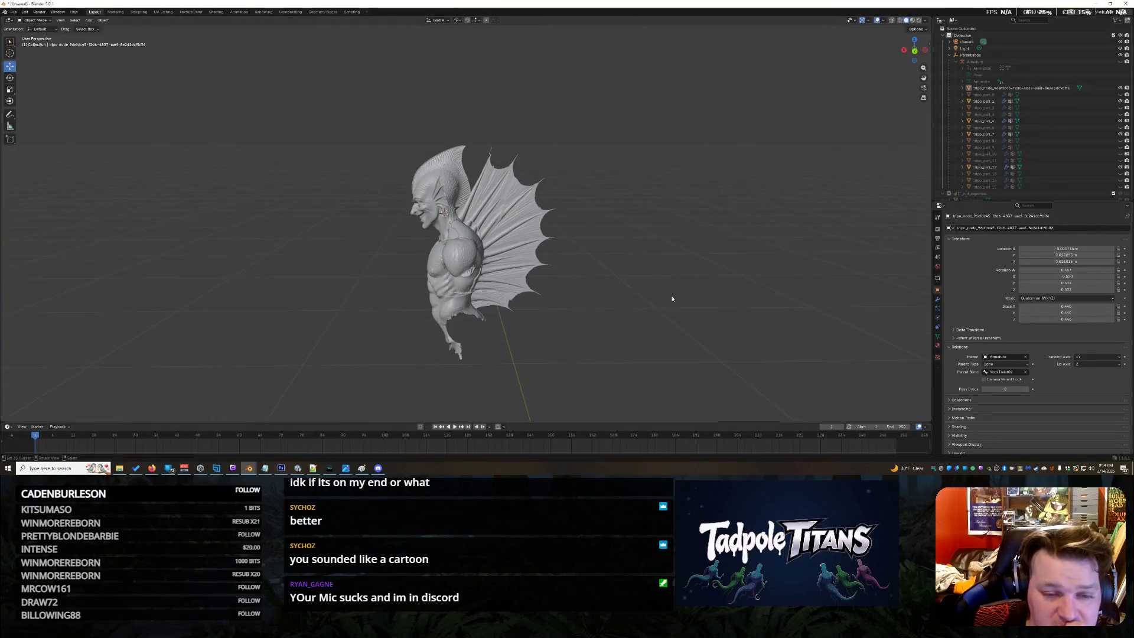
scroll(326, 121, "up", 2)
key("a")
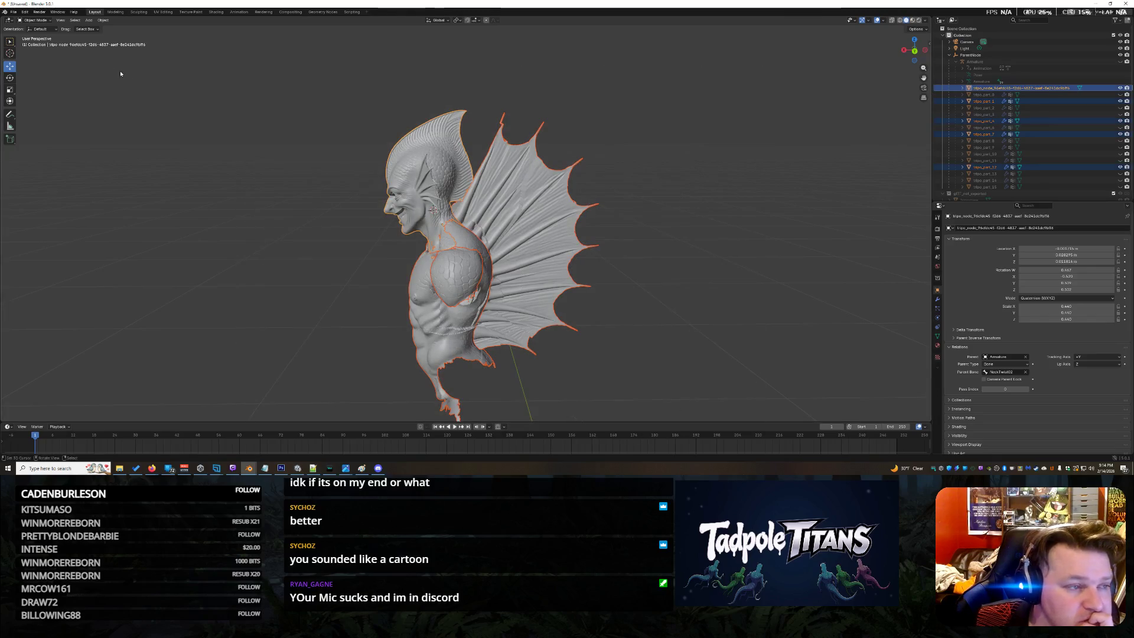
left_click(43, 20)
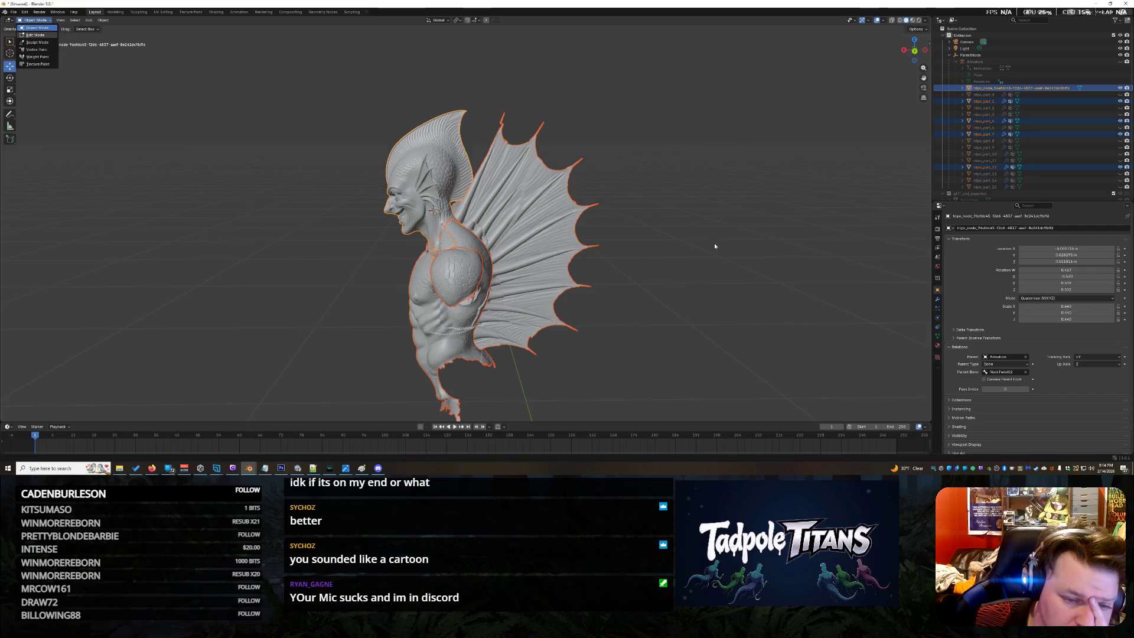
key("Tab")
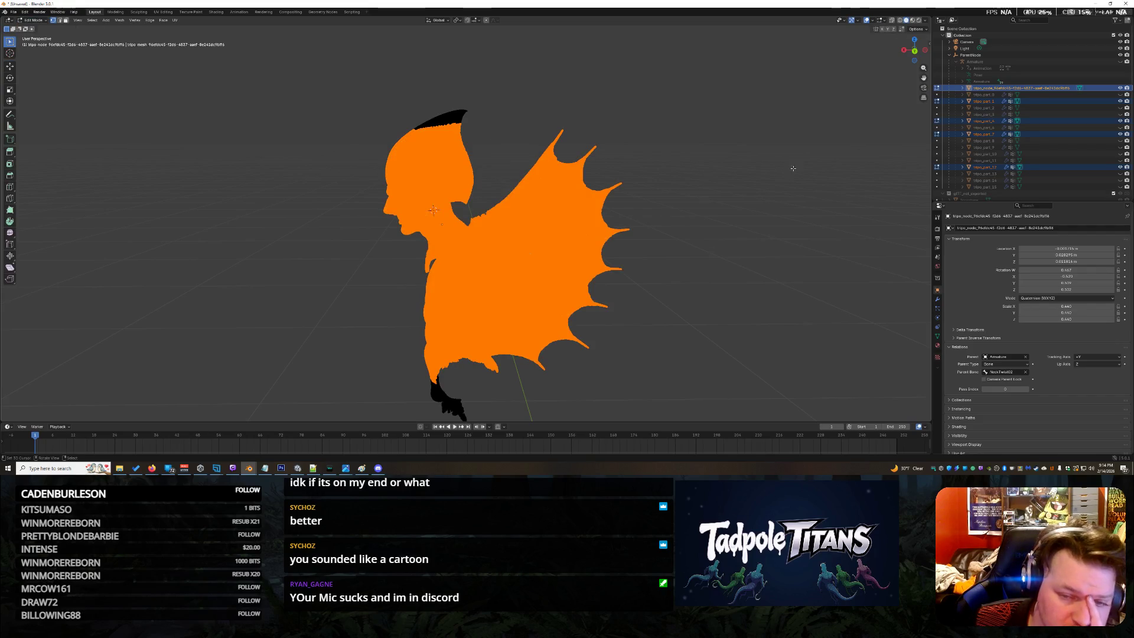
Inspect the neck, shoulder and chest geometry, then switch the bust into Sculpt Mode
middle_click_drag(792, 167, 532, 157)
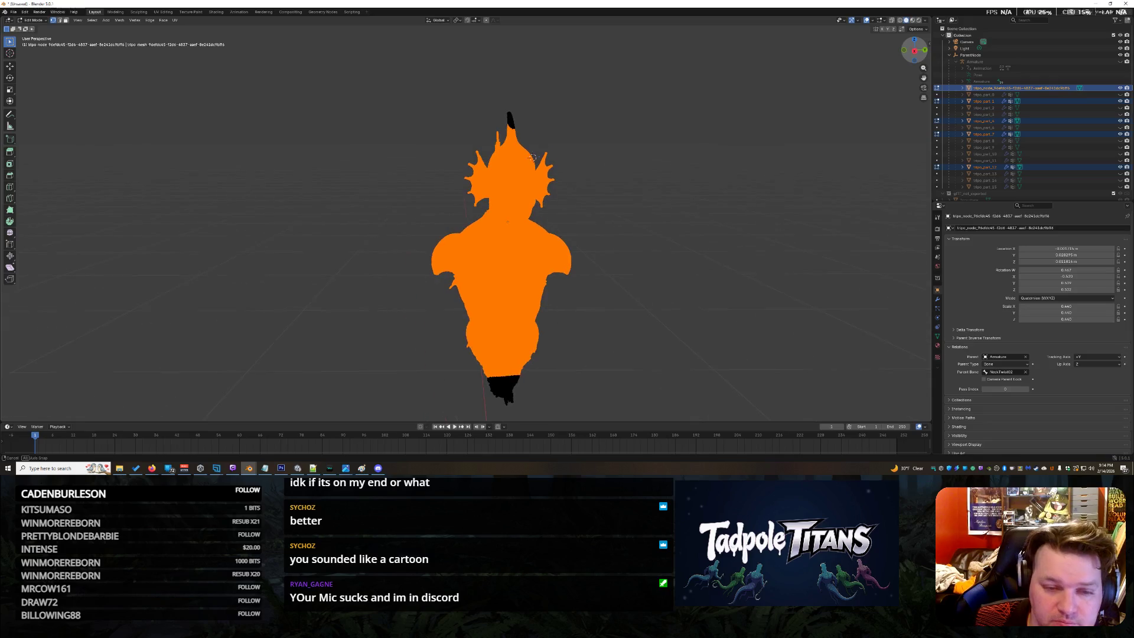
scroll(612, 199, "up", 3)
scroll(689, 192, "up", 3)
middle_click_drag(688, 192, 920, 166)
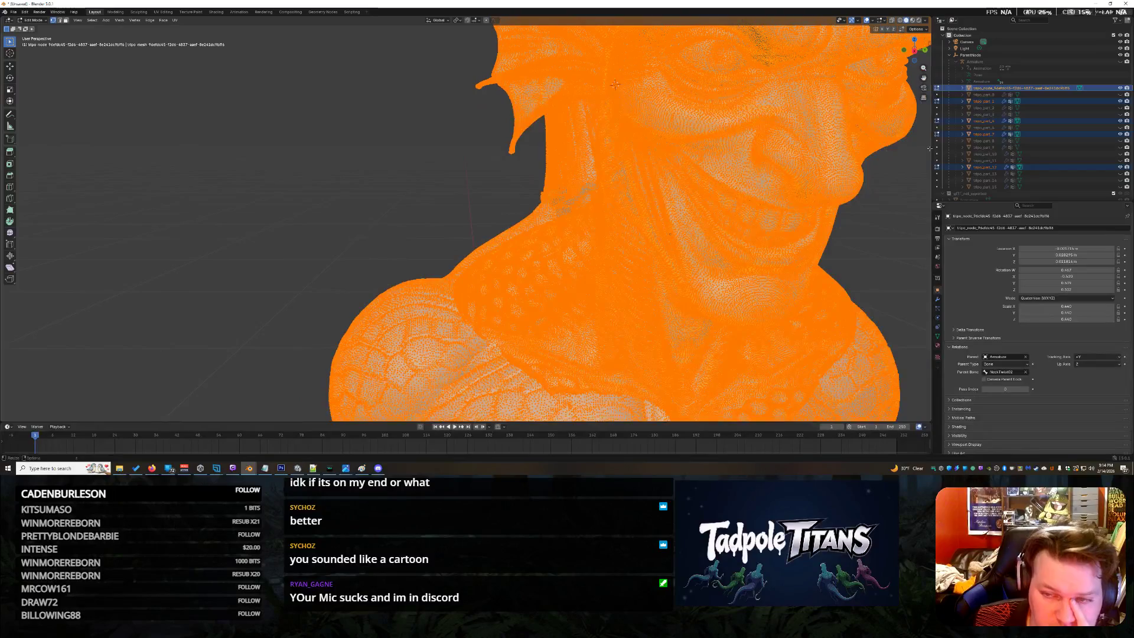
middle_click_drag(616, 84, 549, 45)
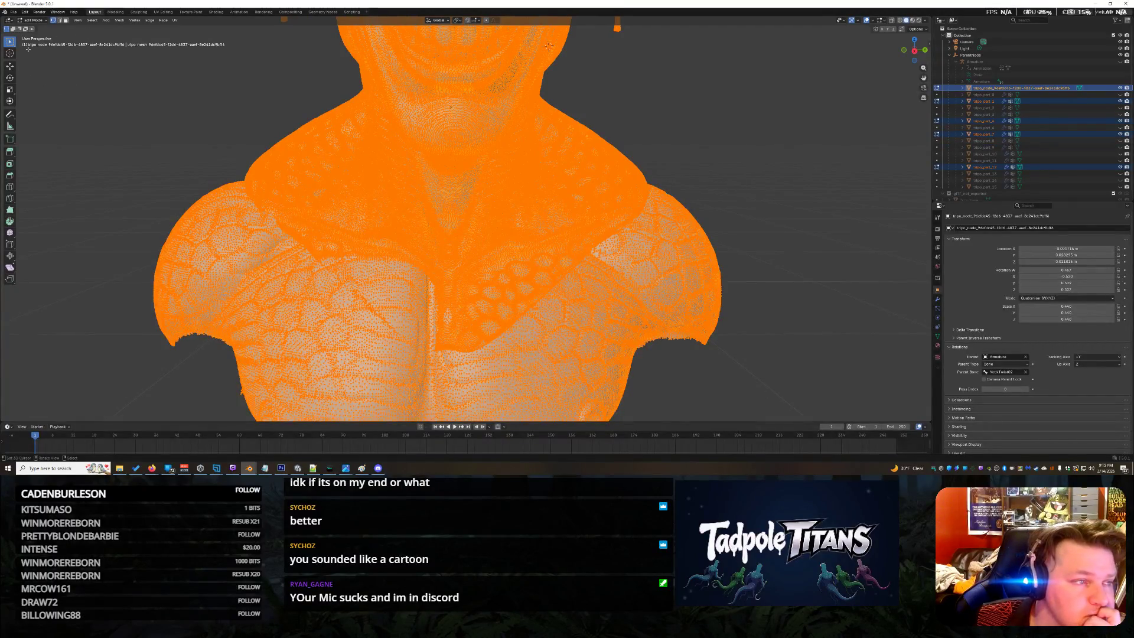
left_click(33, 20)
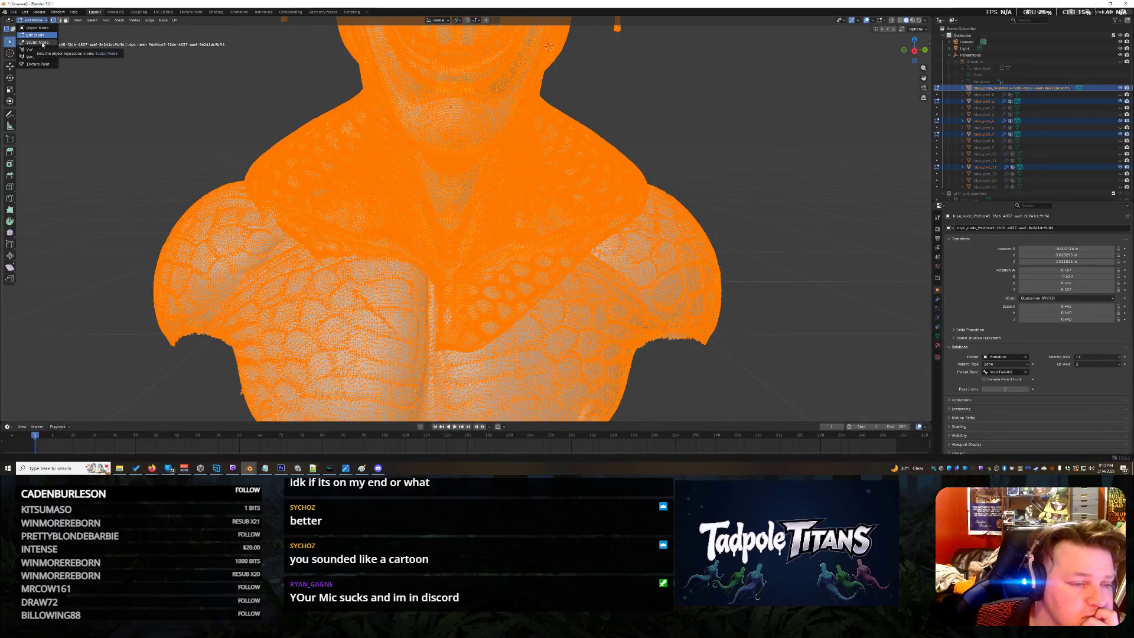
left_click(40, 44)
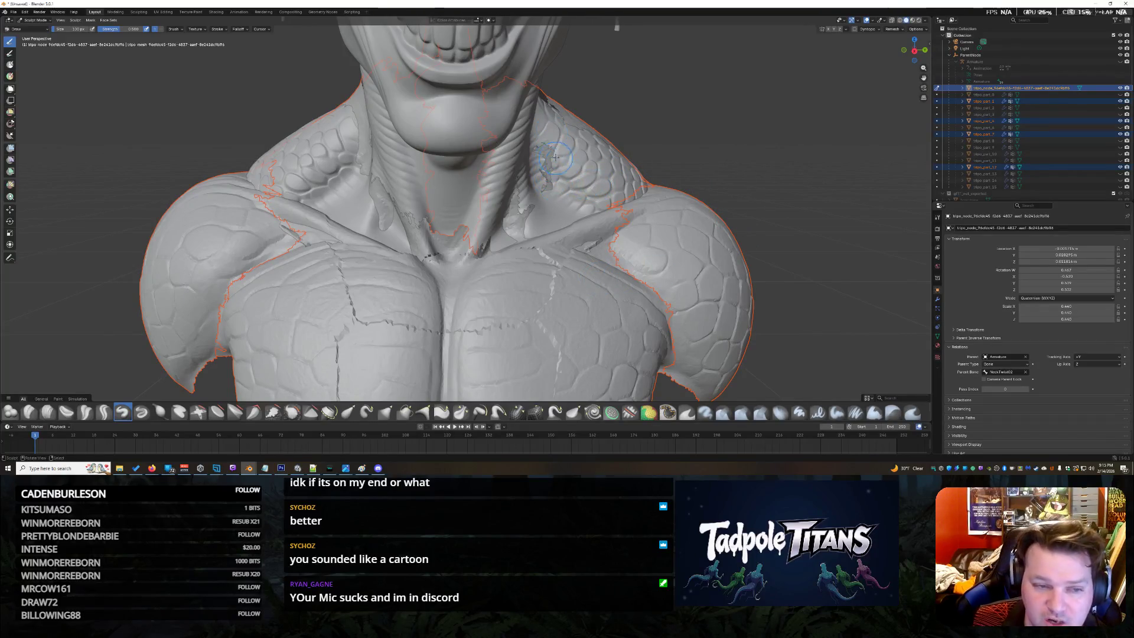
scroll(464, 281, "down", 3)
scroll(464, 281, "down", 3)
scroll(465, 281, "up", 3)
scroll(700, 235, "up", 1)
Orbit around the right fin, shoulder and chest to examine where the collar pieces meet the body
mouse_move(700, 235)
middle_mouse_down()
mouse_move(549, 238)
mouse_move(241, 115)
mouse_move(56, 190)
mouse_move(9, 195)
middle_mouse_up()
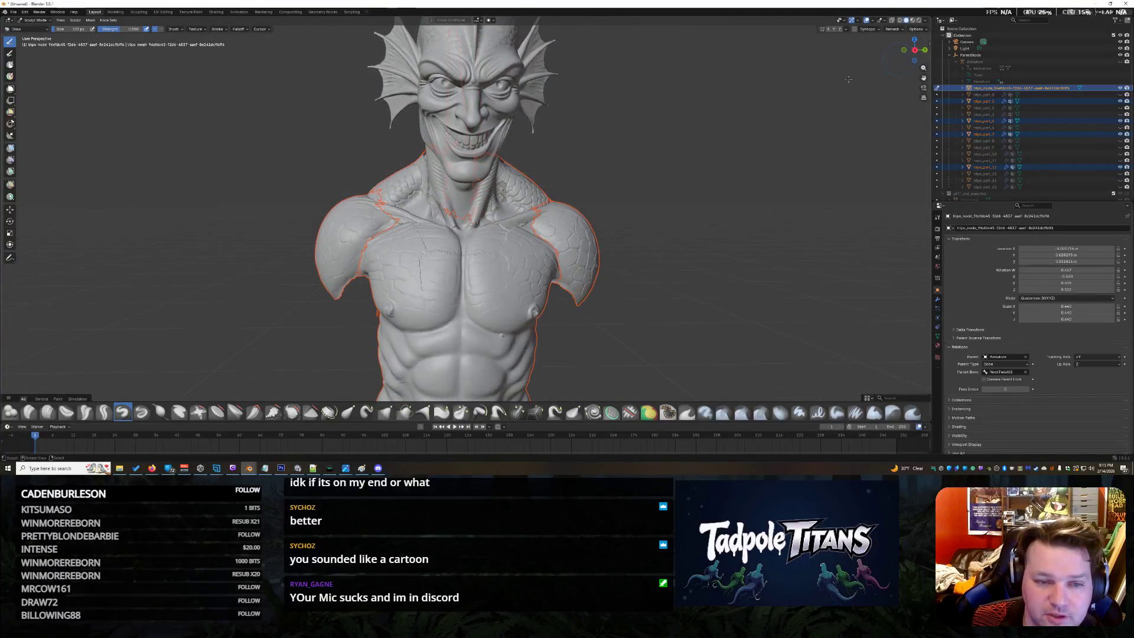
scroll(660, 151, "up", 2)
scroll(659, 150, "up", 3)
mouse_move(661, 150)
middle_mouse_down()
mouse_move(531, 107)
mouse_move(570, 118)
middle_mouse_up()
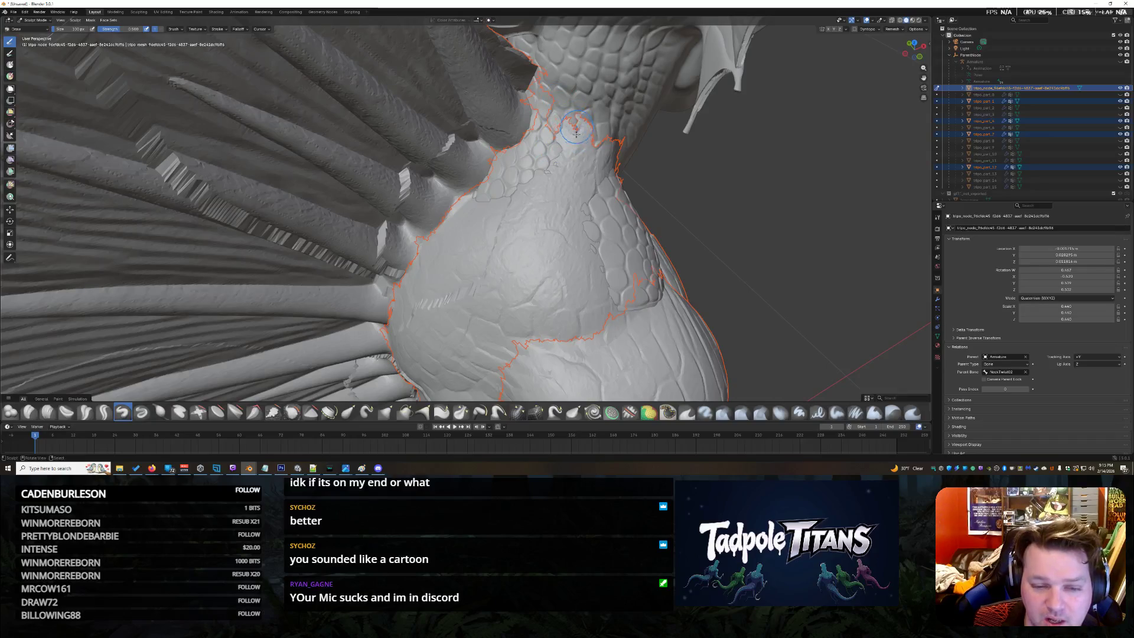
mouse_move(532, 178)
middle_mouse_down()
mouse_move(580, 154)
mouse_move(554, 173)
middle_mouse_up()
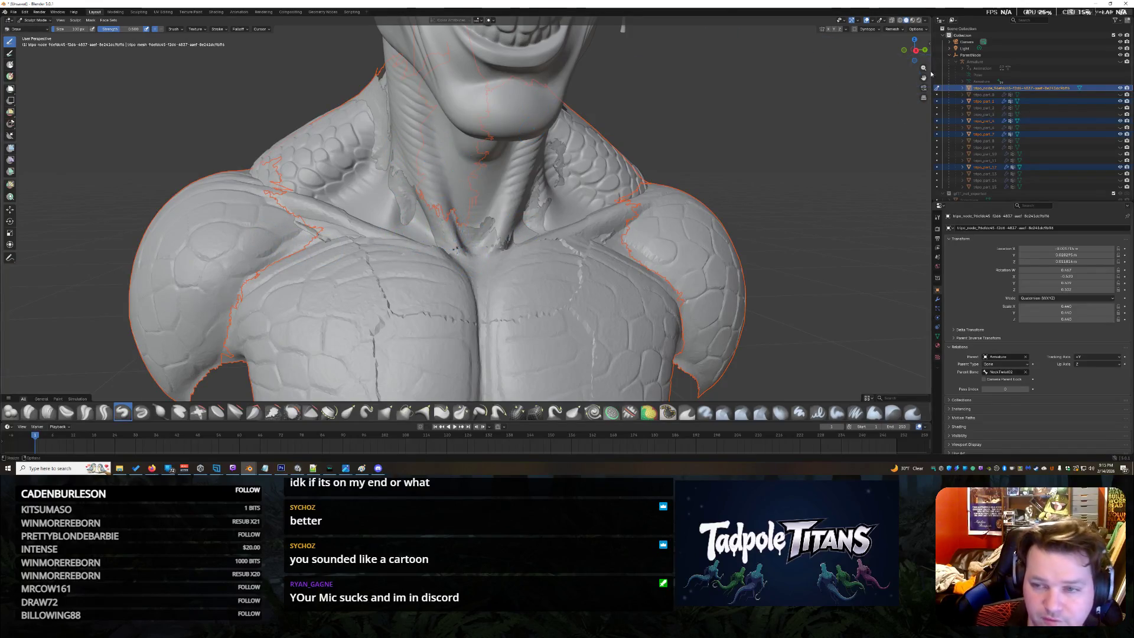
left_click_drag(915, 51, 913, 51)
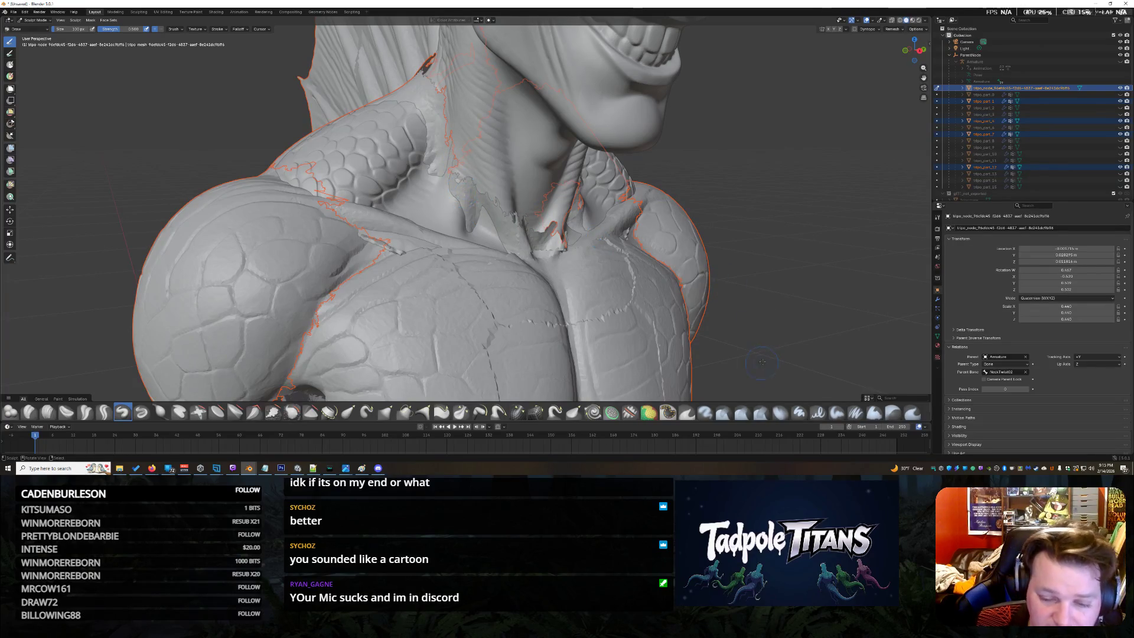
left_click_drag(918, 50, 913, 52)
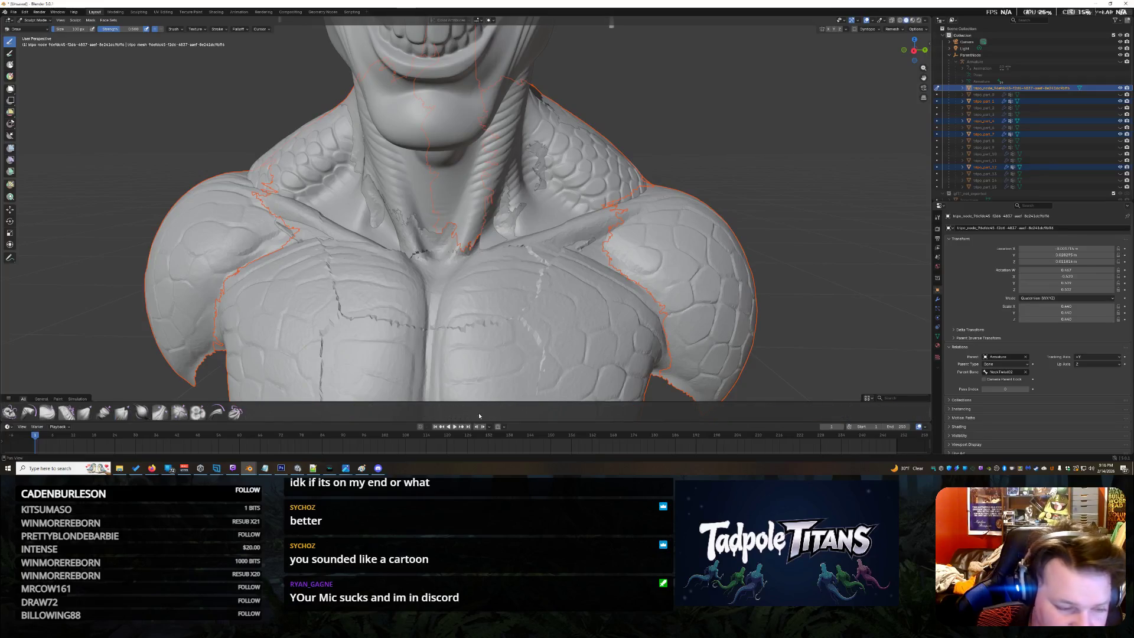
Pick a sculpting brush and toggle the shoulder and chest pieces' visibility in the Outliner to compare
left_click(111, 413)
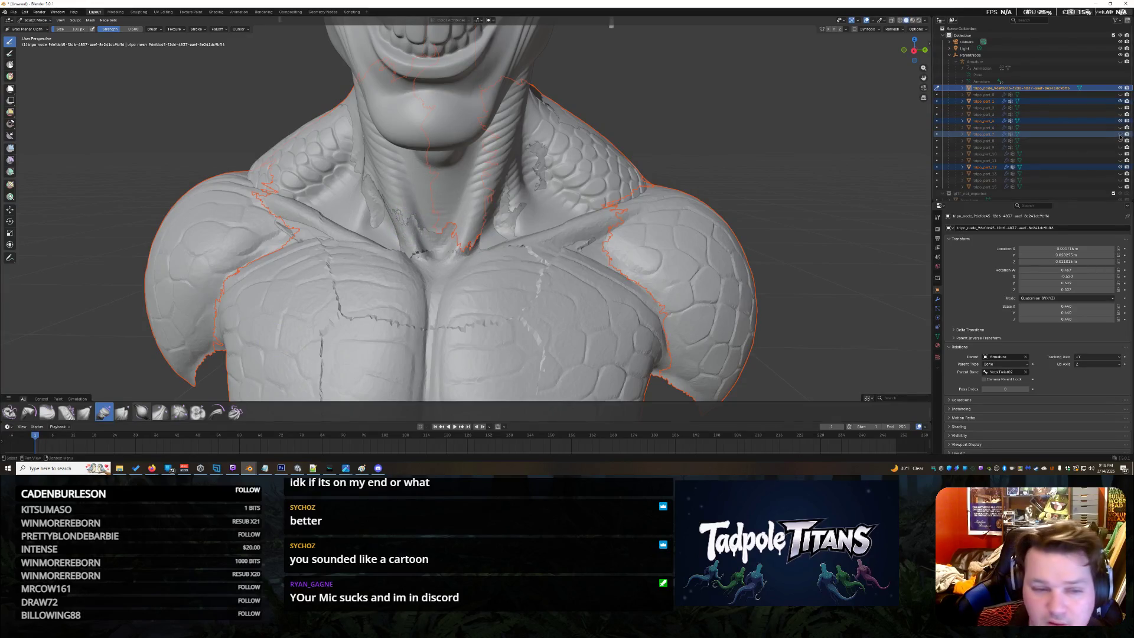
left_click(1125, 101)
left_click(1125, 101)
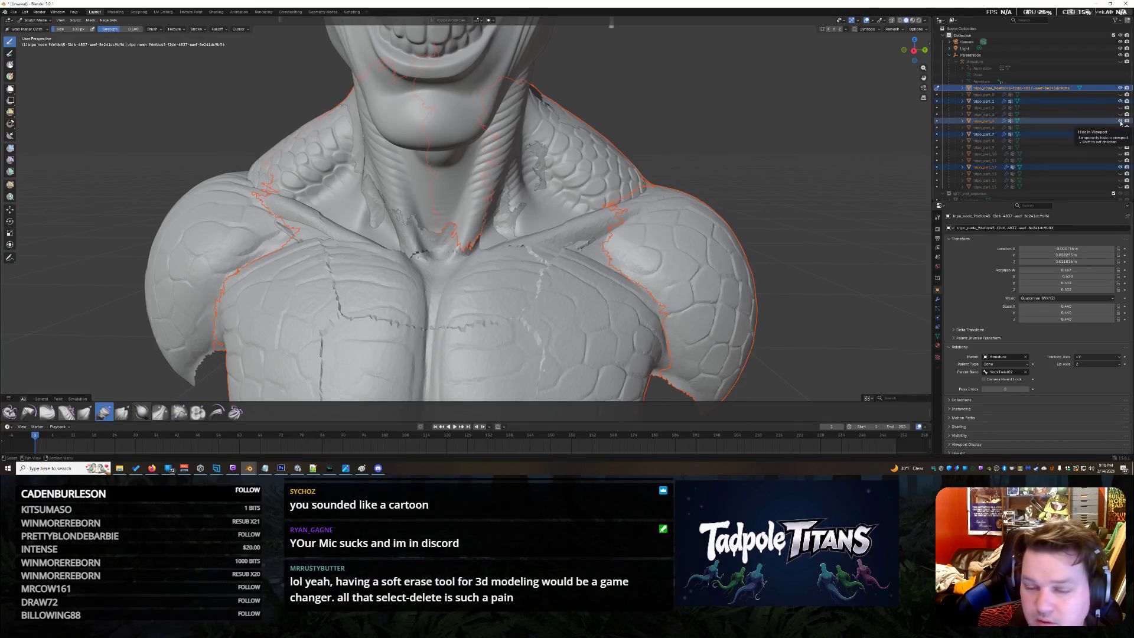
left_click(1125, 128)
left_click(1126, 128)
left_click(1125, 128)
Leave the chest piece hidden to expose the bare body and choose another sculpting brush
left_click(1125, 129)
left_click(1125, 128)
left_click(1125, 128)
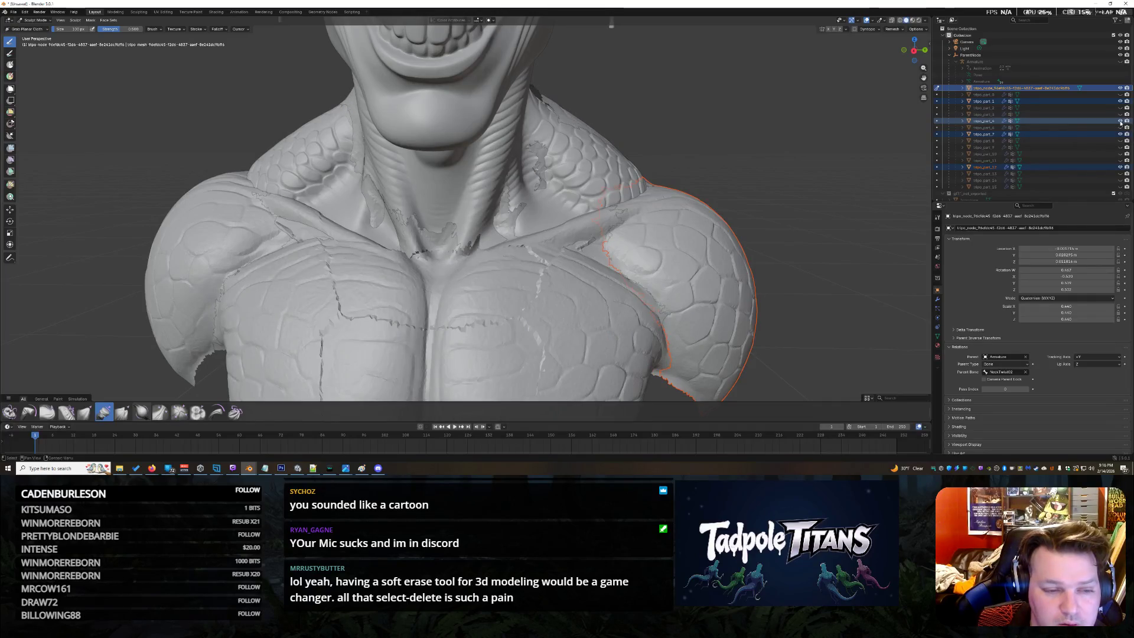
left_click(1125, 128)
left_click(1126, 127)
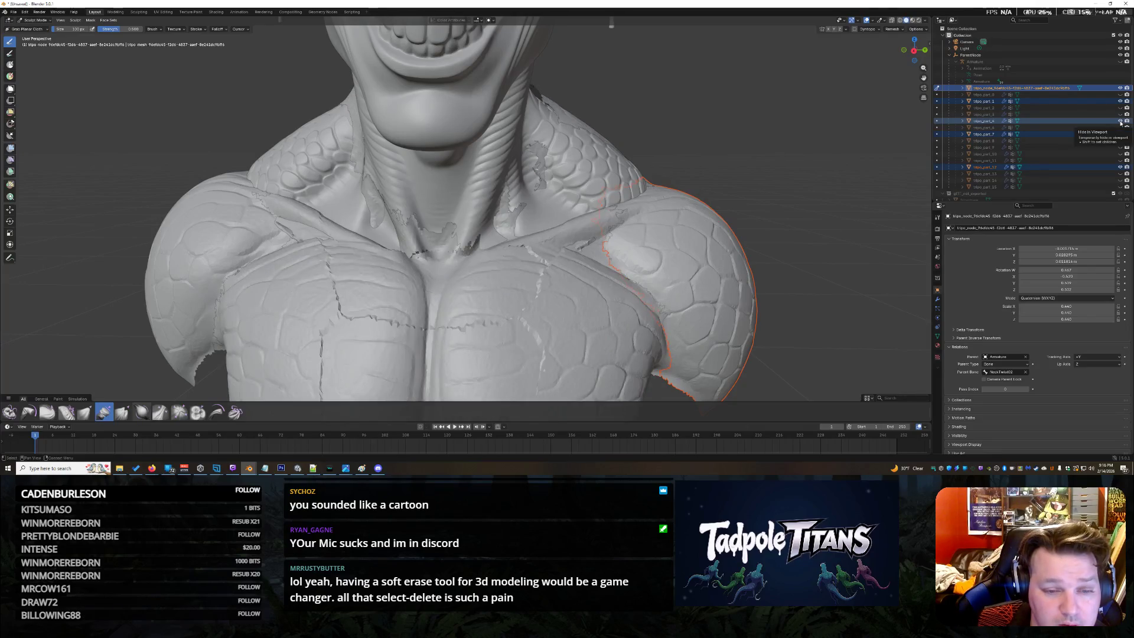
left_click(1124, 123)
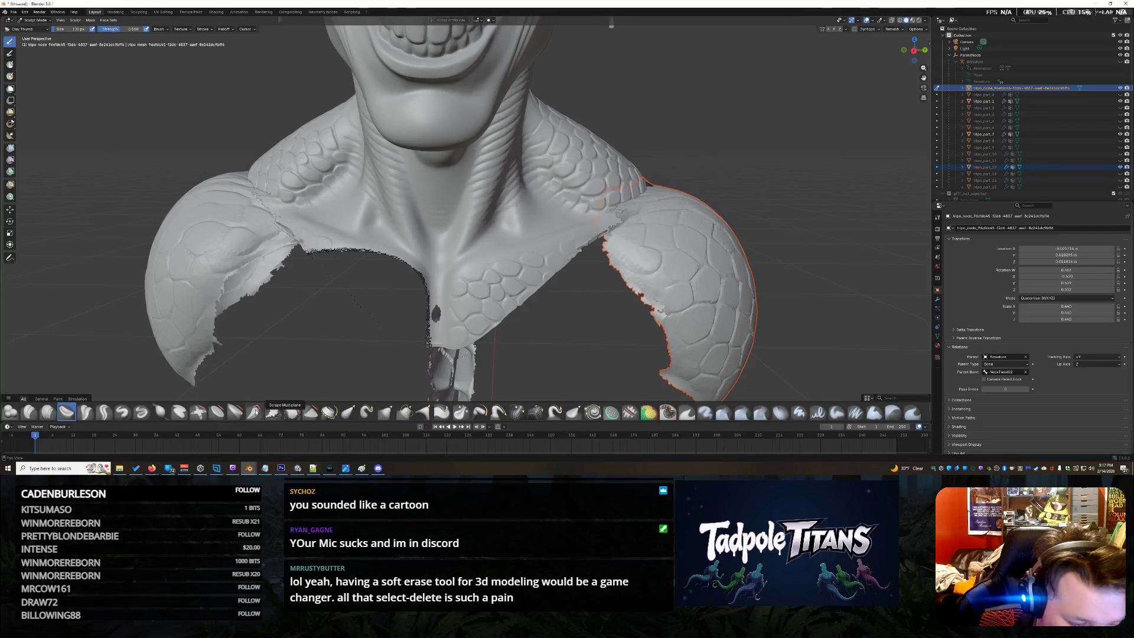
left_click(310, 411)
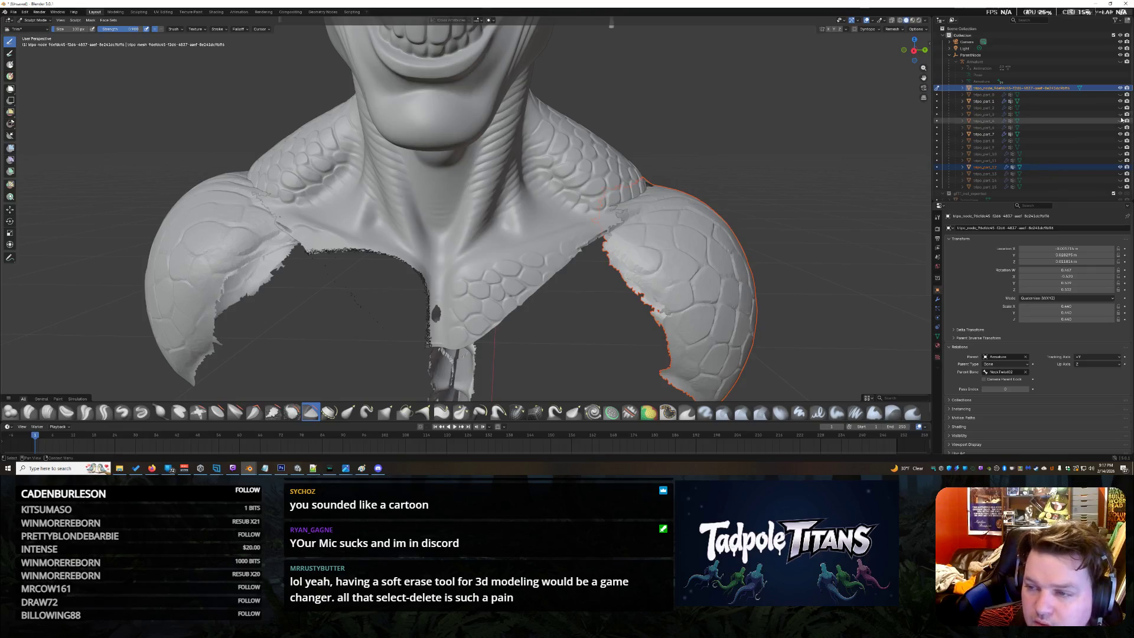
Toggle the chest piece's visibility a few times and leave it showing again
left_click(1125, 127)
left_click(1125, 133)
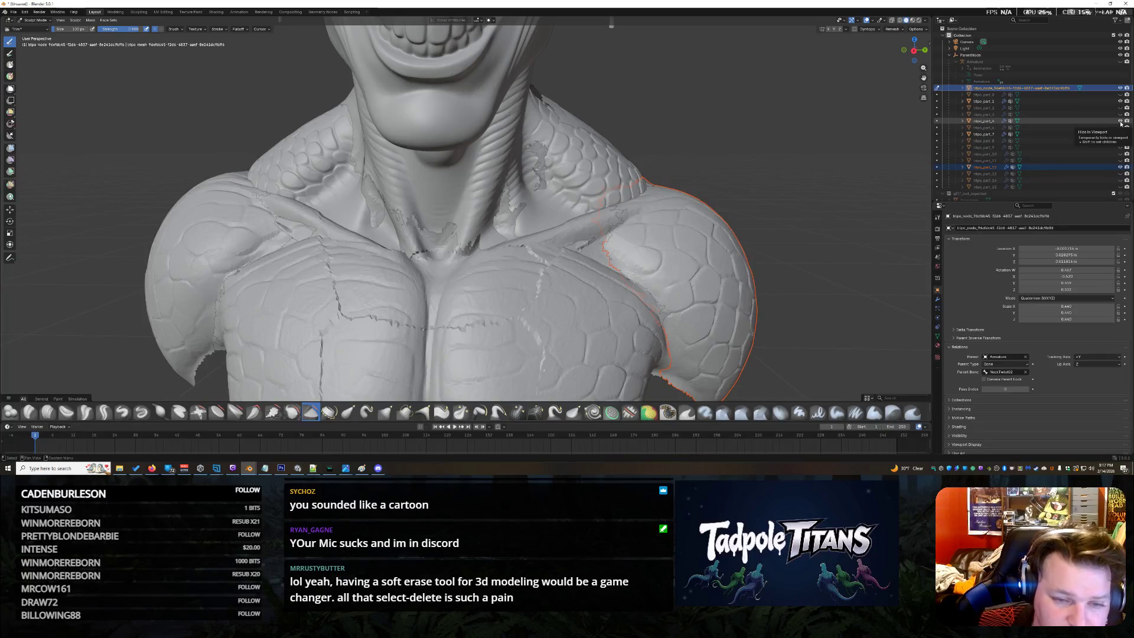
left_click(1126, 126)
left_click(1126, 126)
left_click(1126, 126)
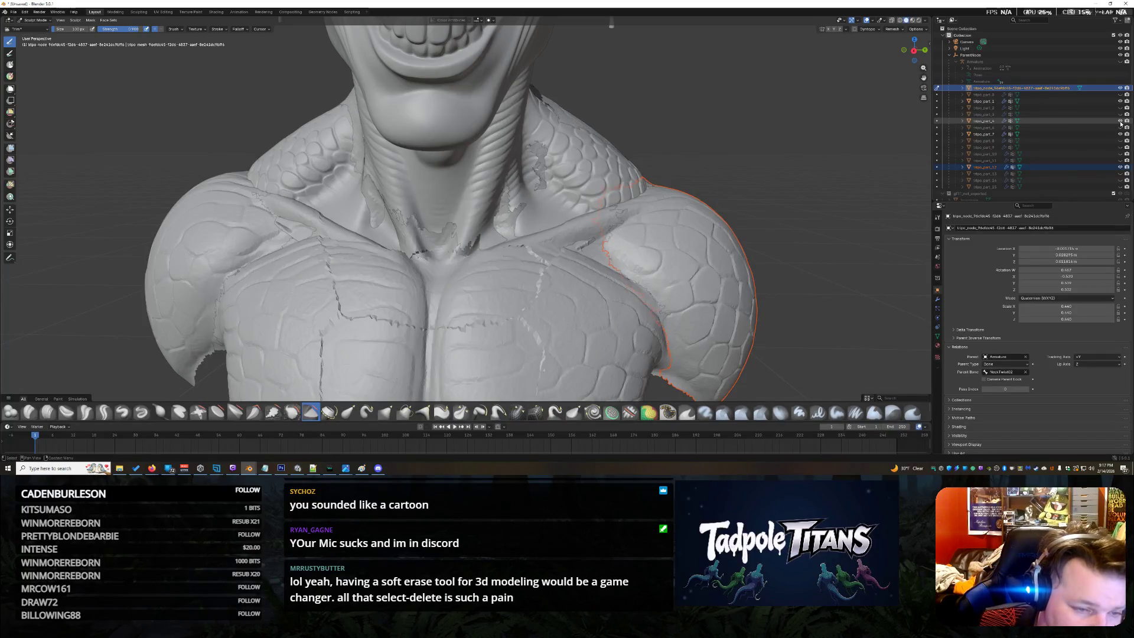
left_click(1124, 126)
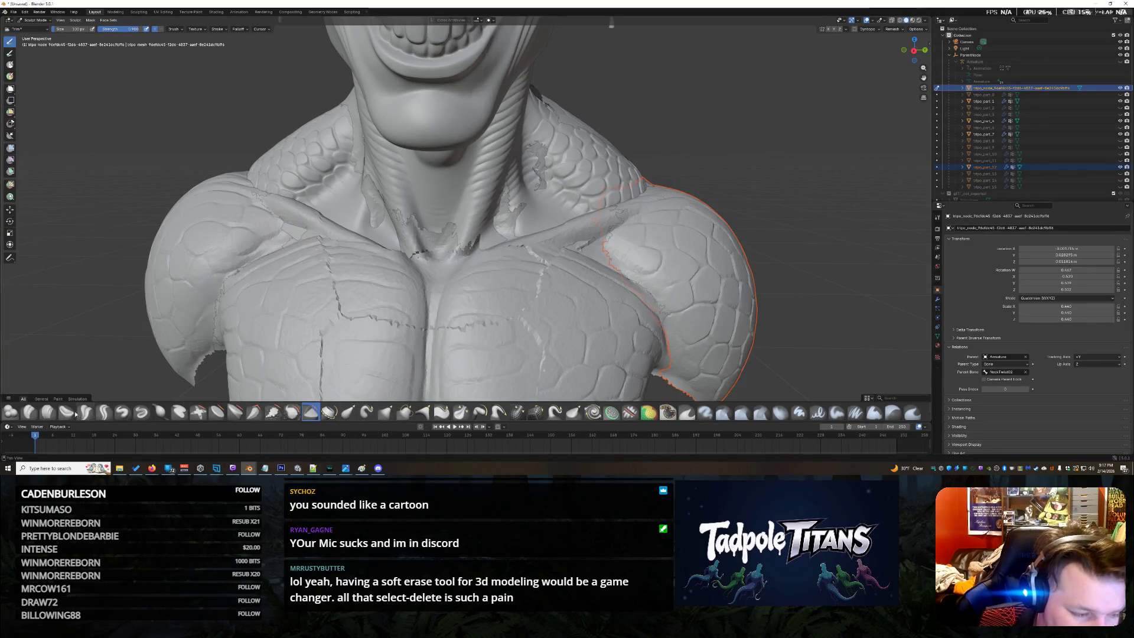
Roughen a textured patch onto the left shoulder, then smooth it so it blends into the chest
left_click(273, 411)
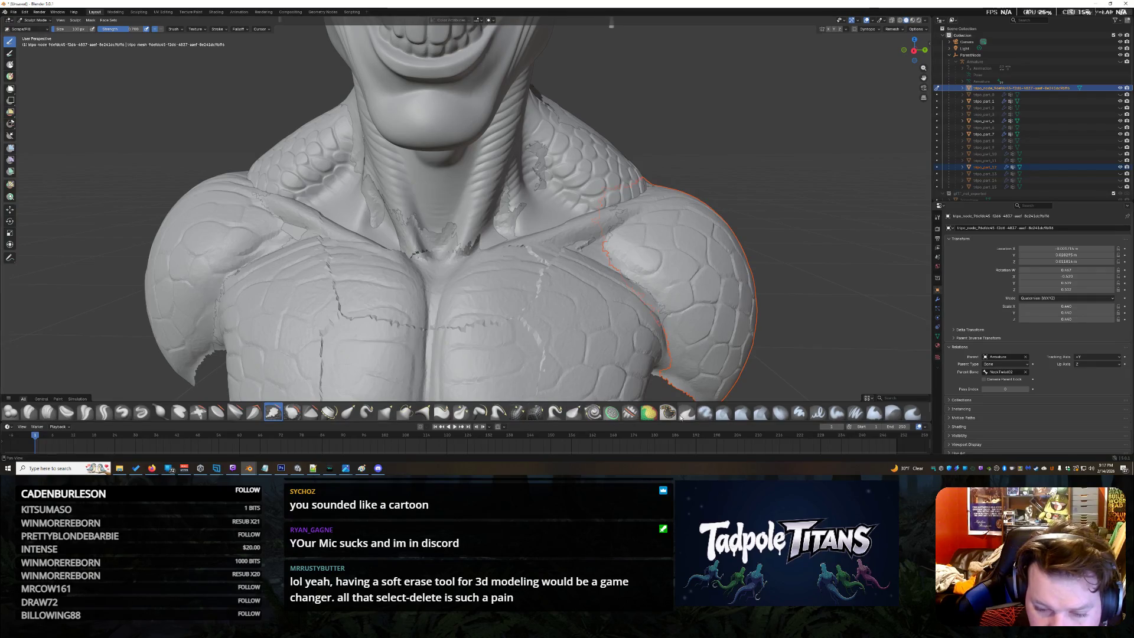
left_click(895, 397)
left_click(179, 412)
left_click_drag(299, 232, 294, 232)
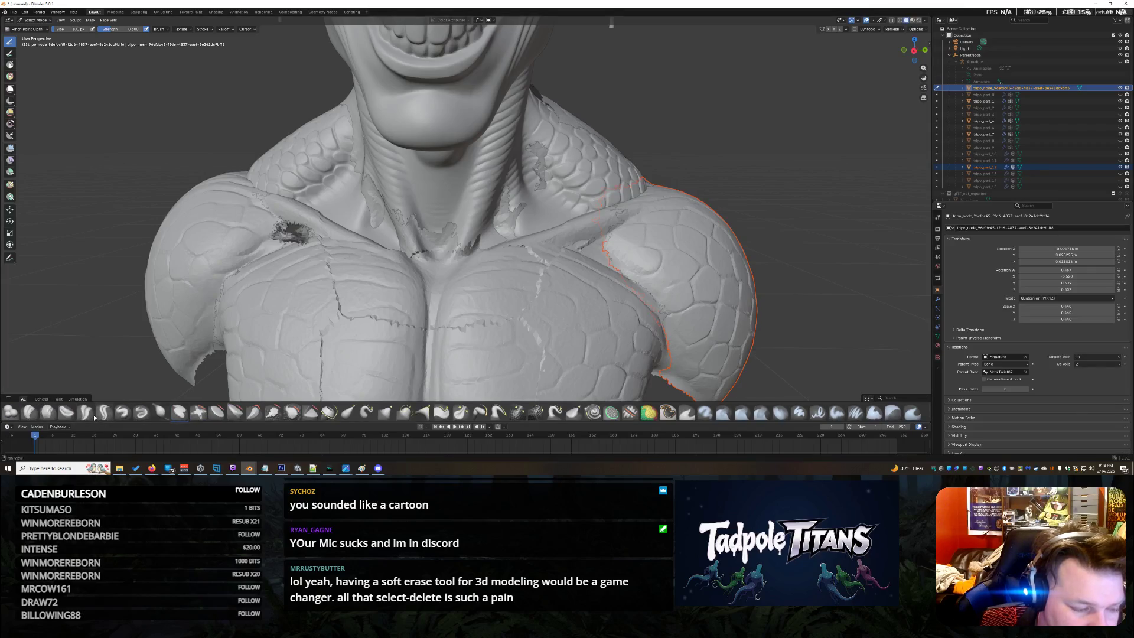
left_click(309, 413)
mouse_move(270, 251)
left_mouse_down()
mouse_move(282, 231)
mouse_move(303, 233)
left_mouse_up()
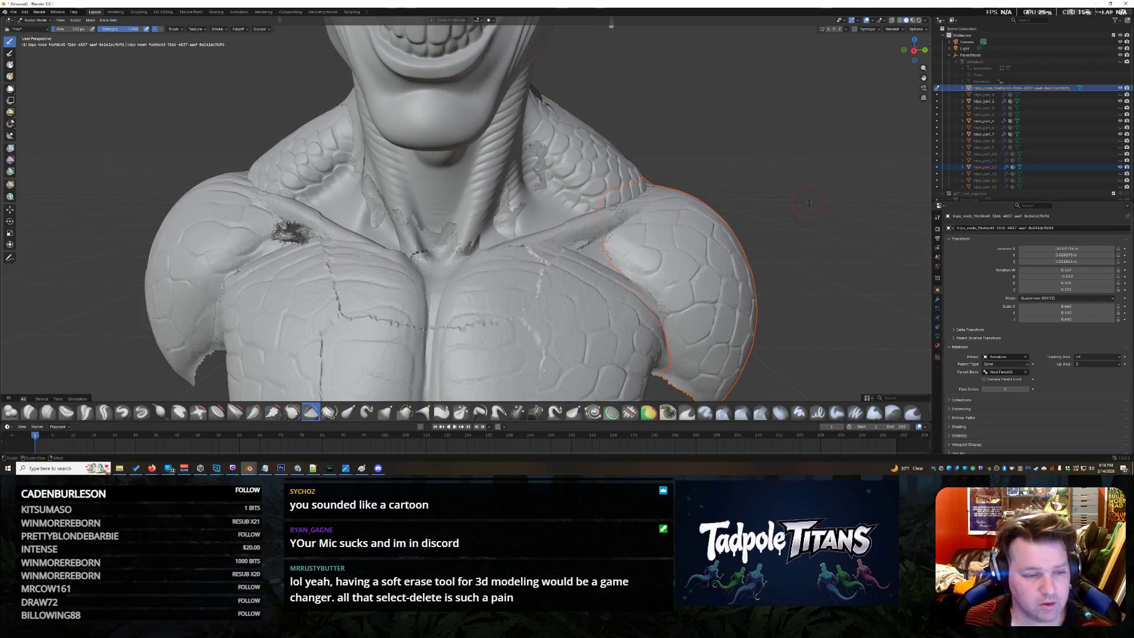
left_click_drag(277, 232, 303, 235)
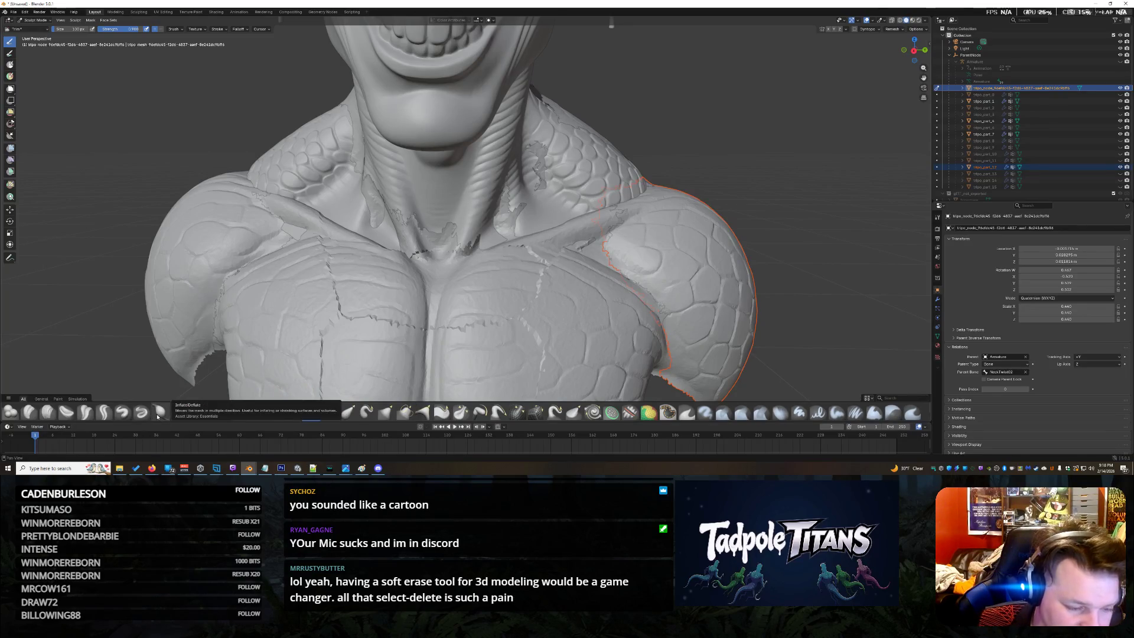
Inflate the left shoulder surface with the Inflate/Deflate brush, then inspect how it meets the neck and fins
left_click(159, 412)
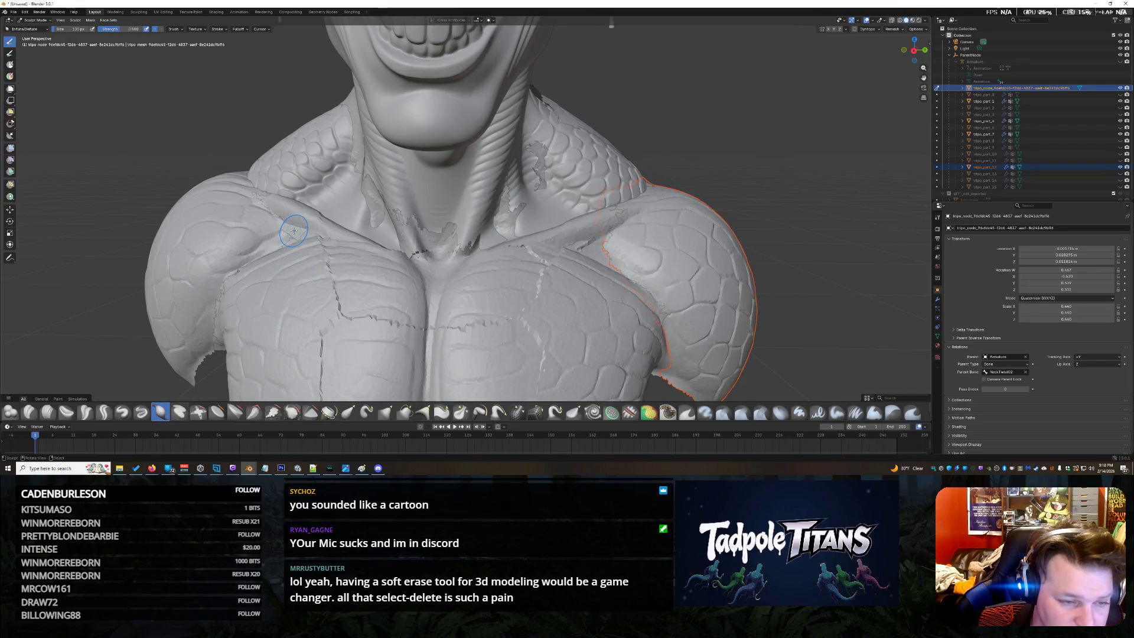
mouse_move(301, 233)
left_mouse_down()
mouse_move(232, 210)
mouse_move(228, 273)
left_mouse_up()
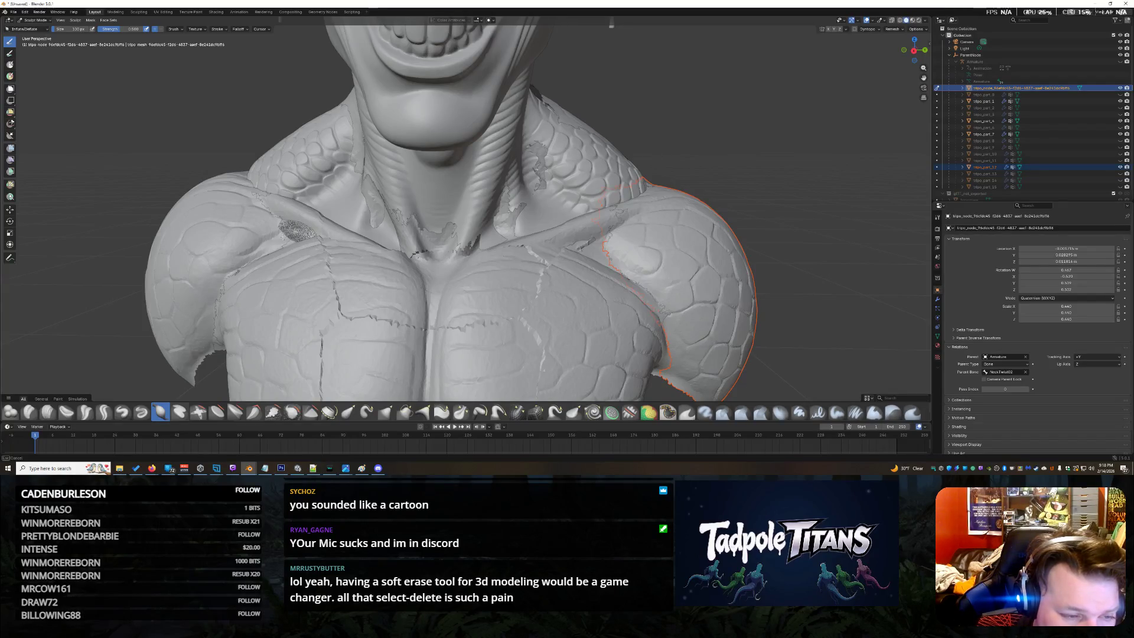
left_click(85, 411)
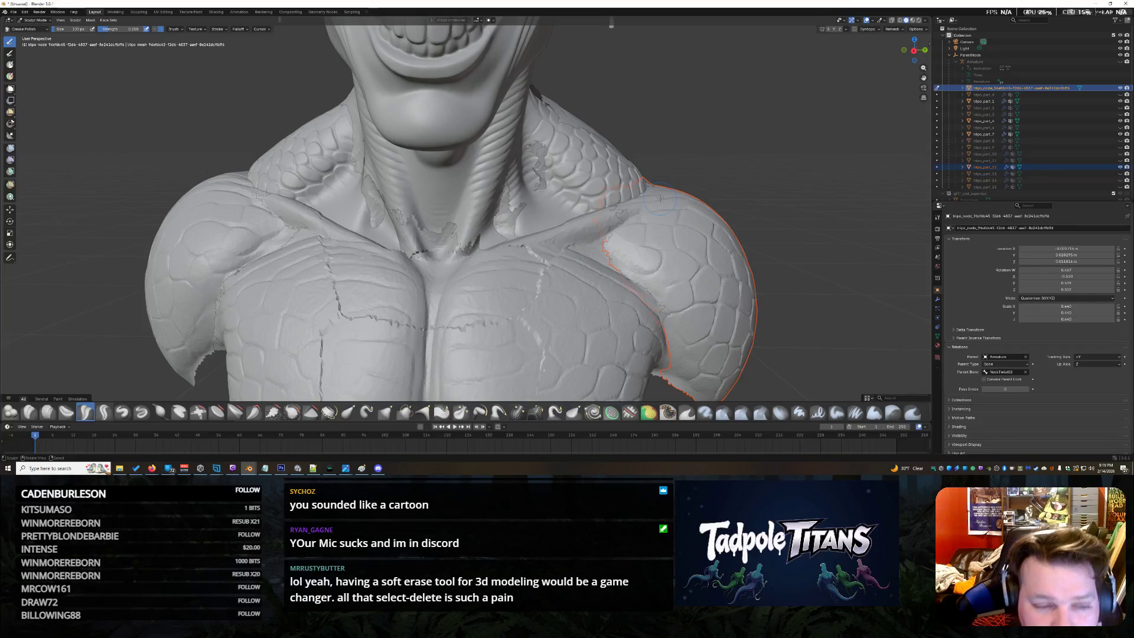
mouse_move(913, 51)
left_mouse_down()
mouse_move(872, 55)
mouse_move(912, 50)
left_mouse_up()
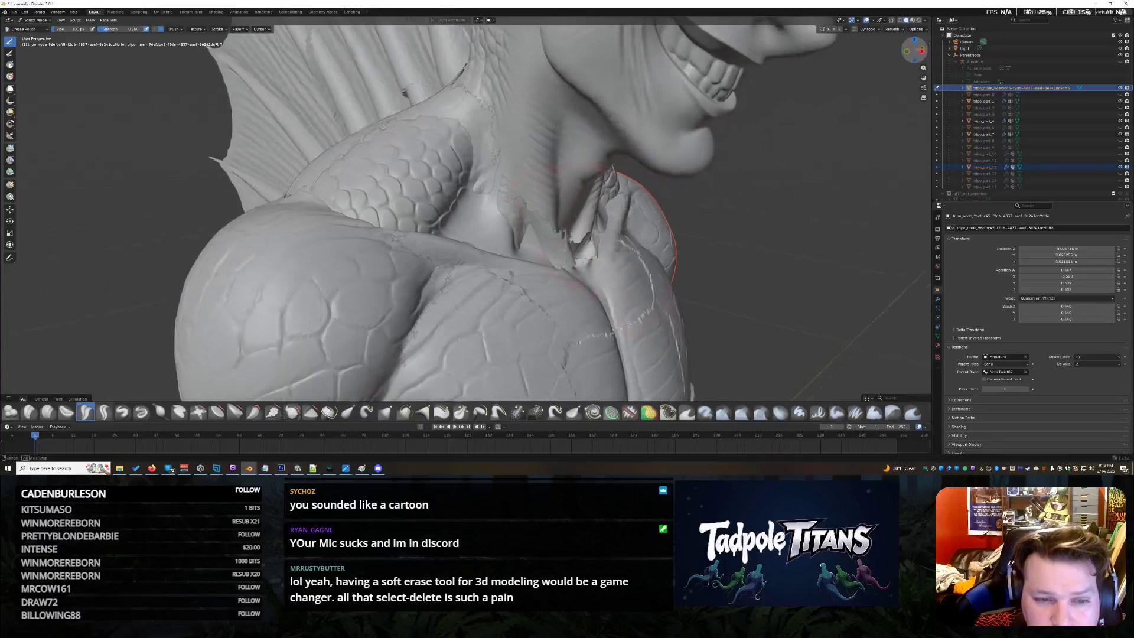
middle_click_drag(616, 226, 346, 226)
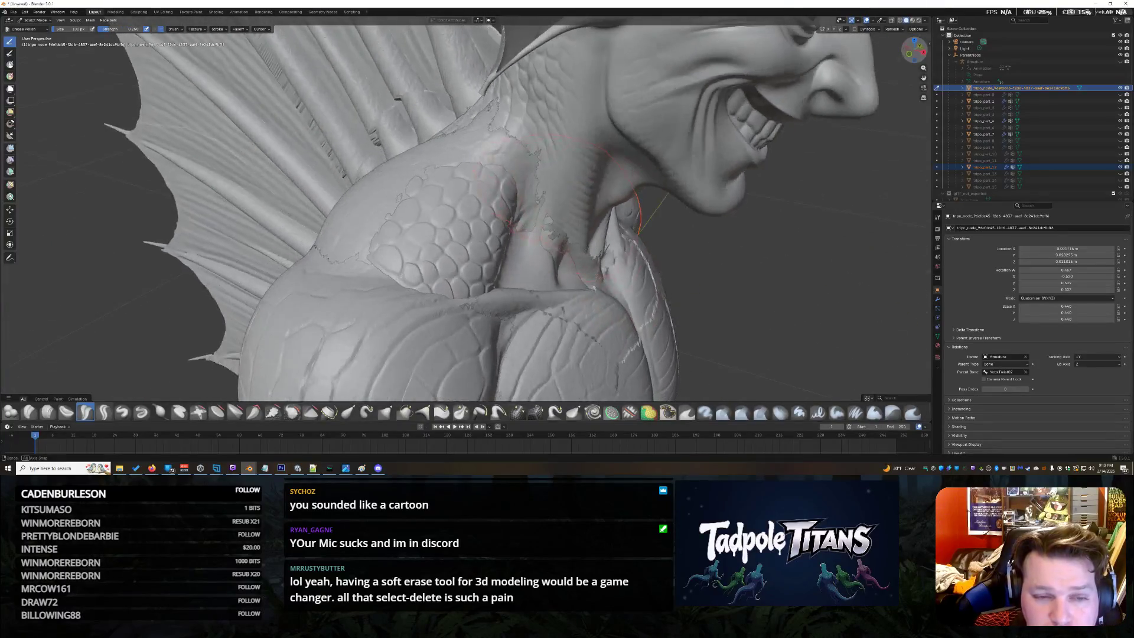
mouse_move(325, 276)
middle_mouse_down()
mouse_move(266, 267)
mouse_move(571, 249)
middle_mouse_up()
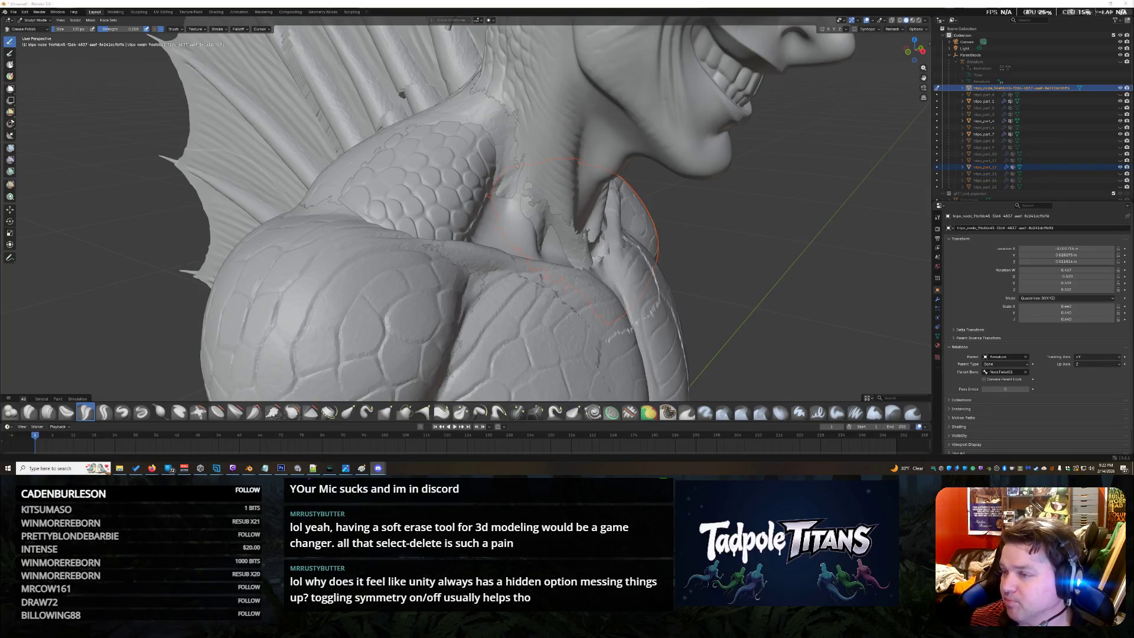
Deselect the neck piece and crease along the left side of the neck where it meets the collarbone
left_click(779, 262)
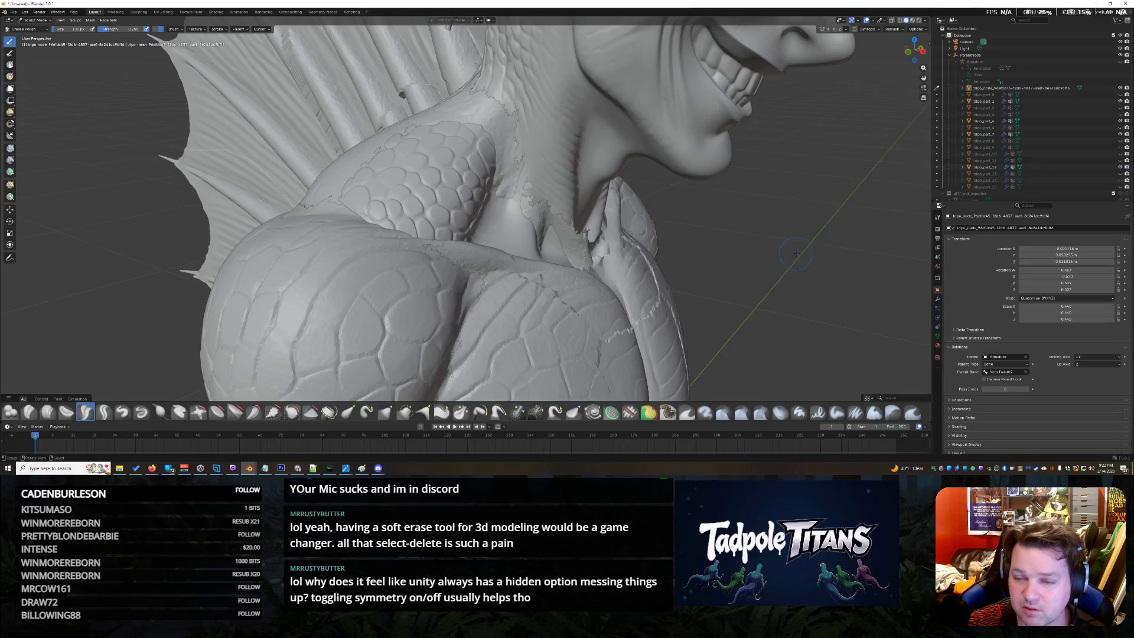
key("KP_0")
key("KP_0")
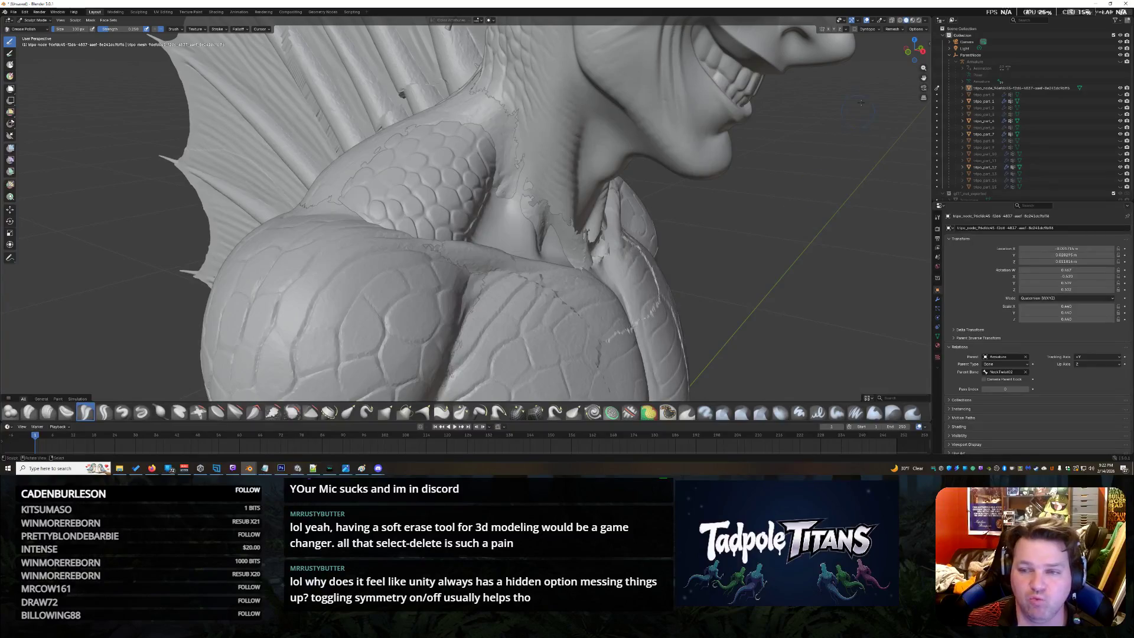
left_click_drag(916, 51, 912, 51)
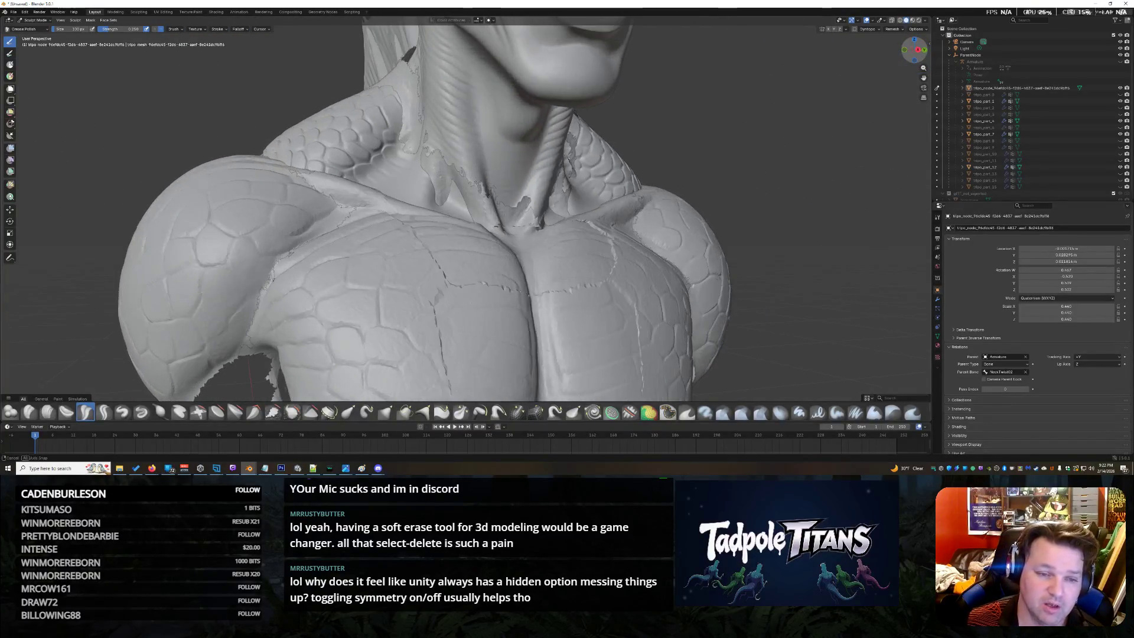
left_click_drag(913, 52, 916, 51)
scroll(827, 146, "down", 8)
scroll(827, 146, "up", 8)
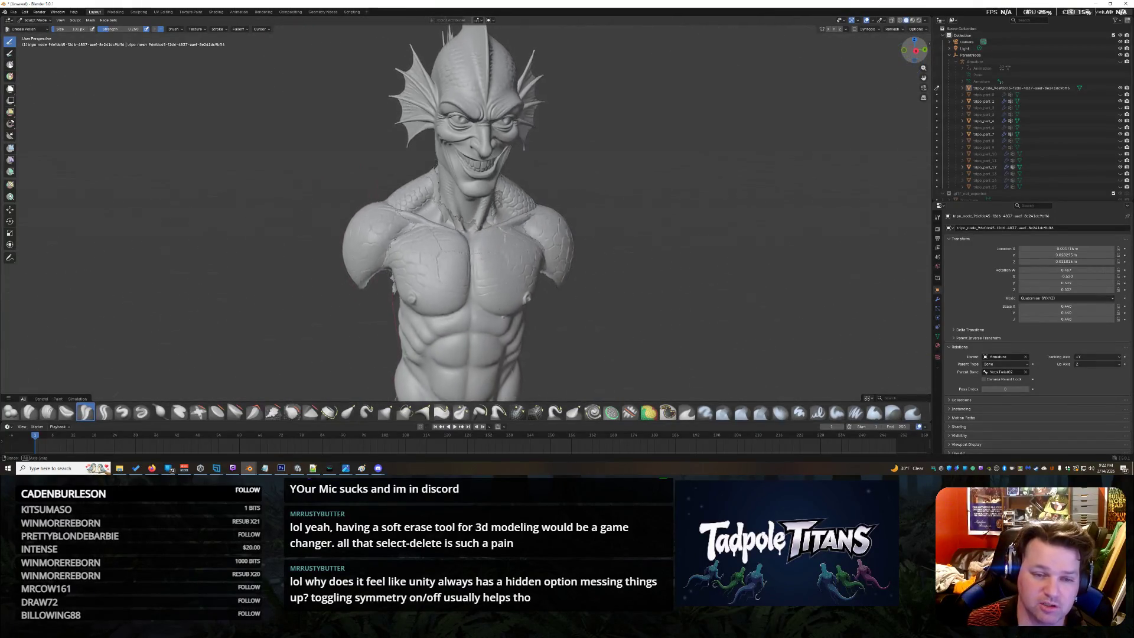
scroll(877, 75, "up", 3)
scroll(877, 76, "up", 4)
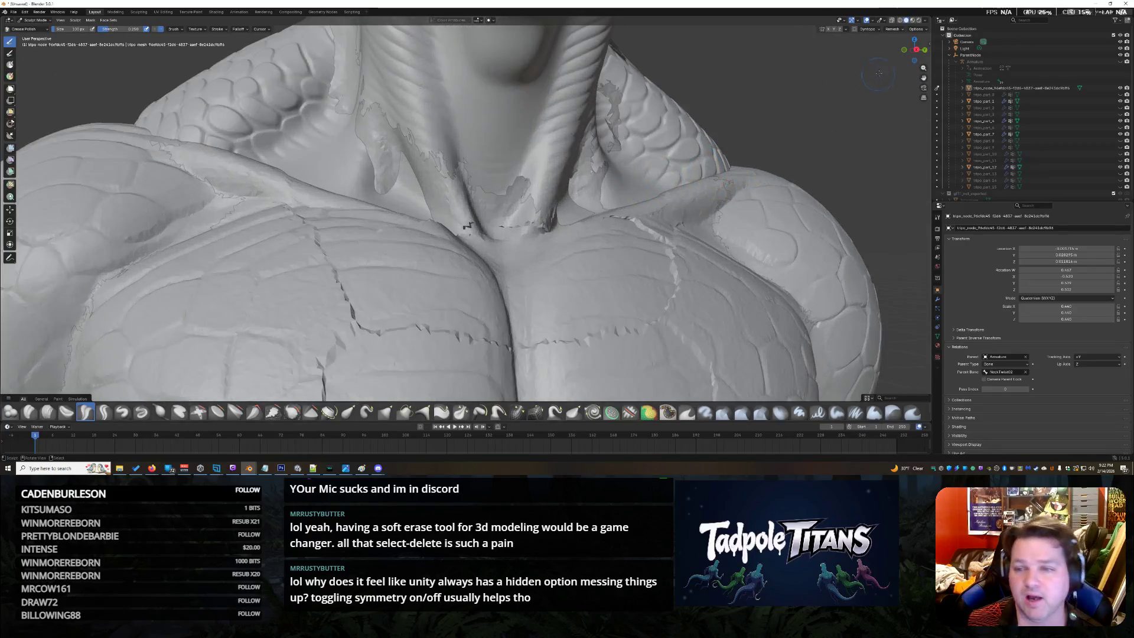
left_click_drag(915, 51, 922, 53)
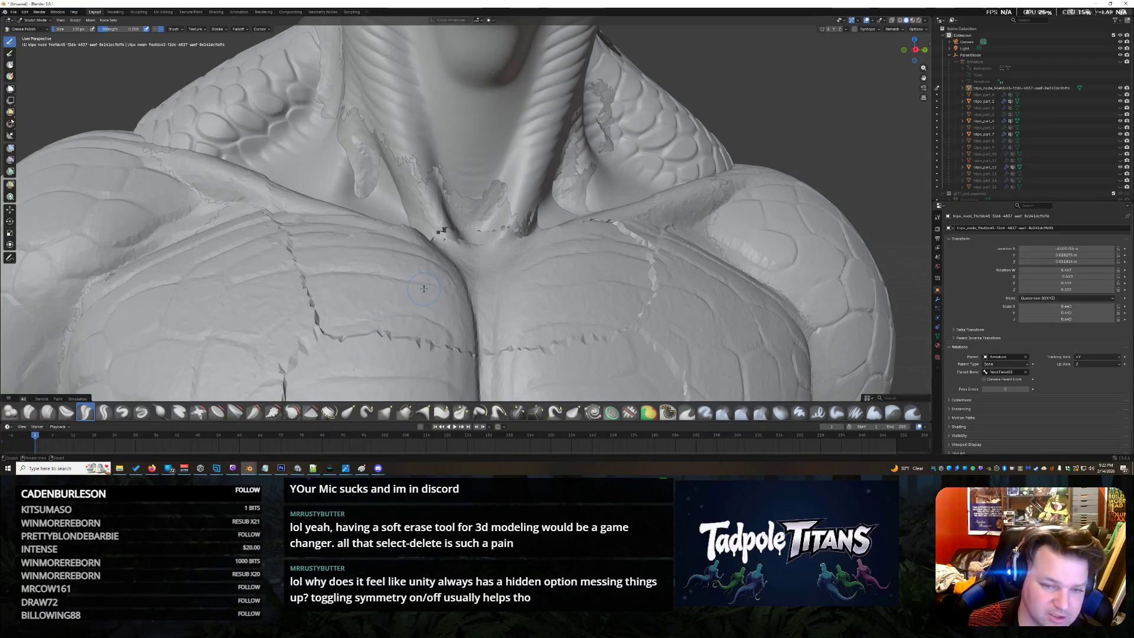
scroll(526, 263, "down", 4)
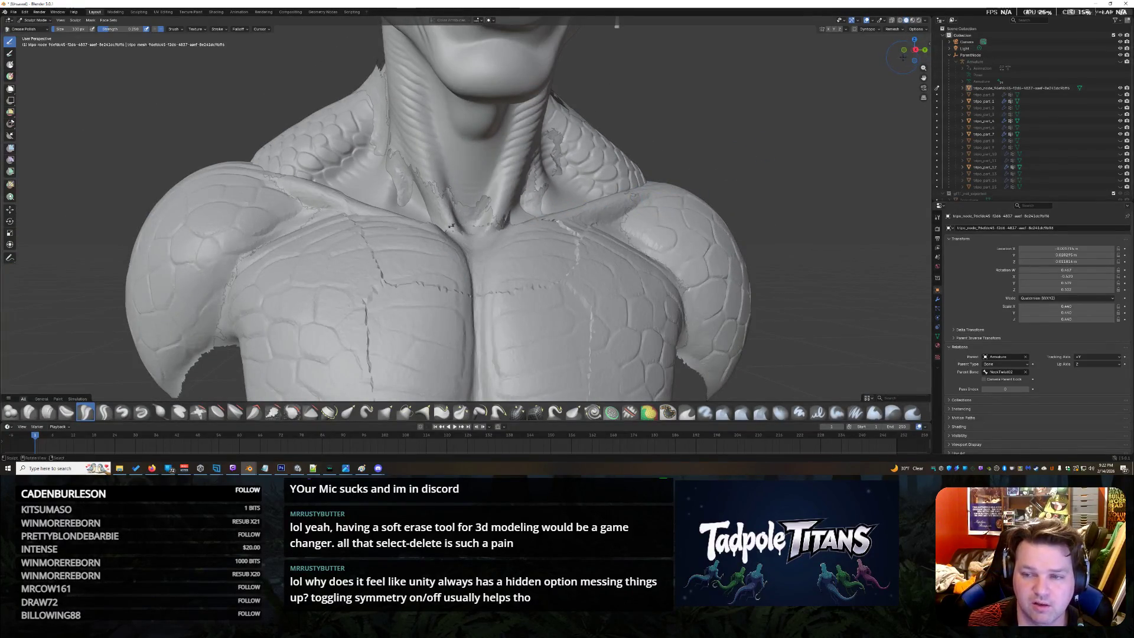
left_click_drag(915, 51, 913, 51)
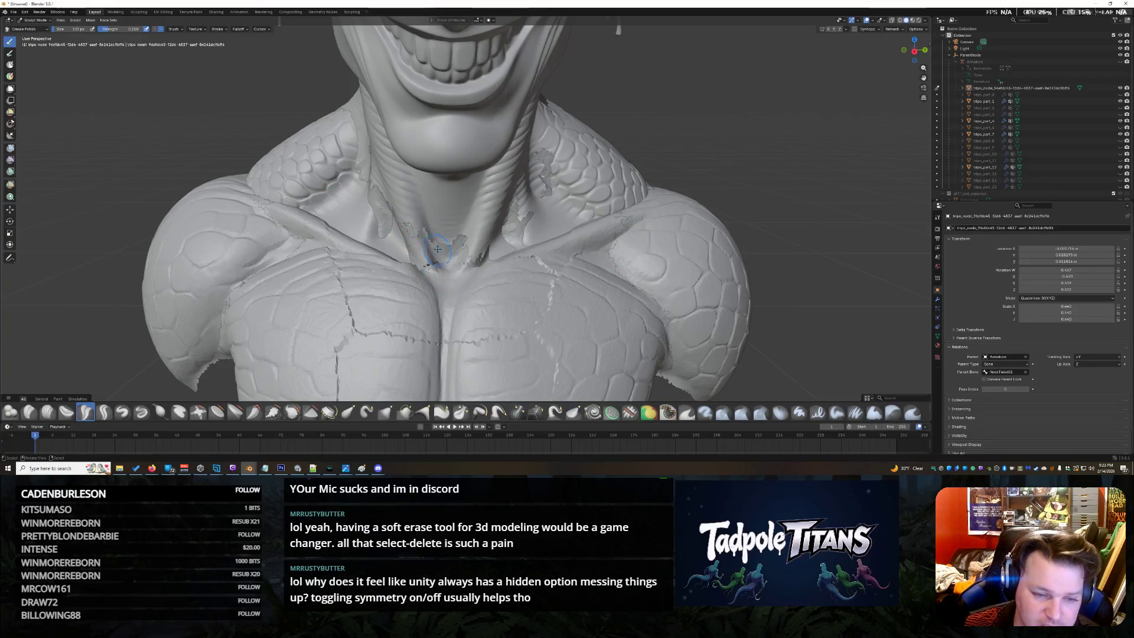
left_click_drag(468, 244, 426, 249)
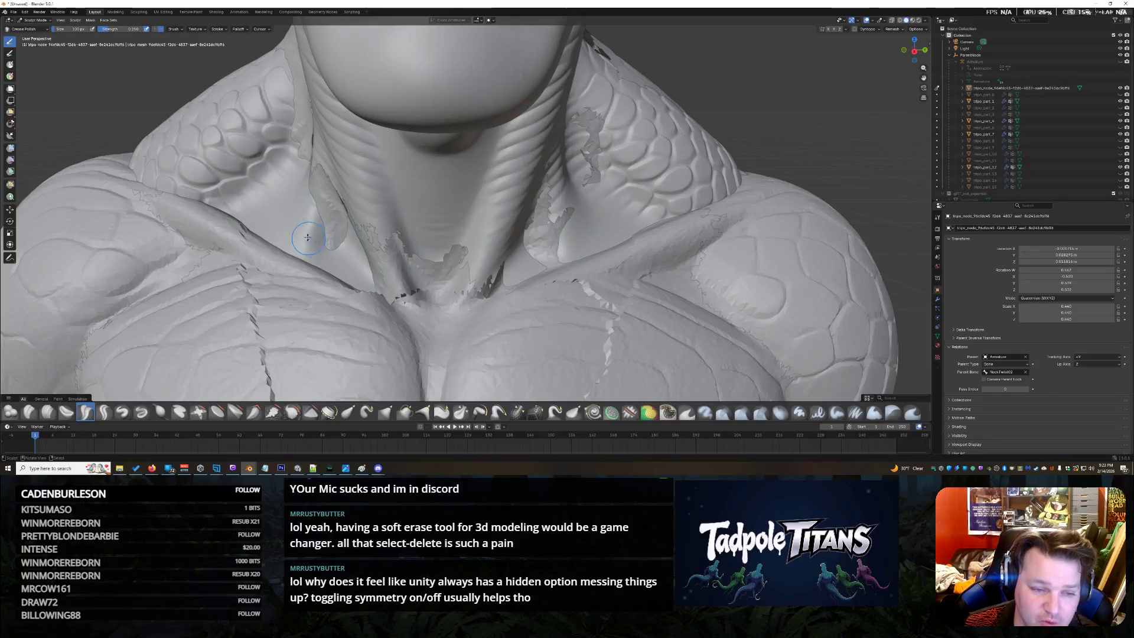
scroll(381, 213, "up", 1)
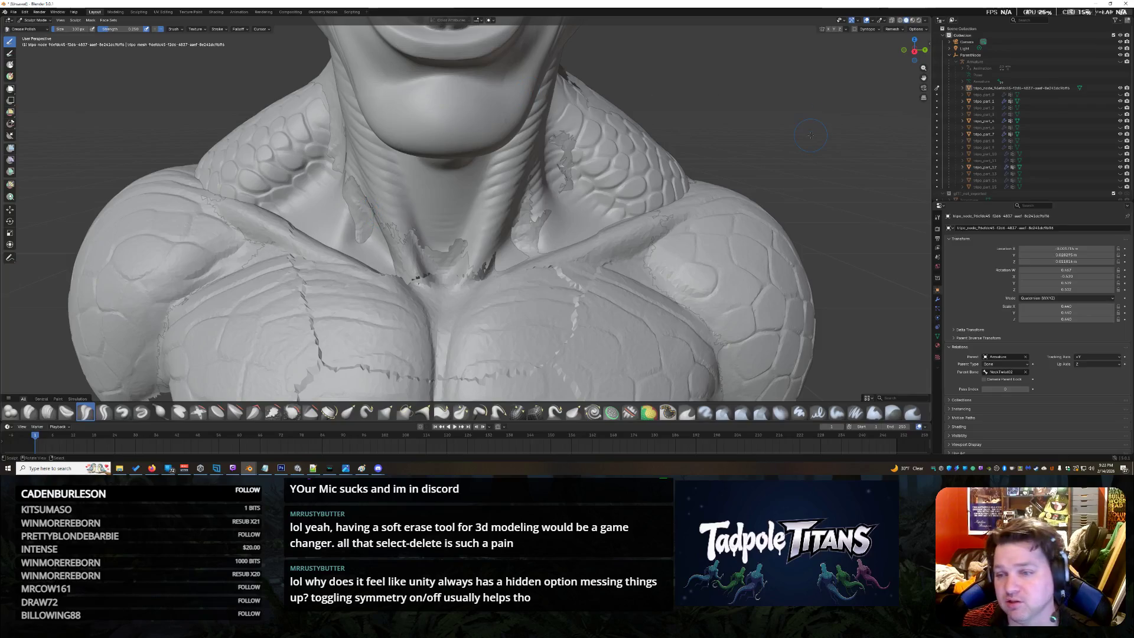
Select the neck piece in the outliner and toggle its visibility to check it against the bust
left_click(988, 89)
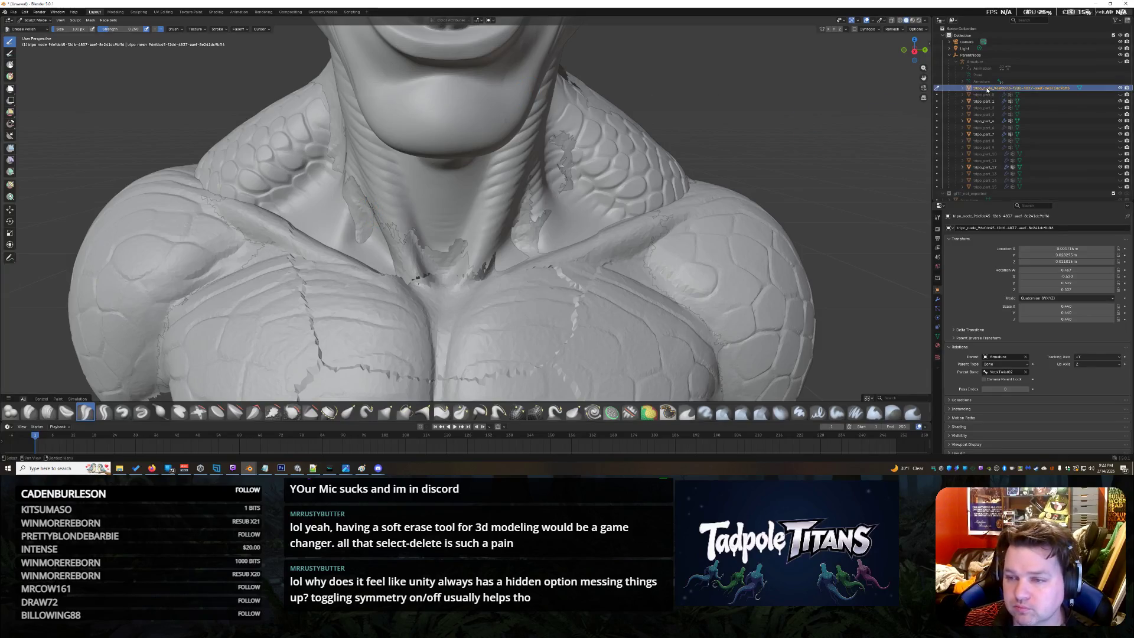
left_click(1126, 88)
left_click(1126, 88)
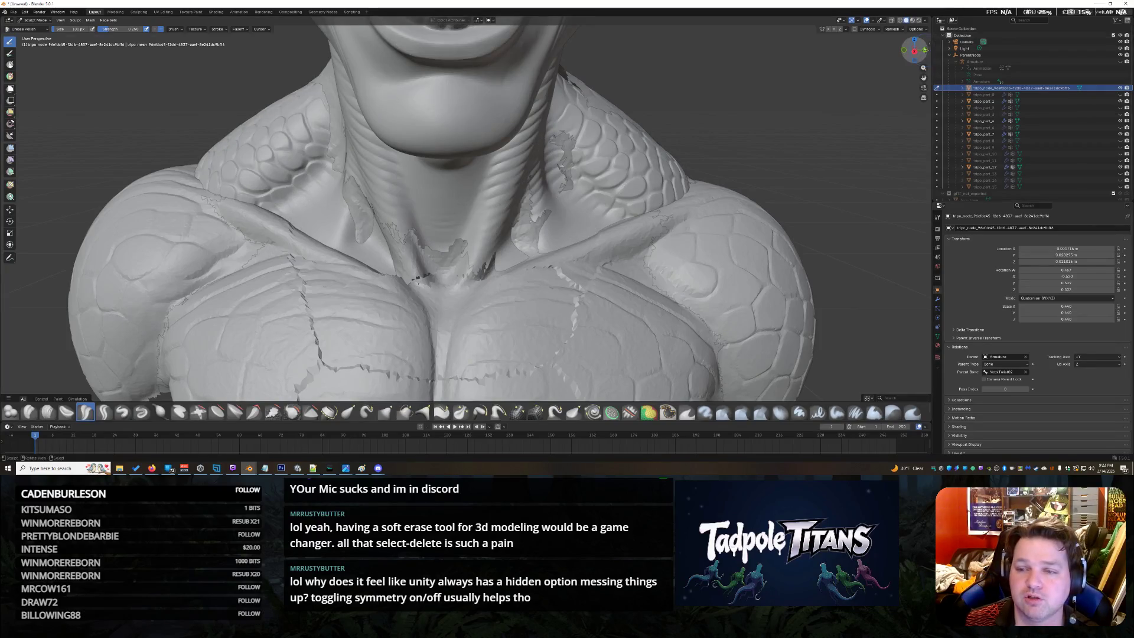
left_click_drag(915, 50, 937, 64)
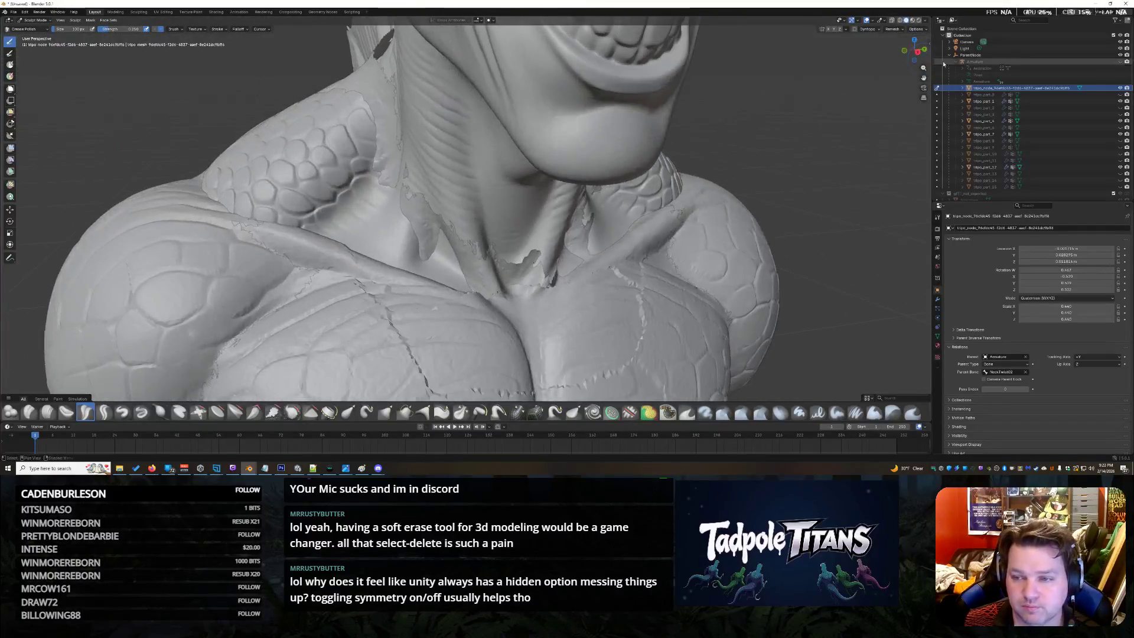
Toggle the head, neck and other parts' visibility, reshow the head mesh, then enter Edit Mode on the collar piece
left_click(1121, 88)
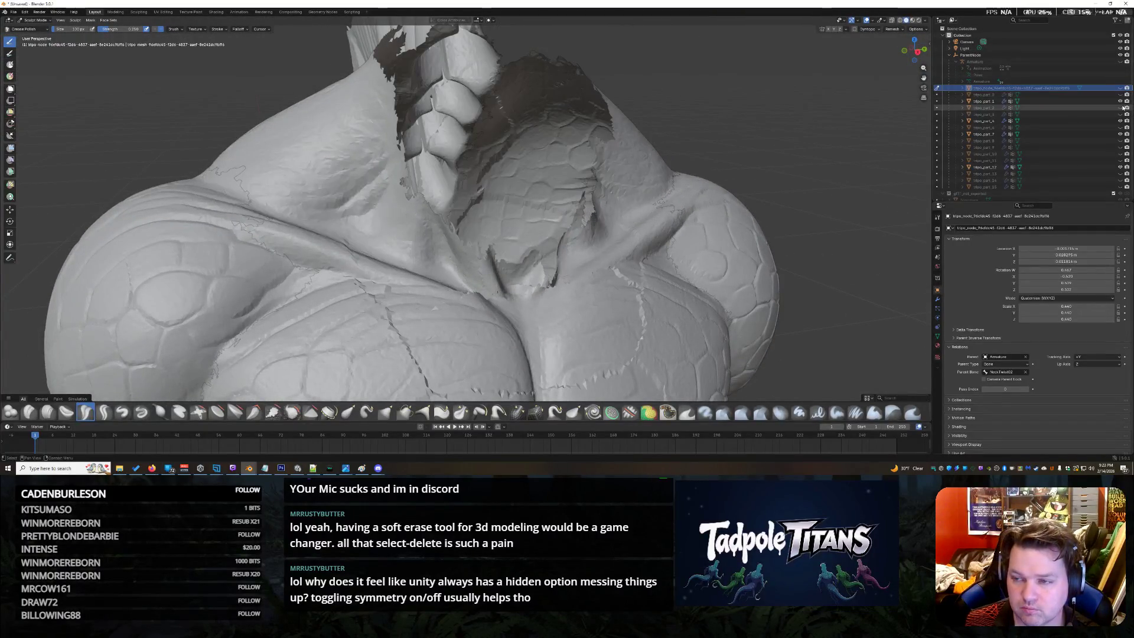
left_click(1120, 102)
left_click(1120, 102)
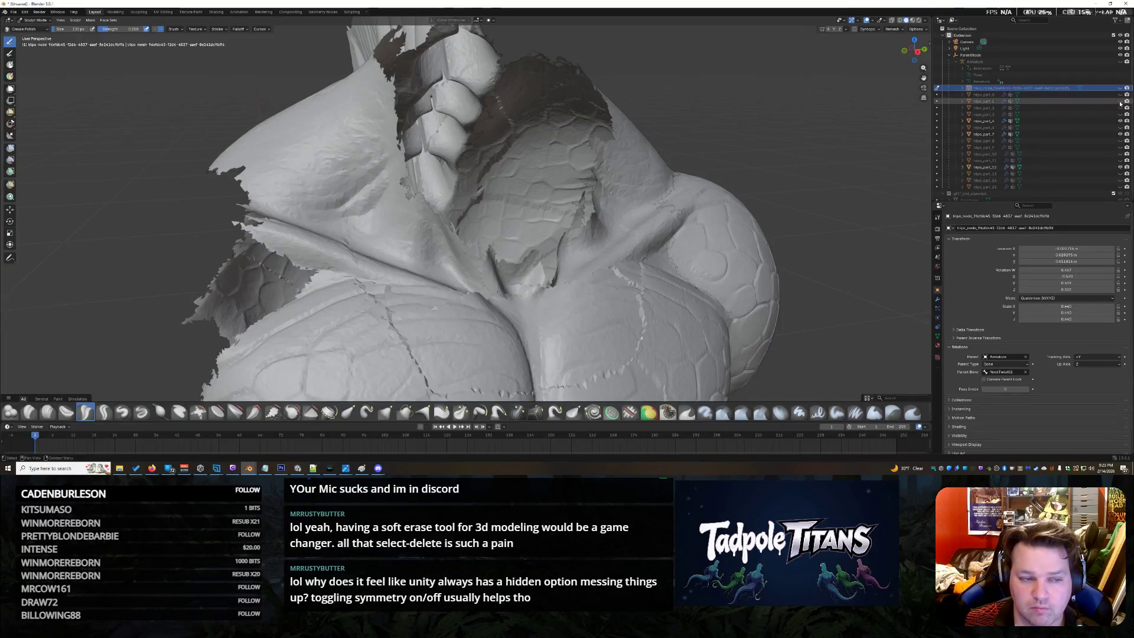
left_click(1121, 120)
left_click(1121, 120)
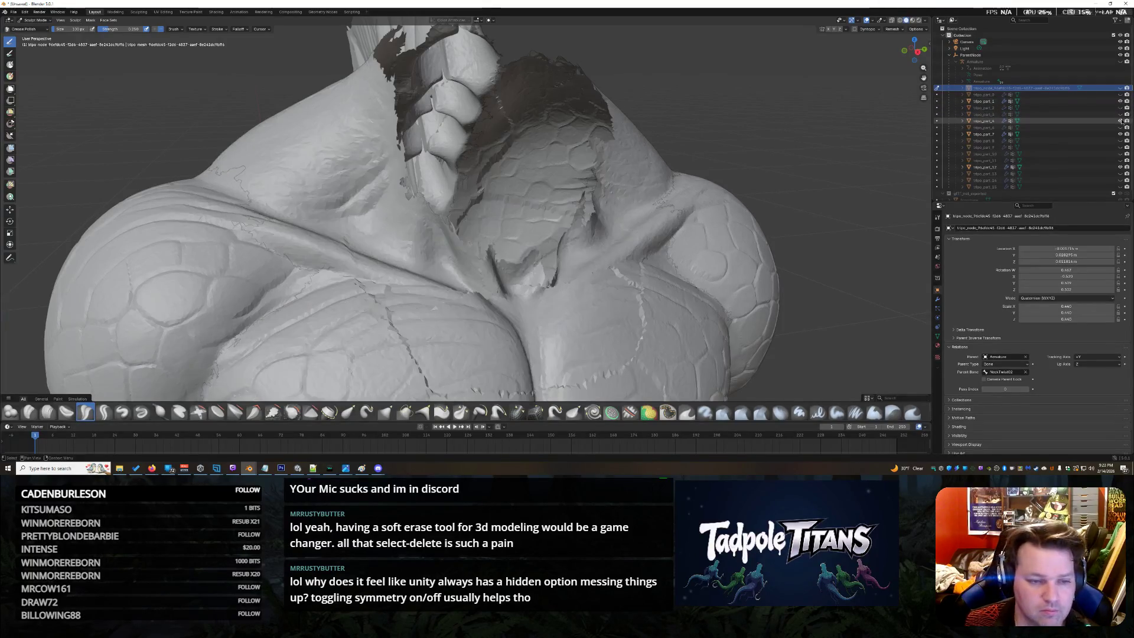
left_click(1121, 119)
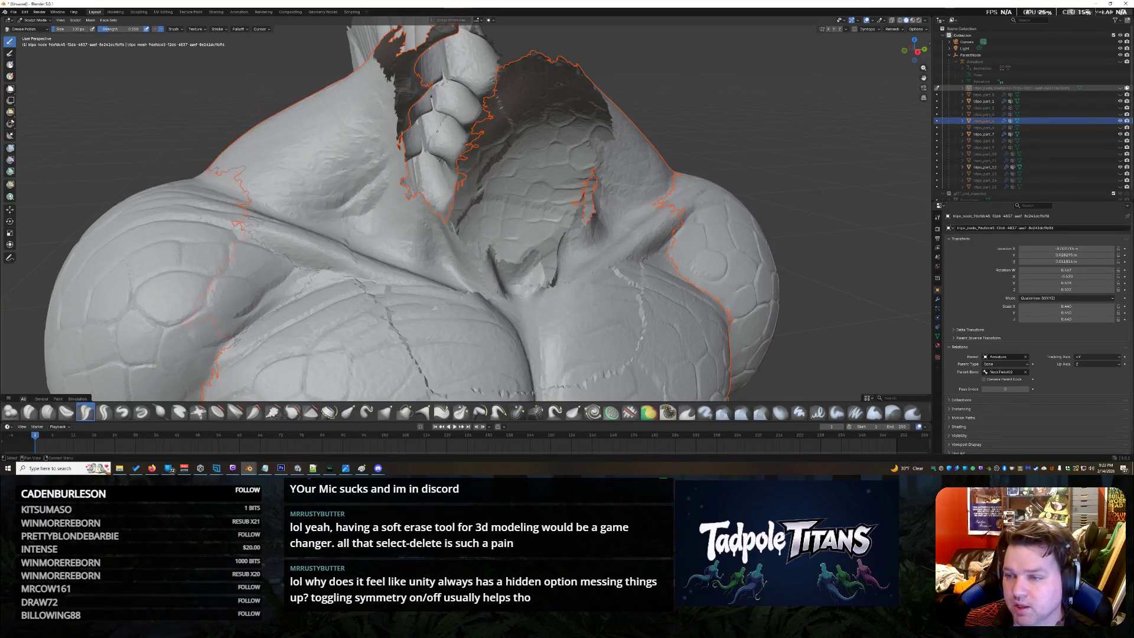
left_click(1122, 88)
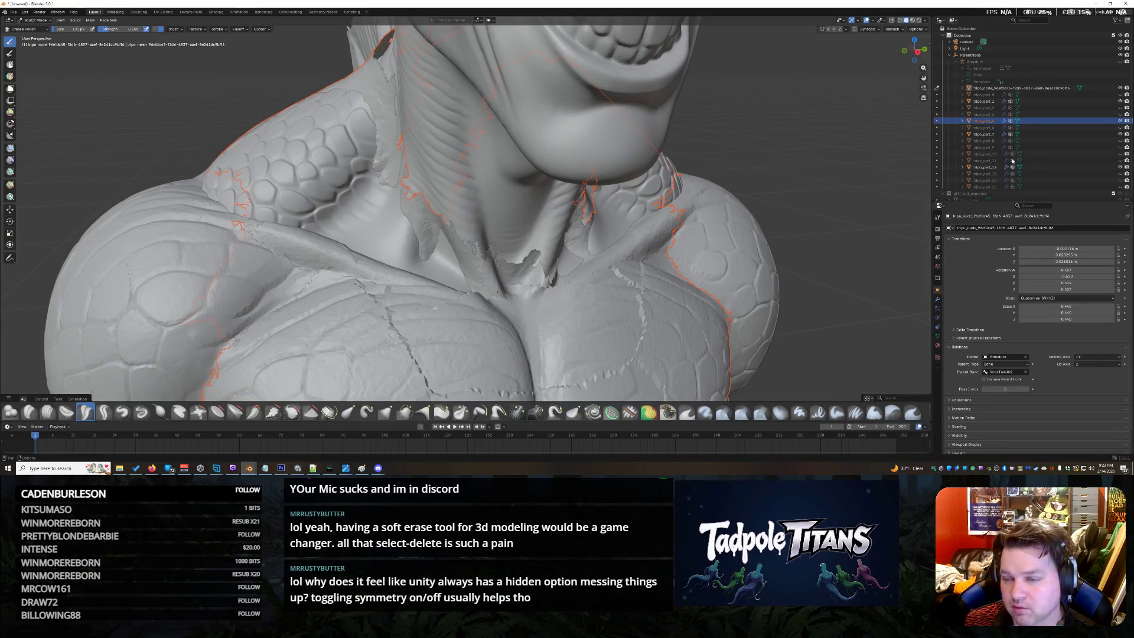
key("ctrl+Page_Down")
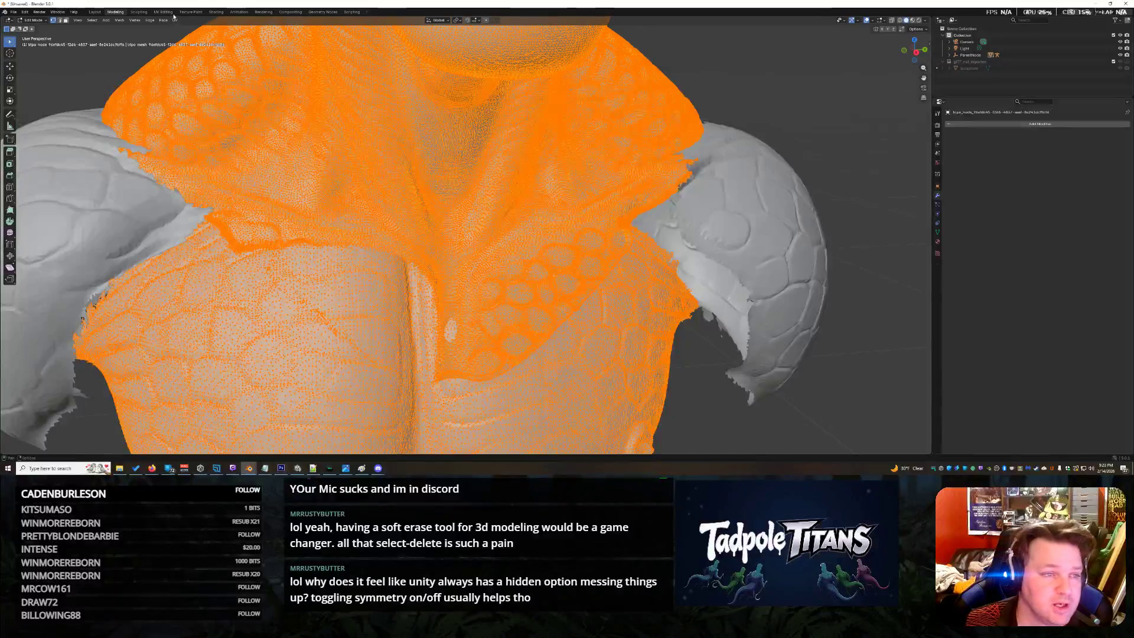
Return to the Sculpting workspace and frame the neck-to-collar seam from torso up to face
left_click(143, 11)
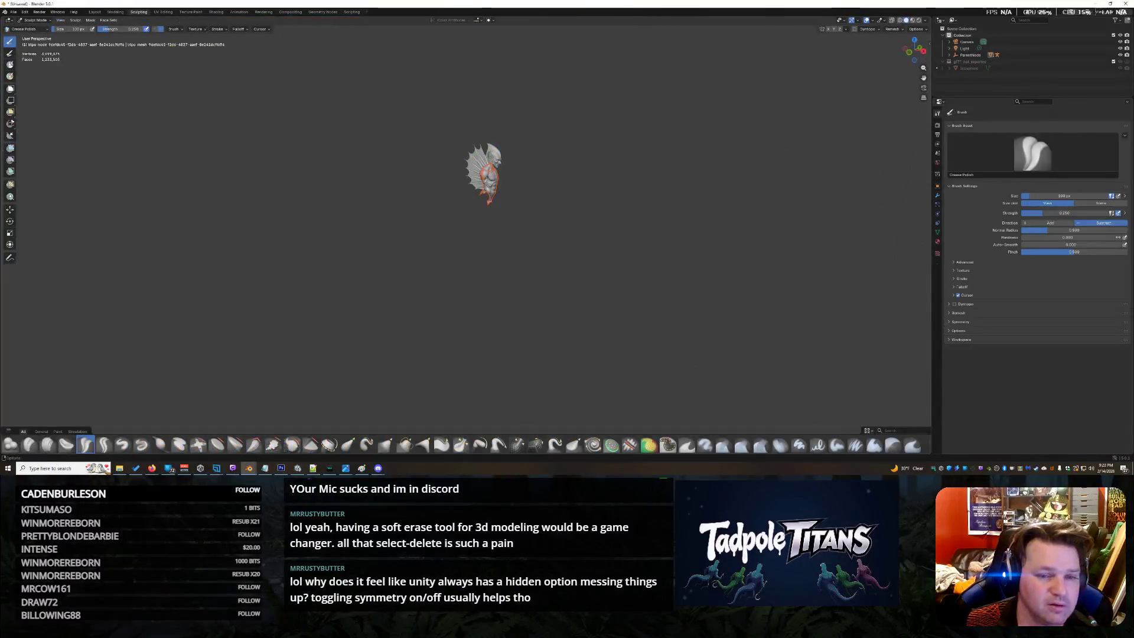
middle_click_drag(485, 178, 465, 234)
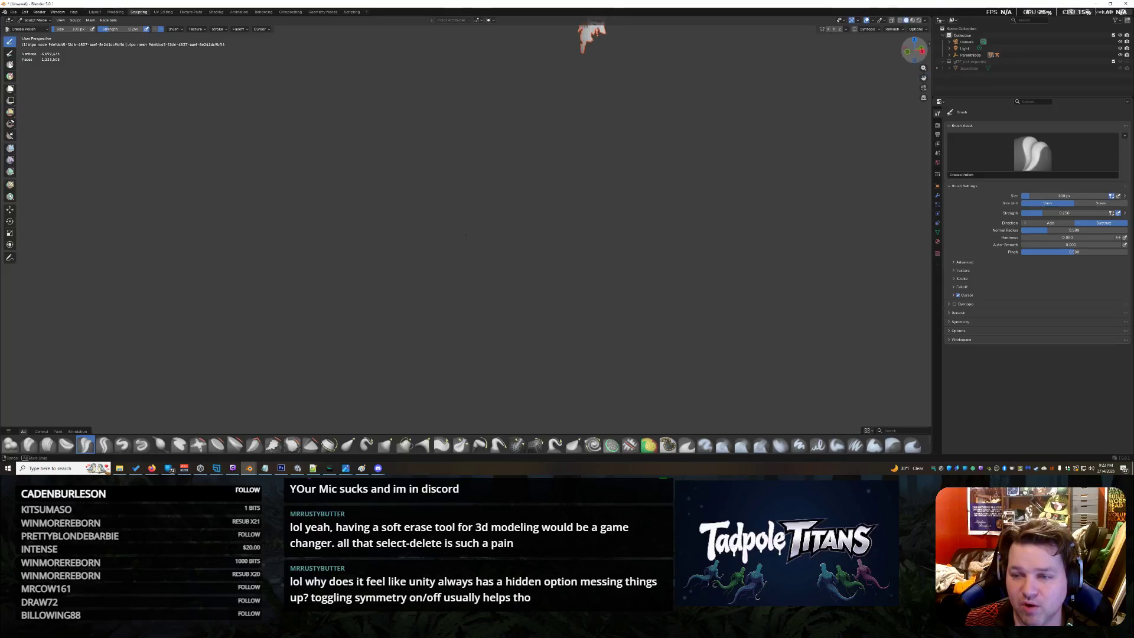
mouse_move(485, 177)
middle_mouse_down()
mouse_move(485, 266)
mouse_move(506, 199)
middle_mouse_up()
scroll(496, 203, "up", 6)
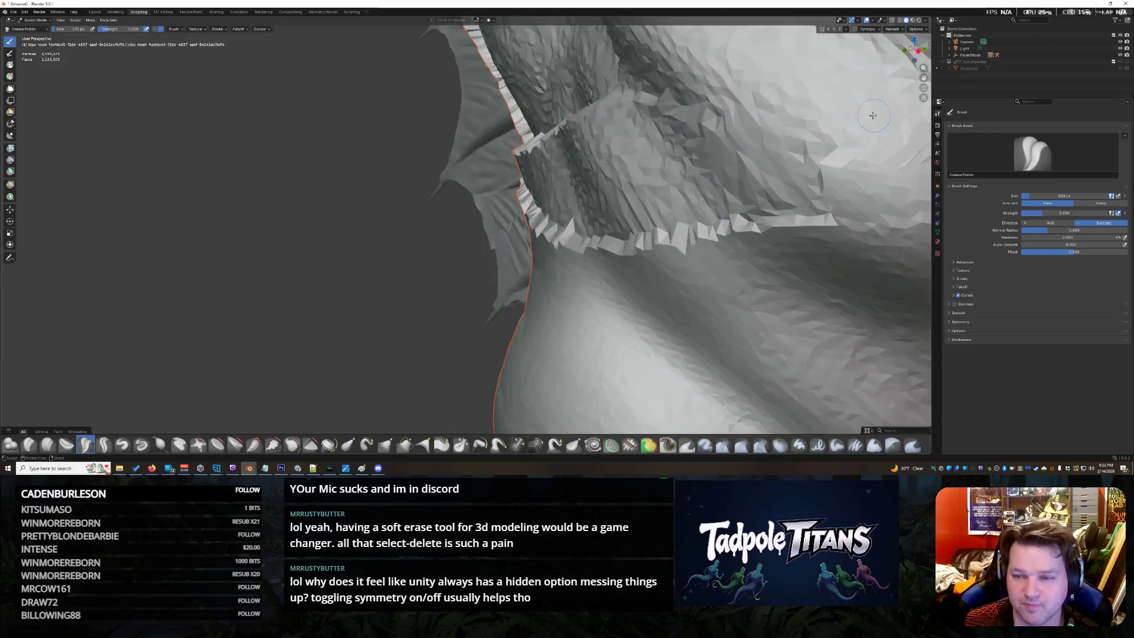
scroll(496, 205, "down", 3)
middle_click_drag(709, 71, 725, 147)
scroll(724, 147, "up", 4)
scroll(724, 148, "down", 3)
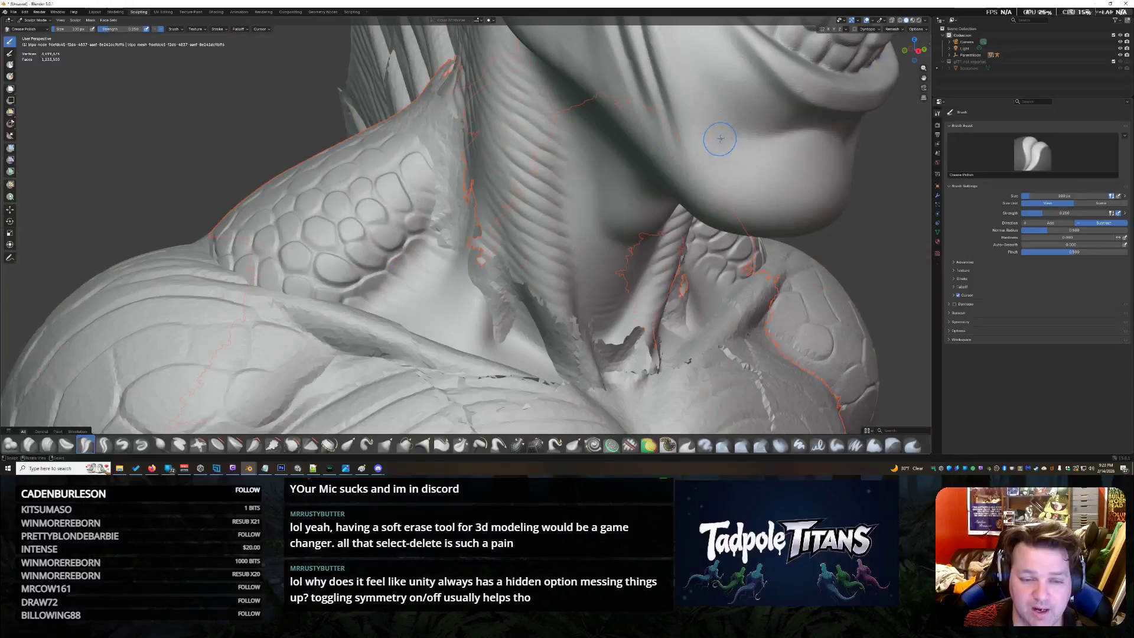
left_click_drag(914, 50, 913, 43)
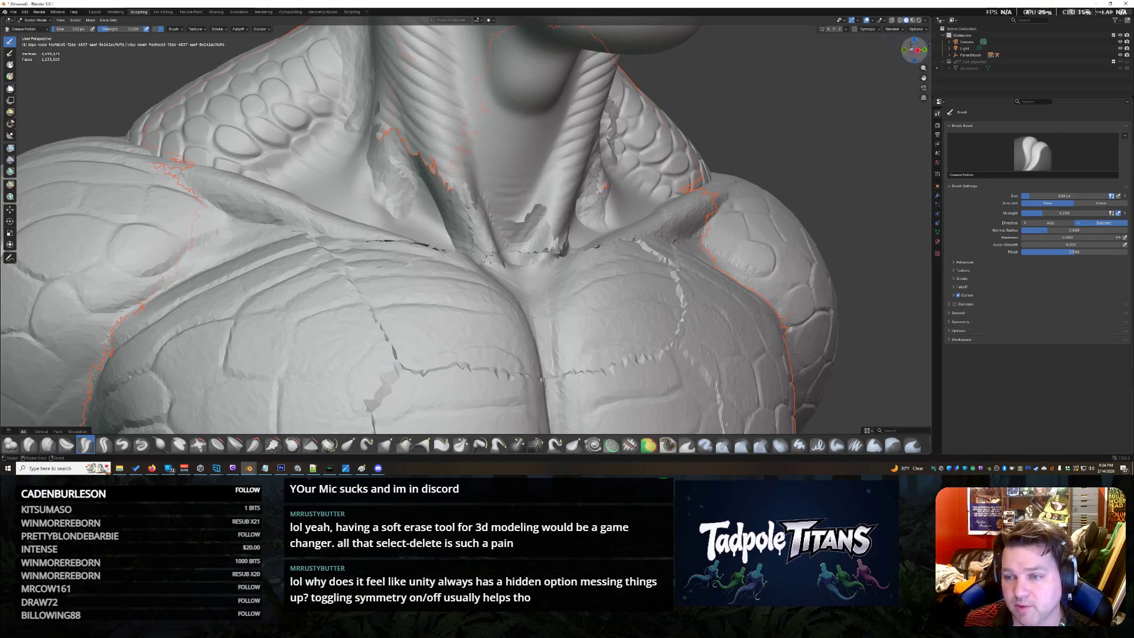
Expand the ParentNode hierarchy in the outliner to list the bust's mesh parts
left_click(950, 55)
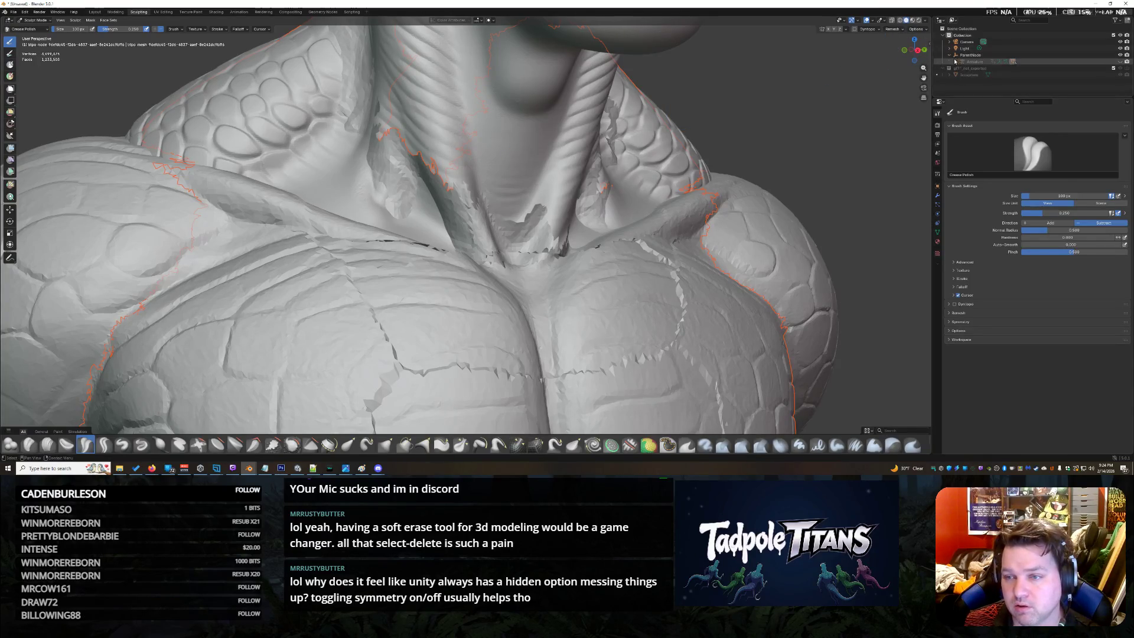
scroll(957, 67, "down", 2)
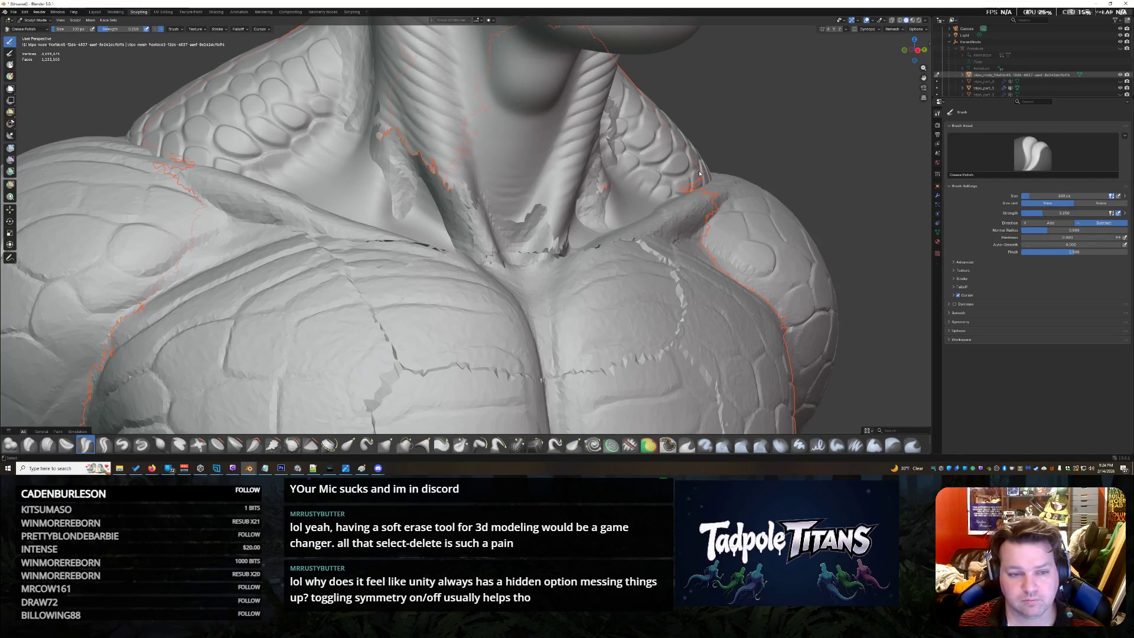
scroll(700, 173, "down", 2)
scroll(522, 175, "down", 3)
scroll(522, 175, "up", 2)
scroll(521, 174, "up", 2)
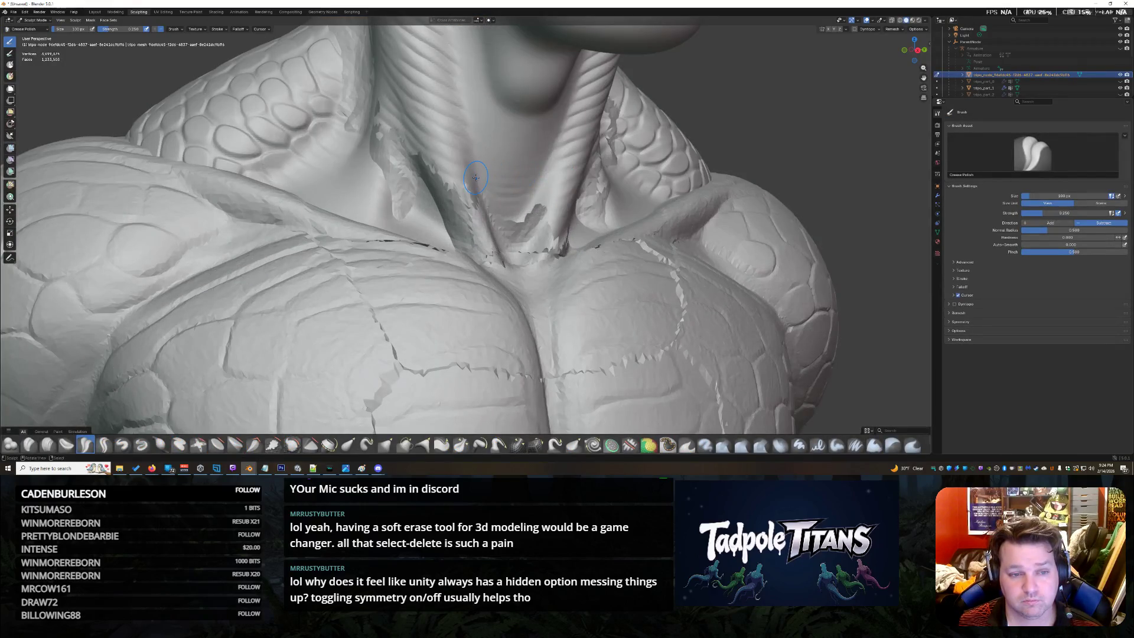
left_click(968, 76)
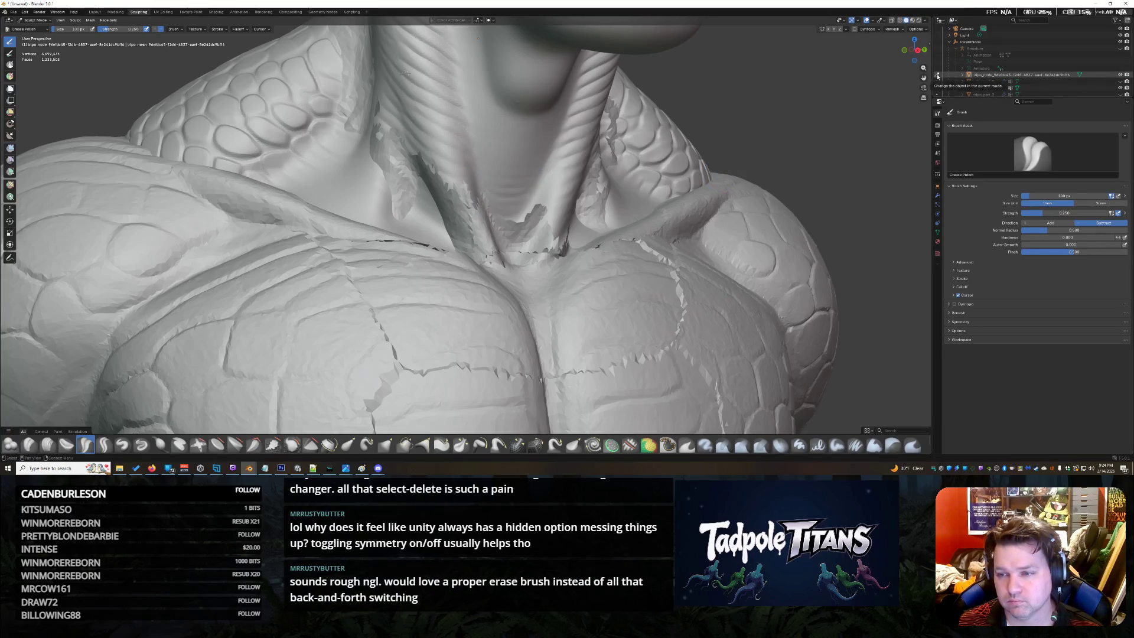
scroll(966, 84, "down", 2)
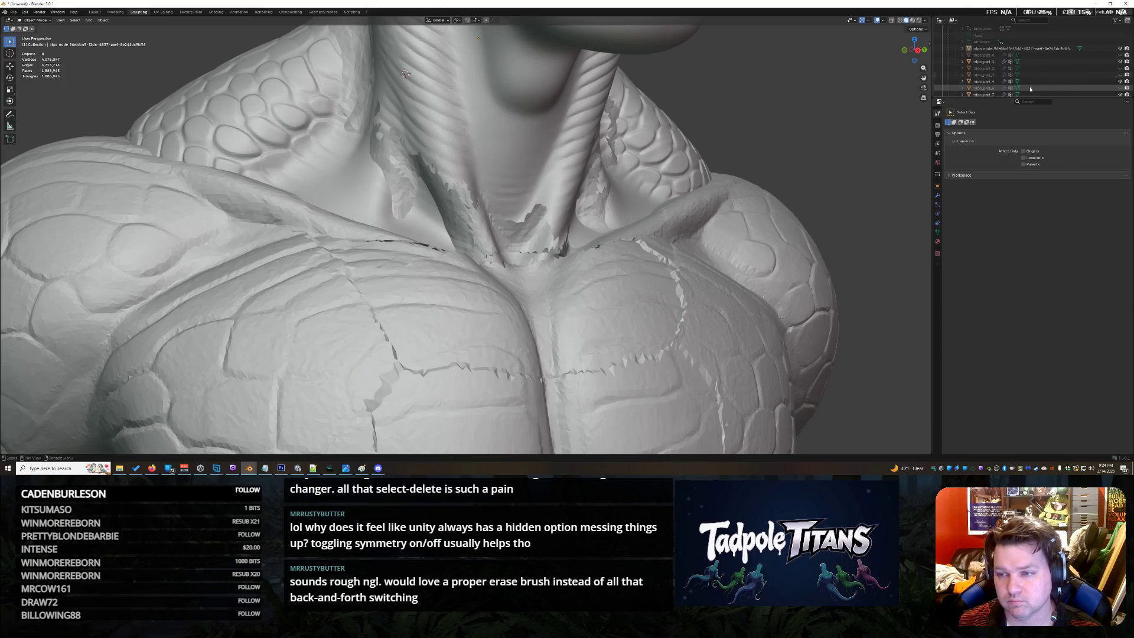
Select tripo_part_4 in the outliner and switch it into Sculpt Mode
left_click(979, 94)
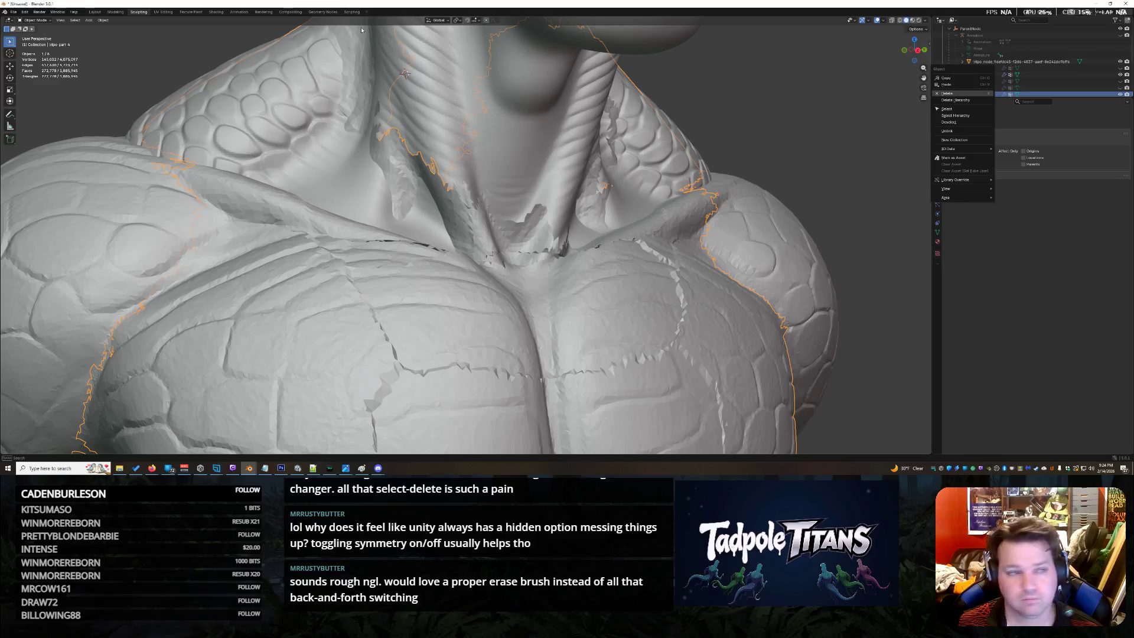
left_click(33, 19)
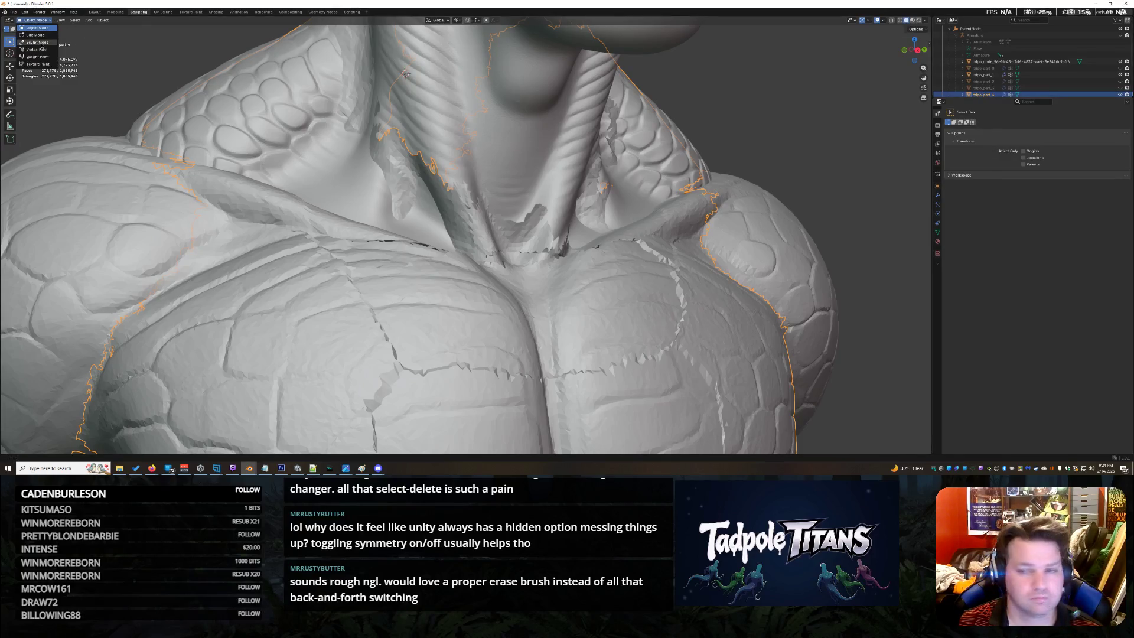
left_click(36, 43)
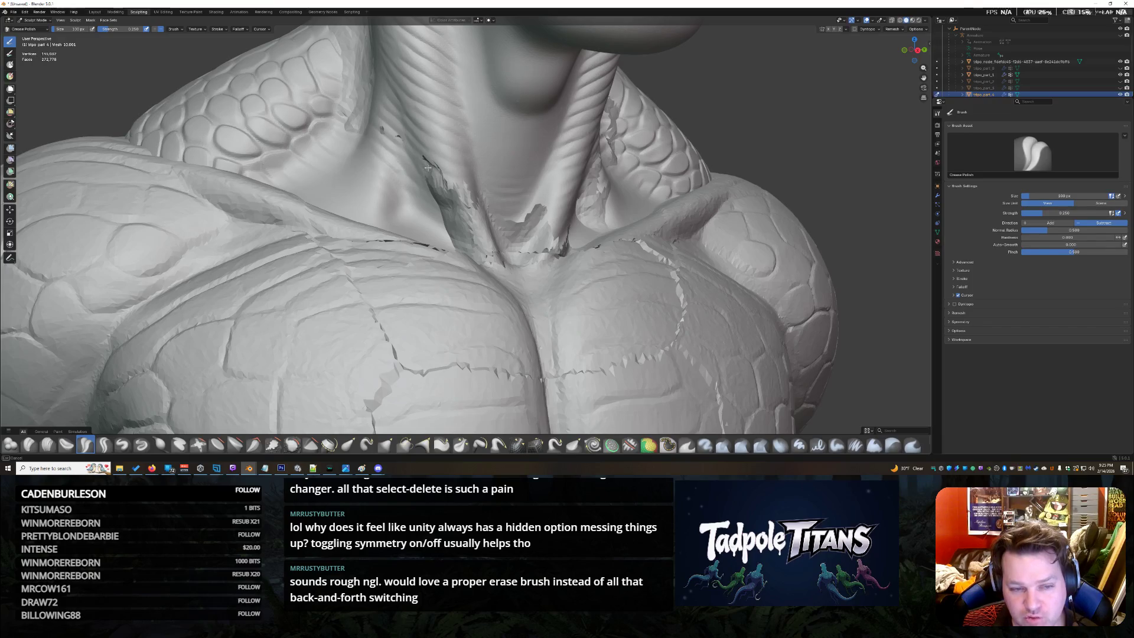
Reshape the torn collar edge on the left side of the neck so it blends toward the shoulder
left_click_drag(442, 196, 449, 204)
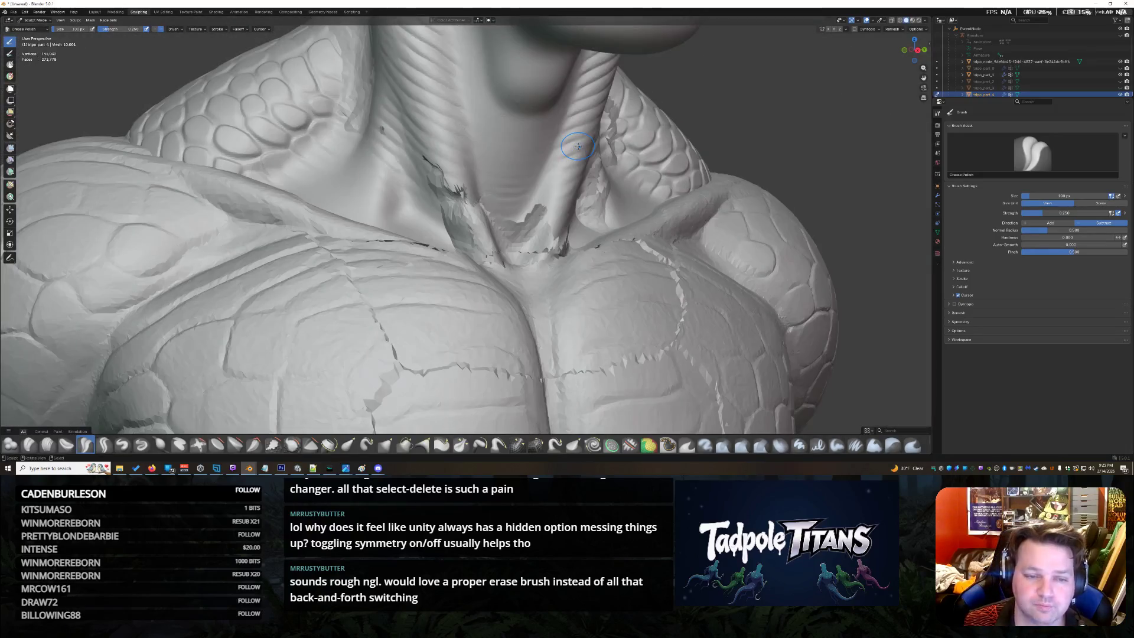
middle_click_drag(532, 222, 627, 215)
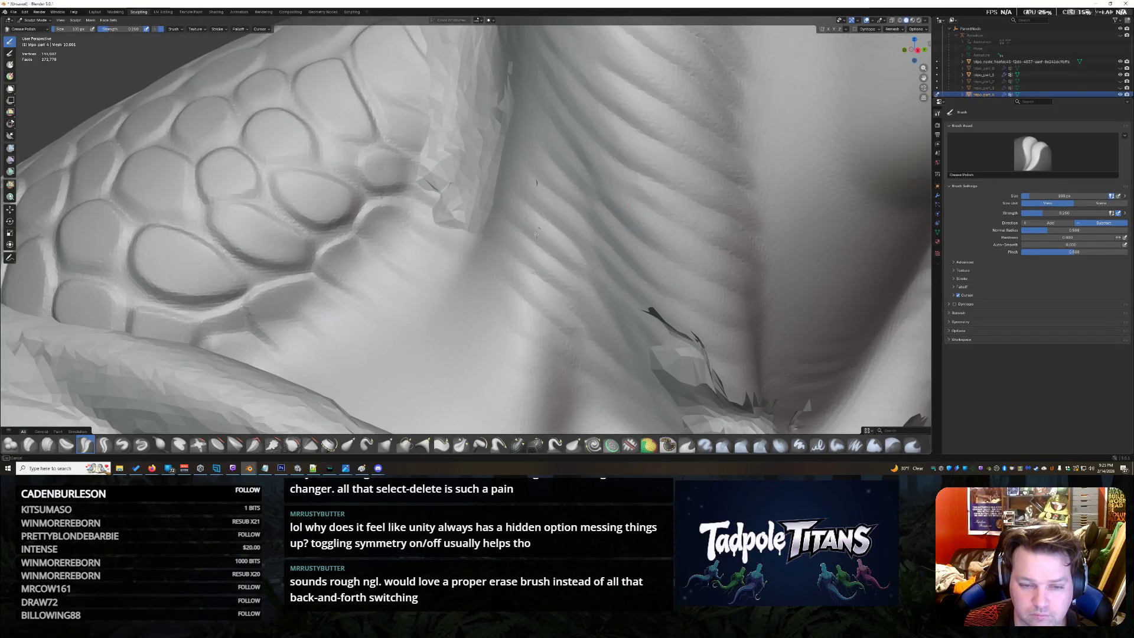
scroll(536, 181, "down", 3)
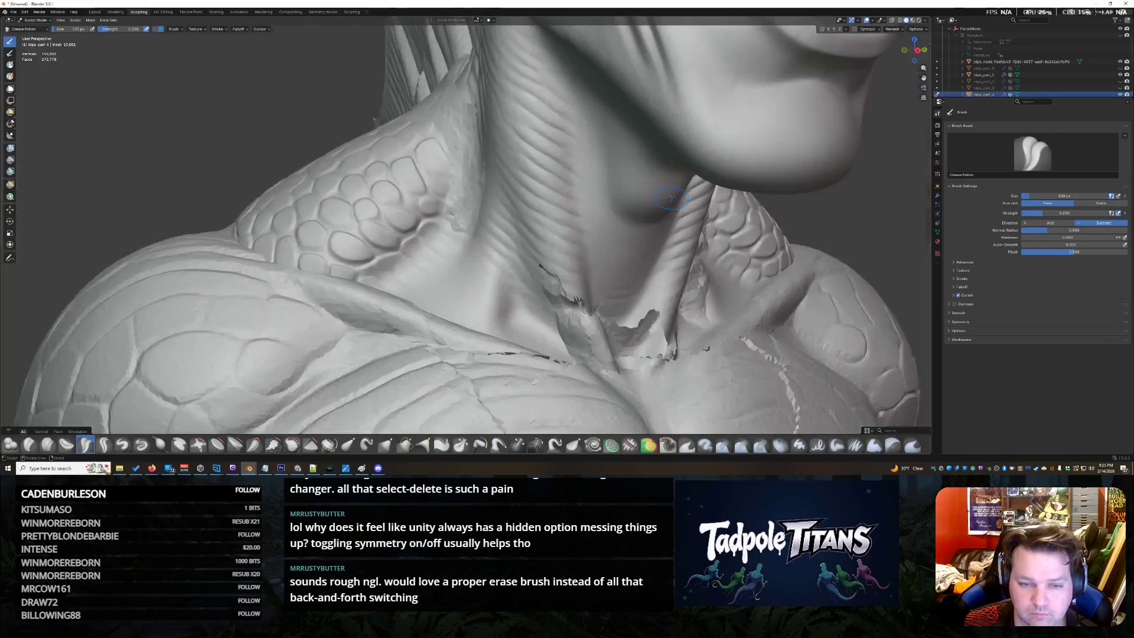
scroll(572, 212, "down", 2)
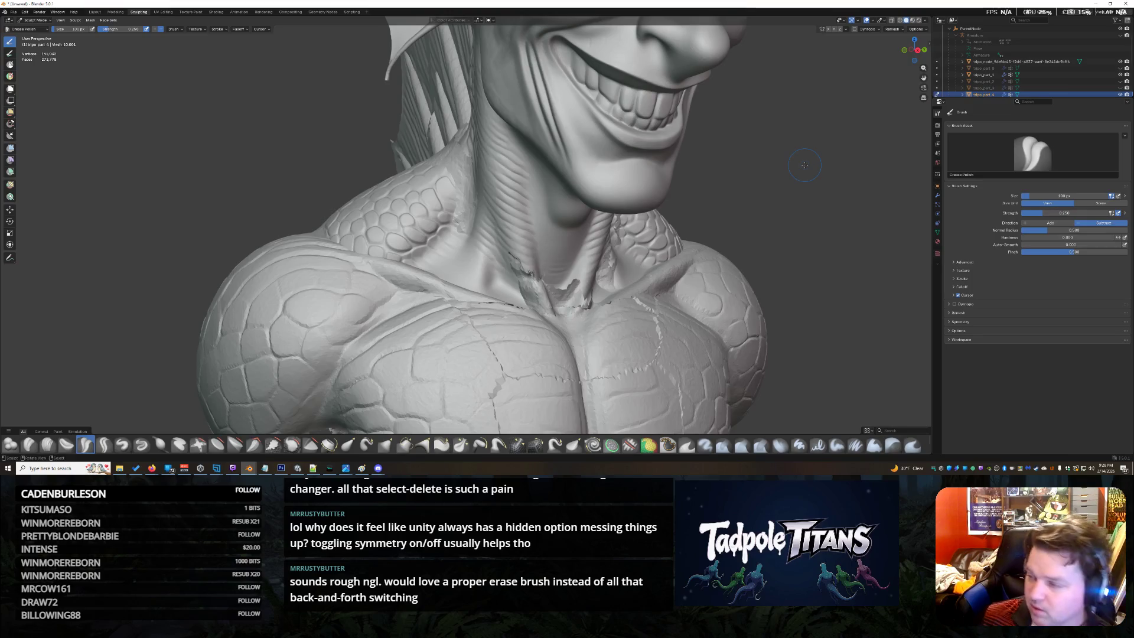
scroll(540, 364, "up", 5)
scroll(476, 230, "down", 3)
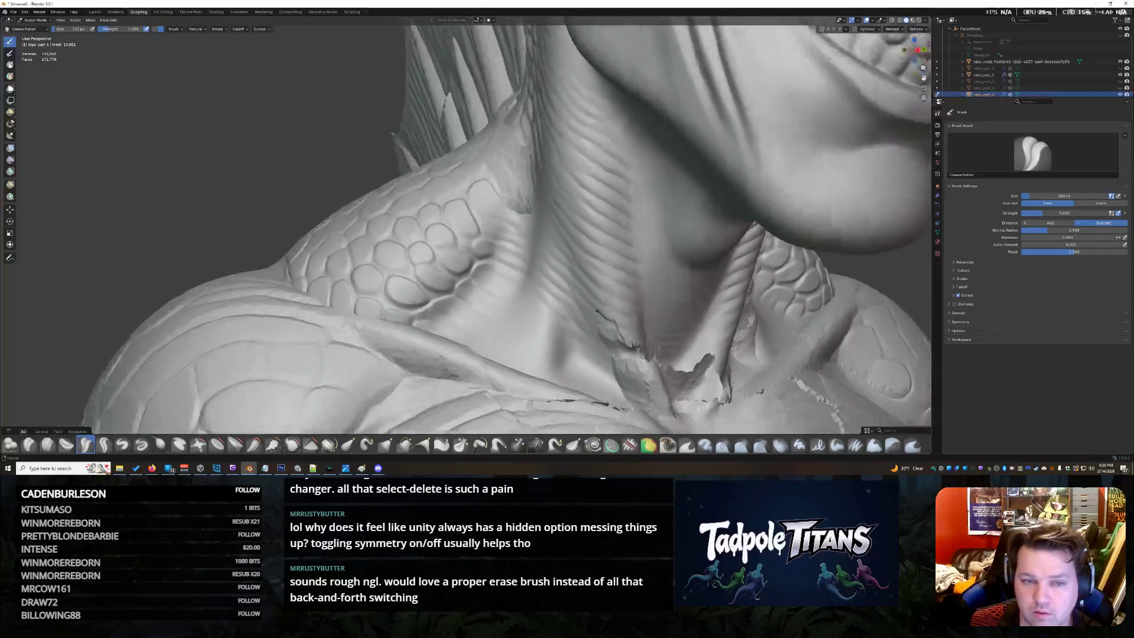
Smooth the jagged shards in the crevice where the shoulder piece meets the neck beside the back fins
middle_click_drag(533, 266, 691, 248)
scroll(727, 267, "up", 2)
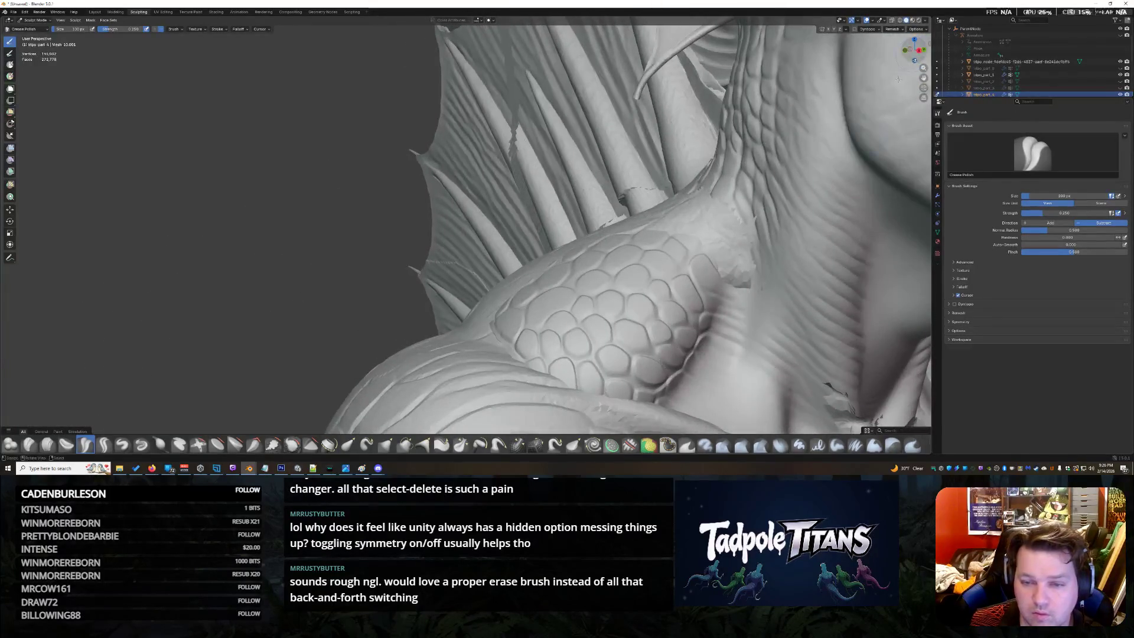
mouse_move(743, 228)
left_mouse_down()
mouse_move(718, 257)
mouse_move(753, 224)
left_mouse_up()
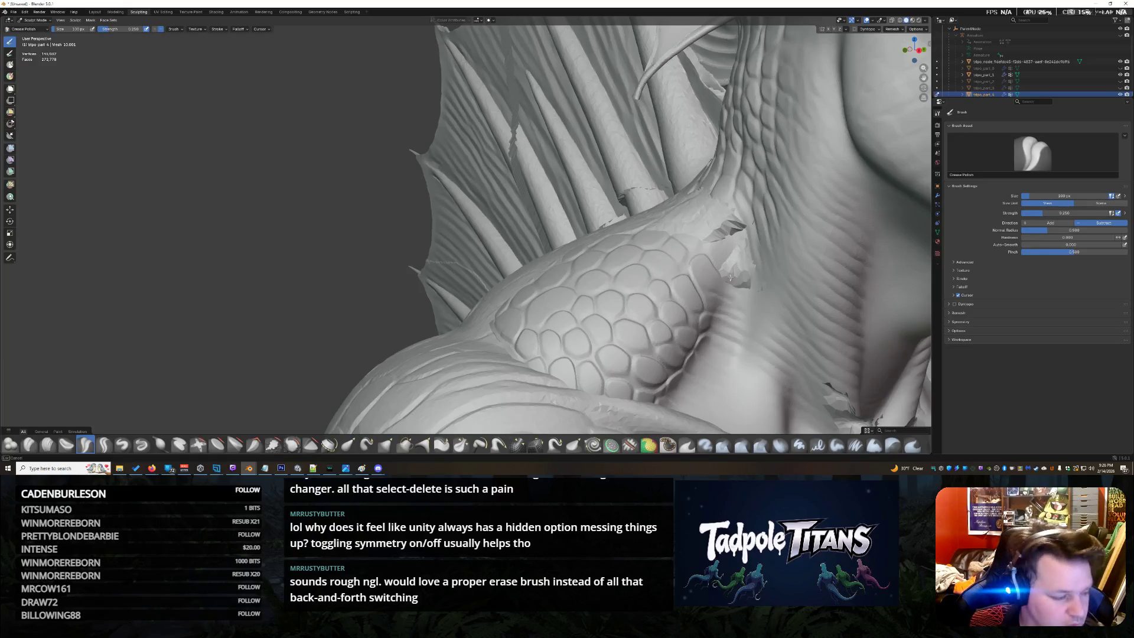
left_click_drag(742, 266, 740, 283)
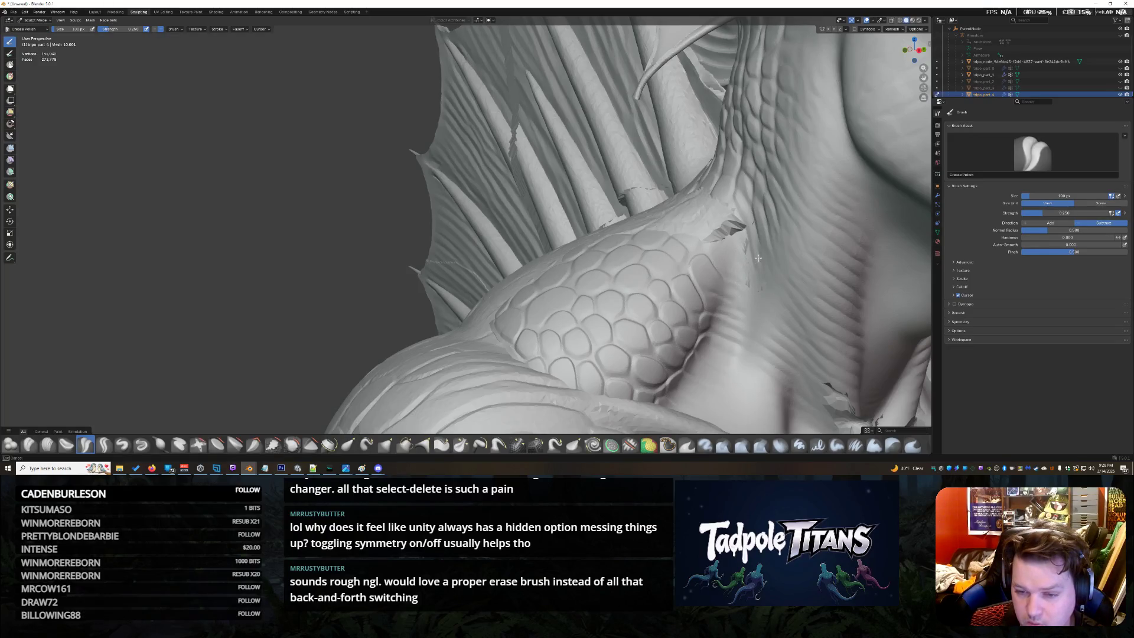
left_click_drag(726, 228, 725, 208)
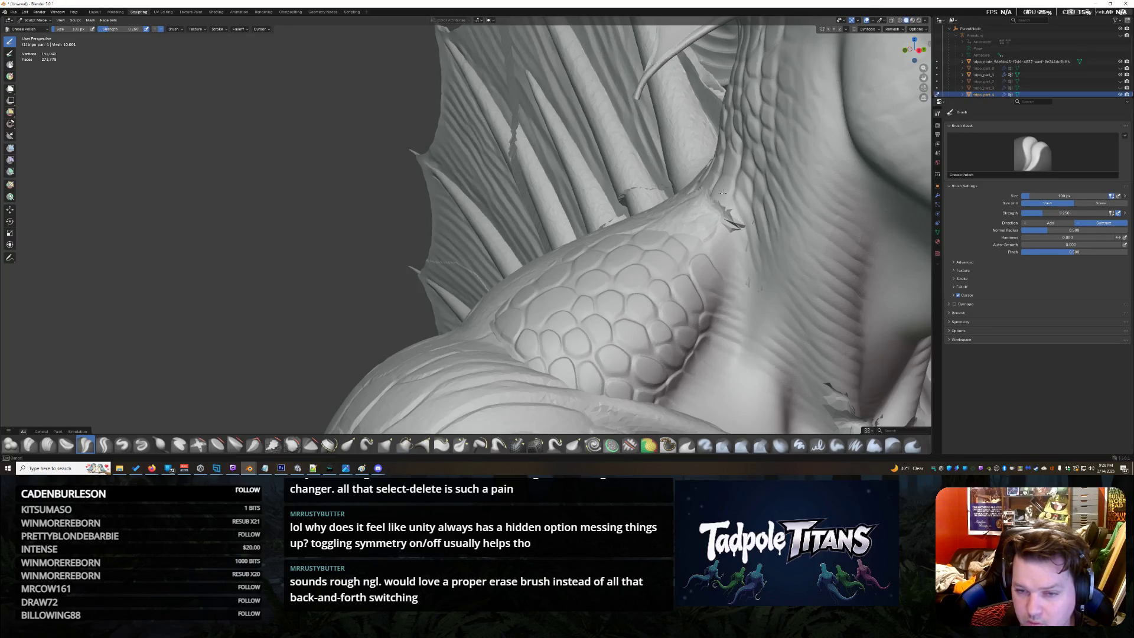
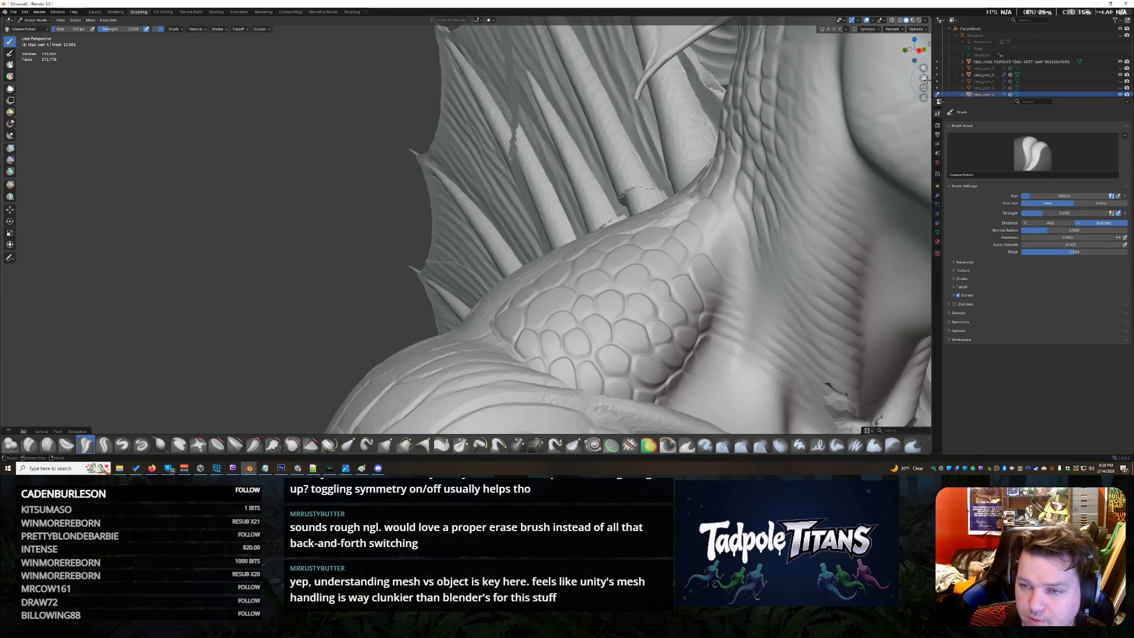
Smooth the cracked seam at the front of the neck with downward brush strokes
left_click_drag(915, 69, 735, 262)
left_click_drag(541, 232, 537, 197)
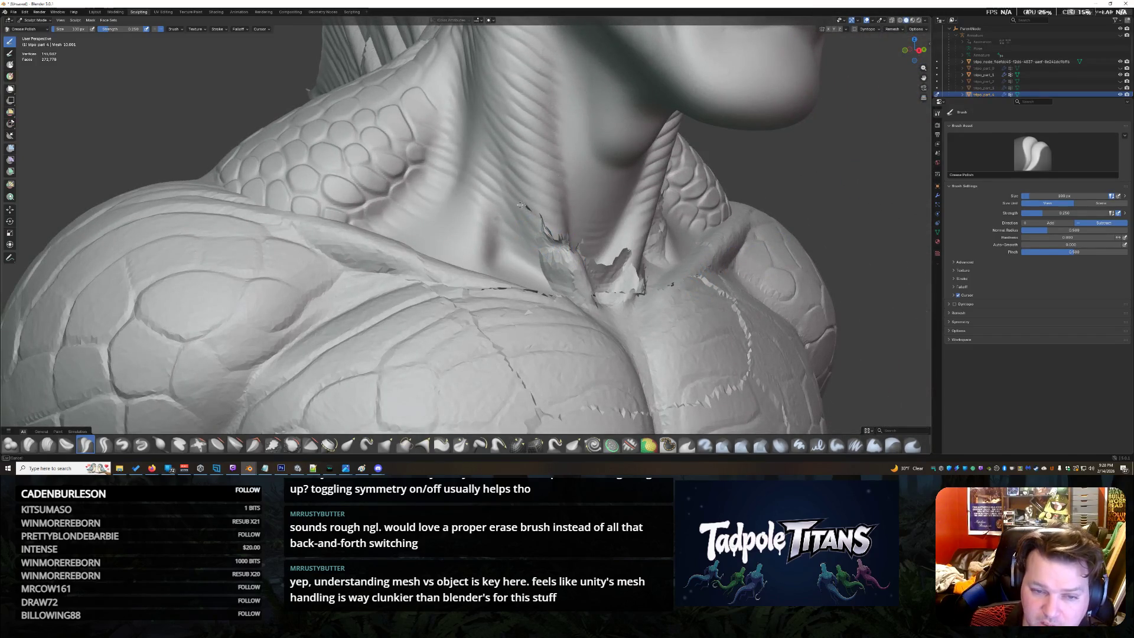
mouse_move(529, 206)
left_mouse_down()
mouse_move(564, 273)
mouse_move(558, 254)
left_mouse_up()
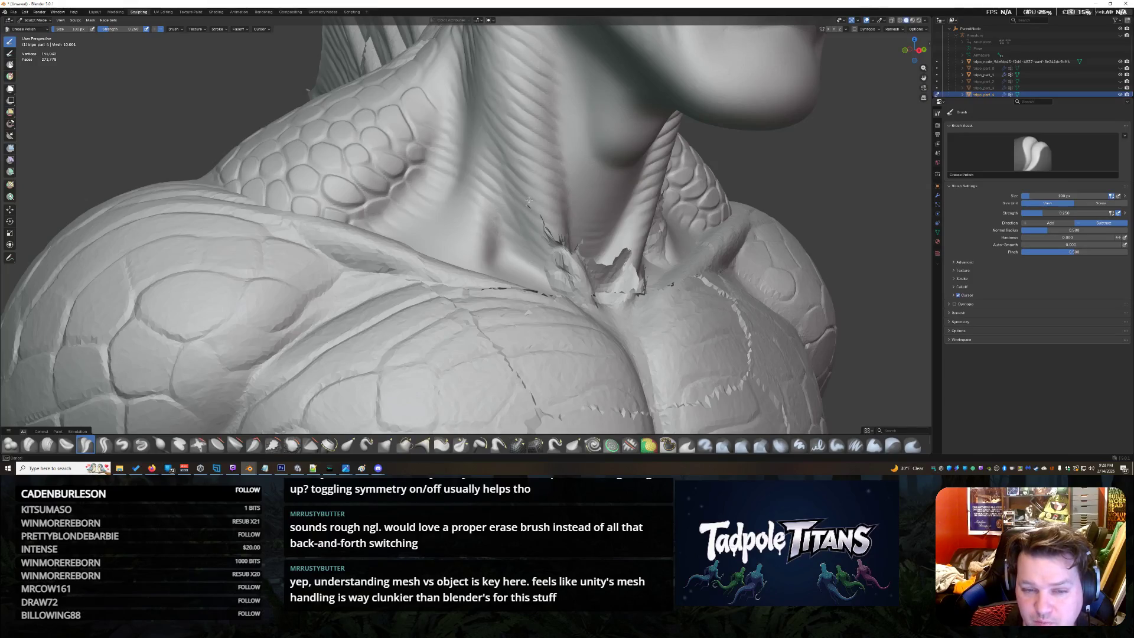
left_click_drag(919, 52, 913, 50)
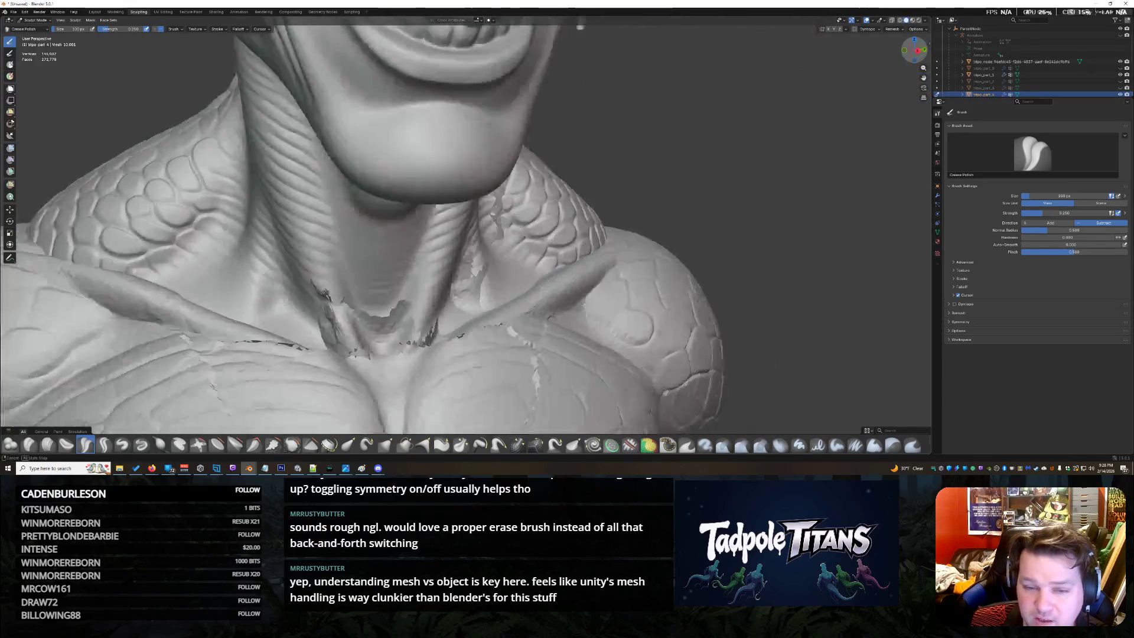
middle_click_drag(922, 89, 802, 129)
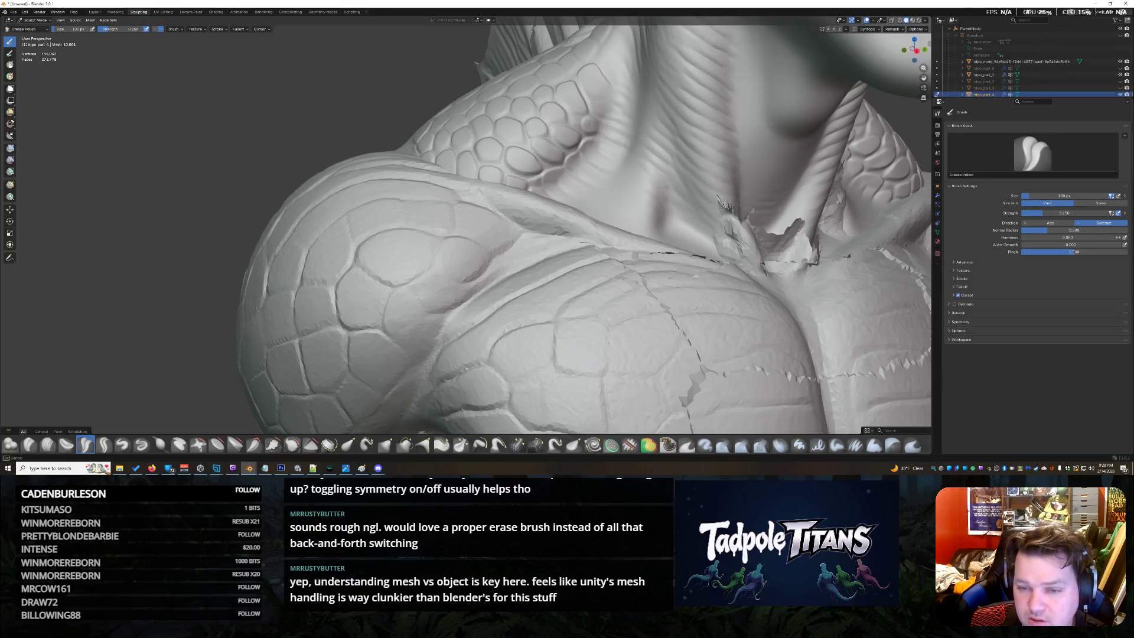
Smooth the spiky artifacts in the neck crease into a cleaner, deeper groove
left_click_drag(725, 207, 741, 228)
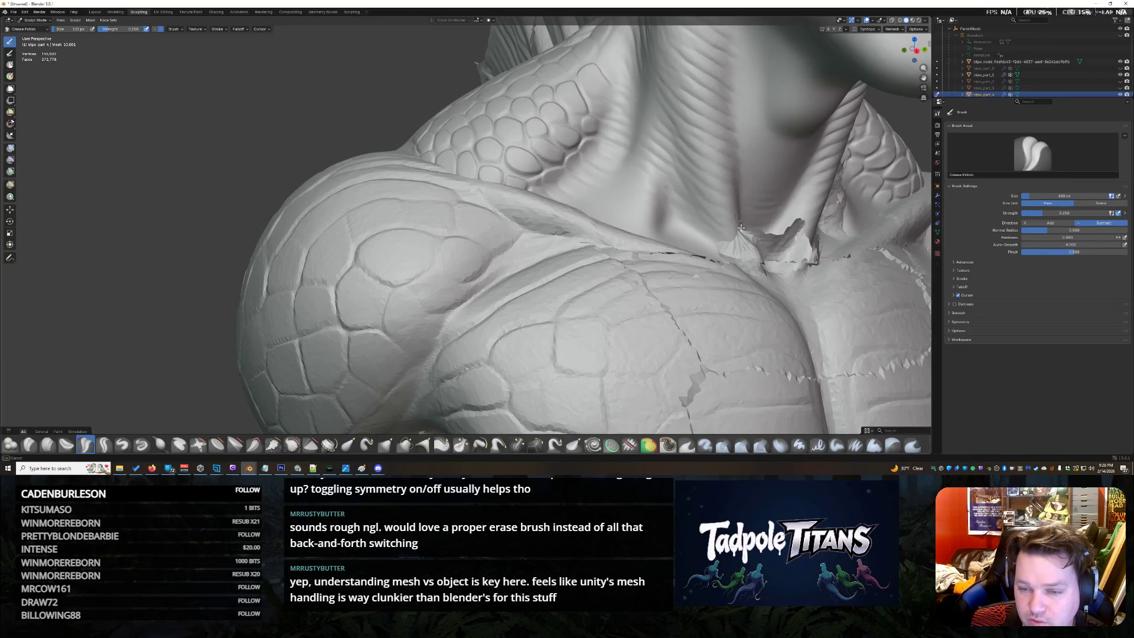
middle_click_drag(740, 228, 585, 196)
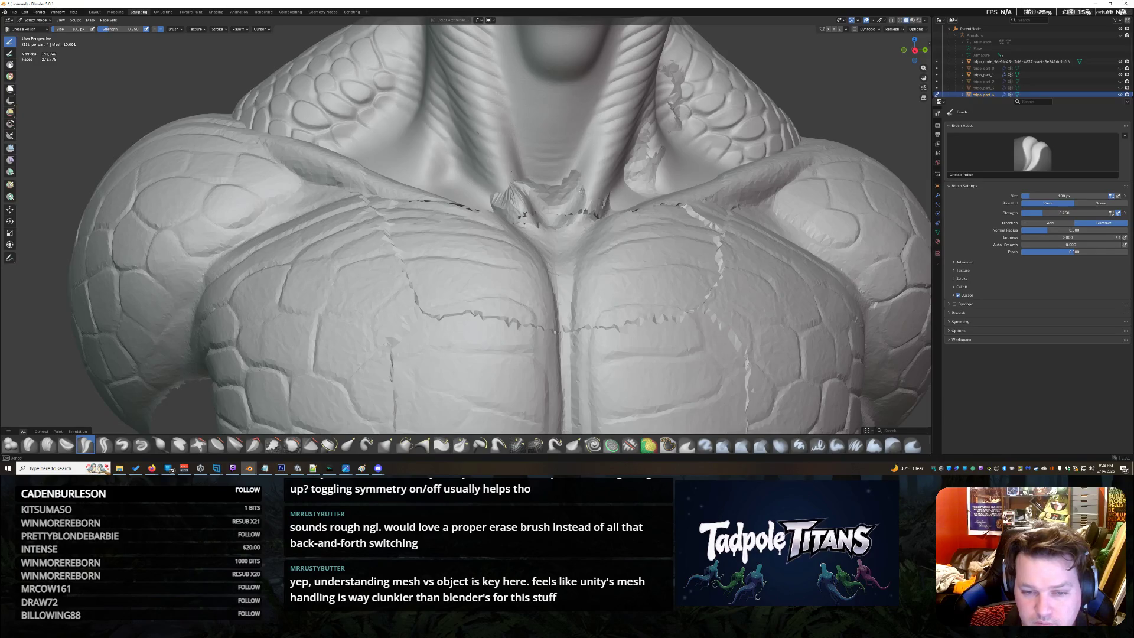
left_click_drag(567, 190, 529, 189)
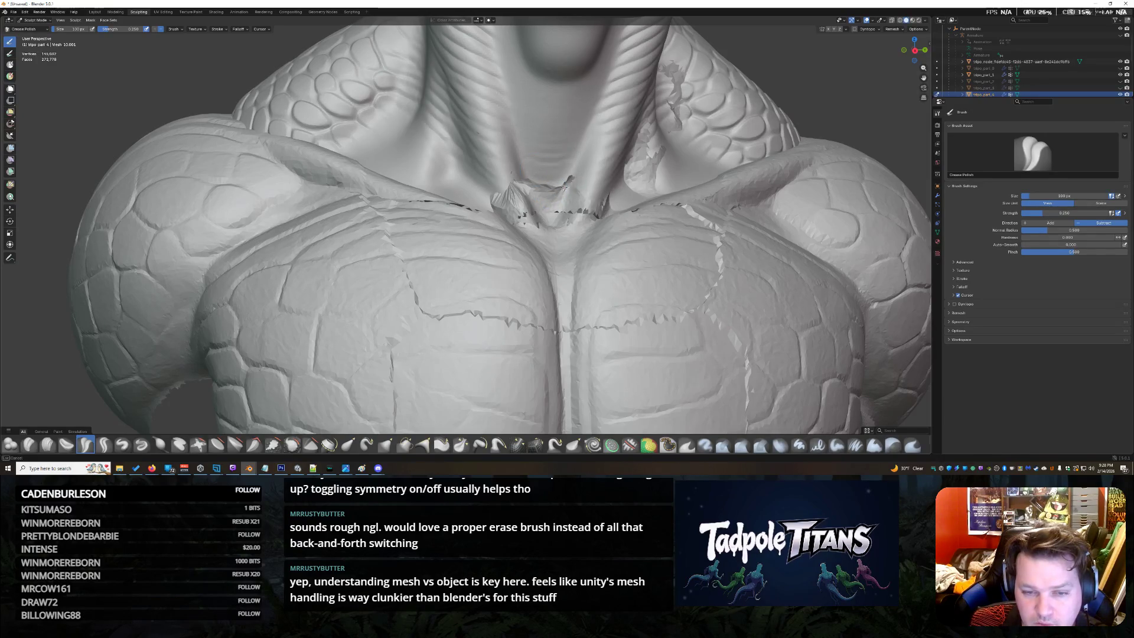
left_click_drag(537, 200, 521, 190)
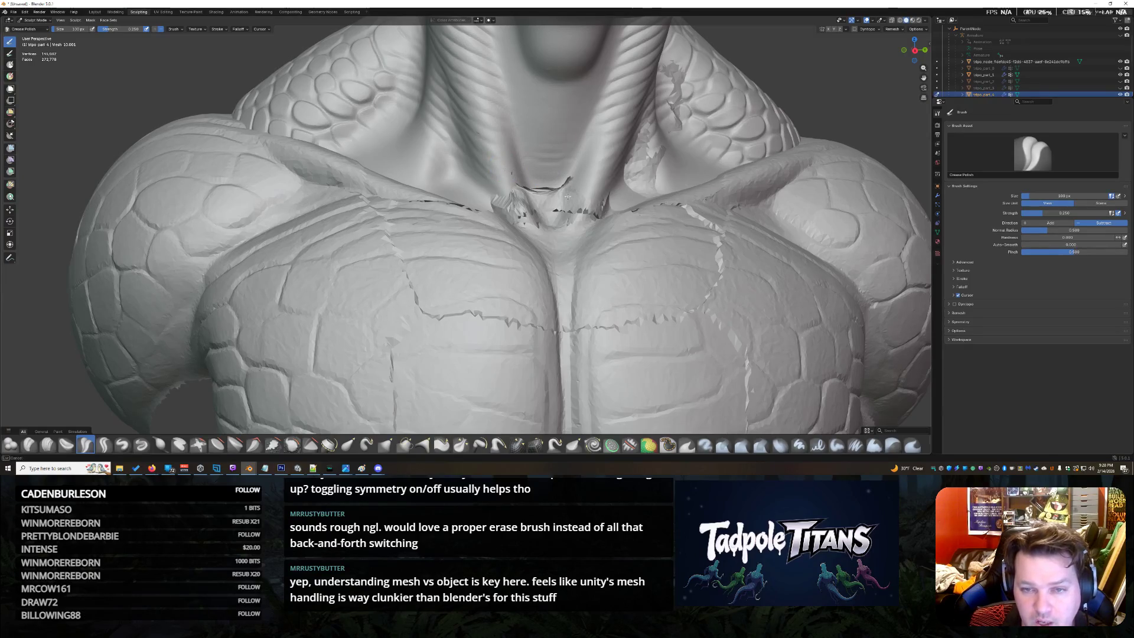
left_click_drag(559, 186, 562, 207)
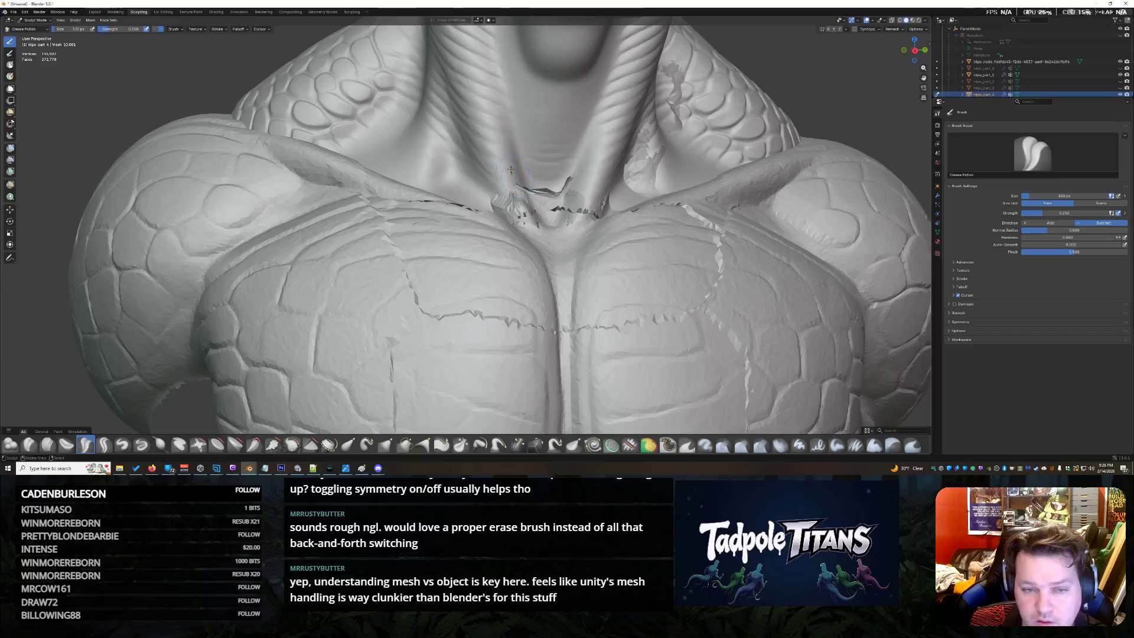
Set brush Strength to 1 and smooth the jagged crack on the collar below the neck
left_click(126, 29)
type("1")
key("Return")
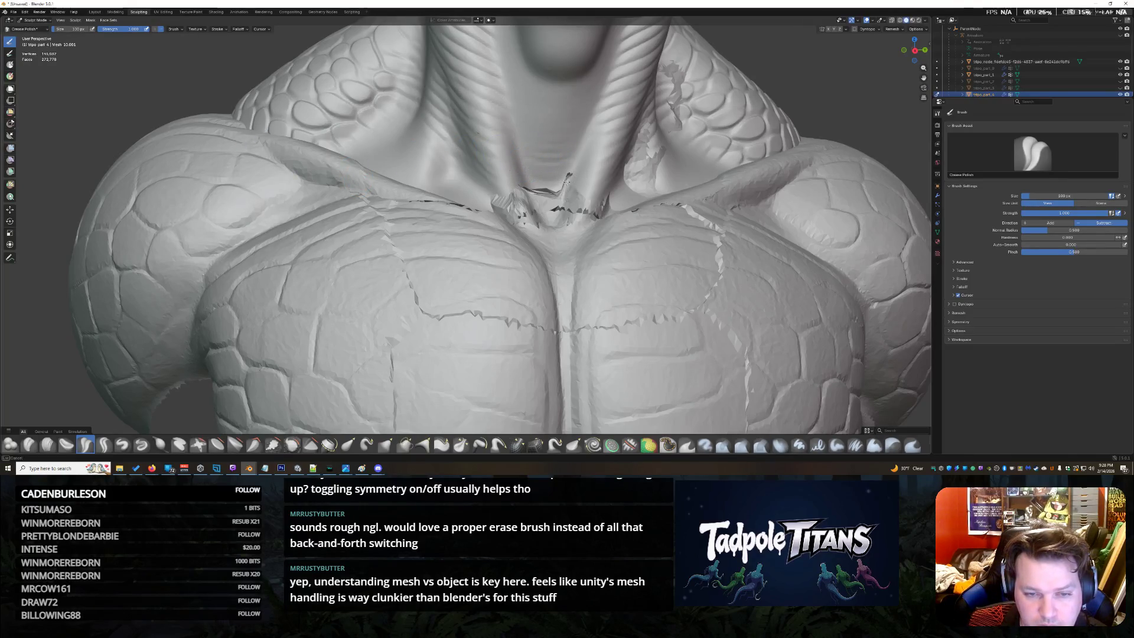
left_click_drag(570, 179, 575, 185)
mouse_move(572, 189)
left_mouse_down()
mouse_move(552, 192)
mouse_move(570, 197)
left_mouse_up()
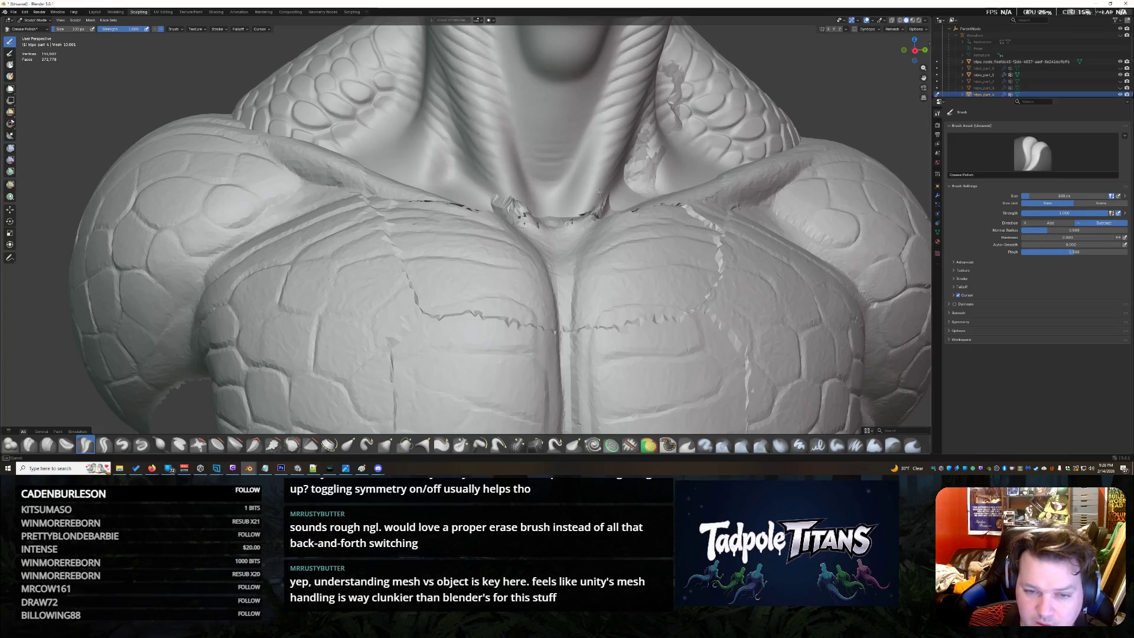
middle_click_drag(575, 137, 497, 159)
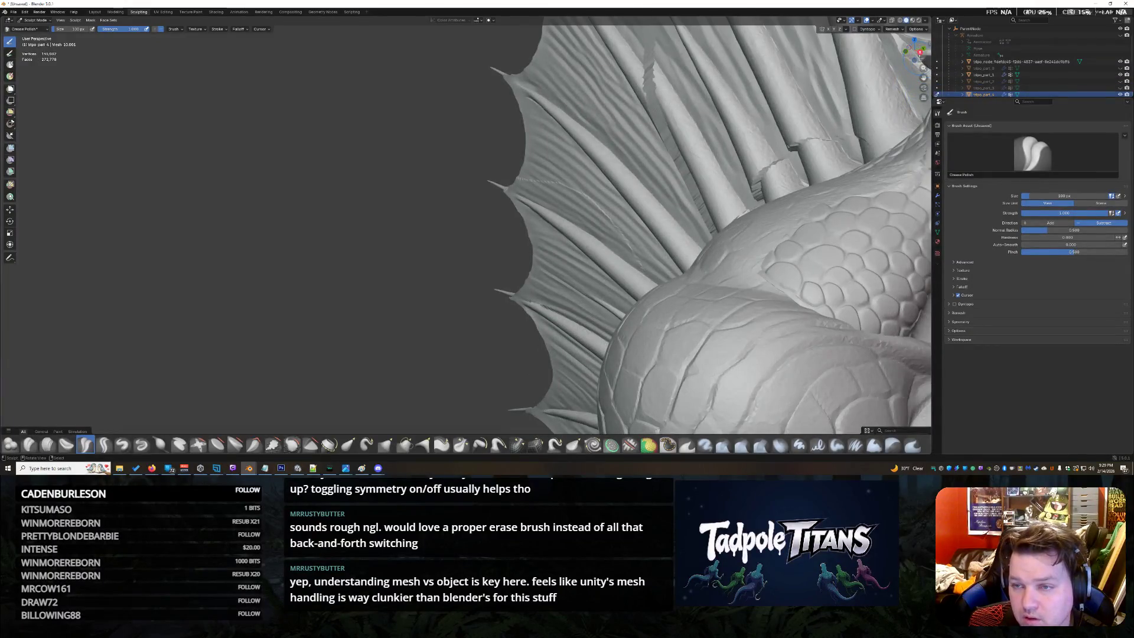
Sculpt creases along the body and neck scales on the creature's scaled side
middle_click_drag(709, 222, 762, 240)
mouse_move(882, 87)
middle_mouse_down()
mouse_move(895, 92)
mouse_move(942, 55)
middle_mouse_up()
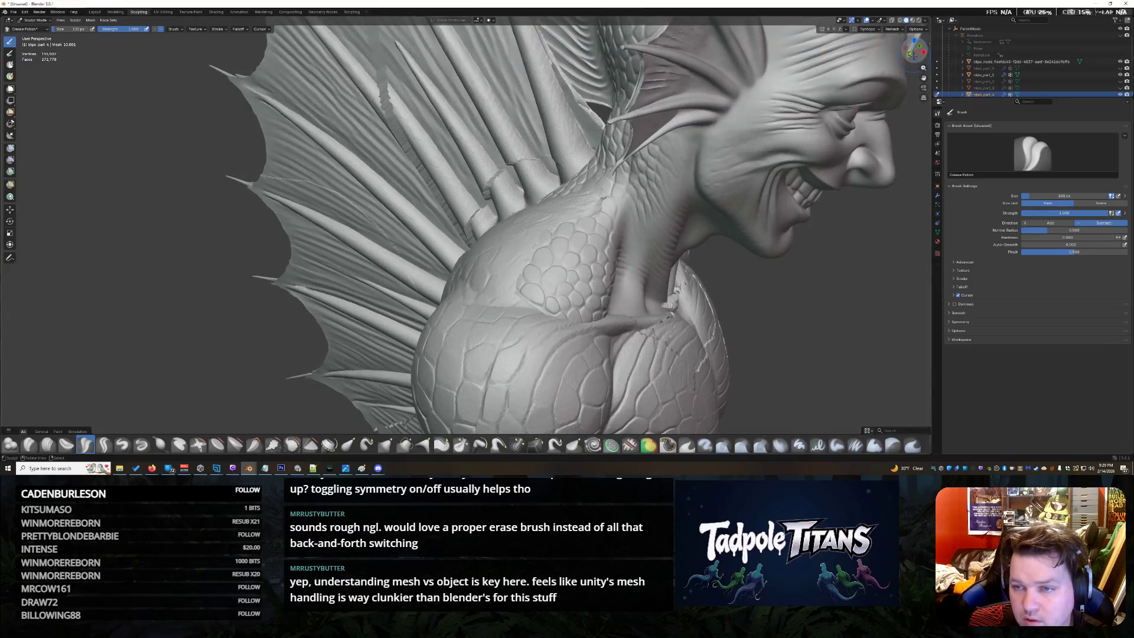
left_click_drag(916, 49, 913, 51)
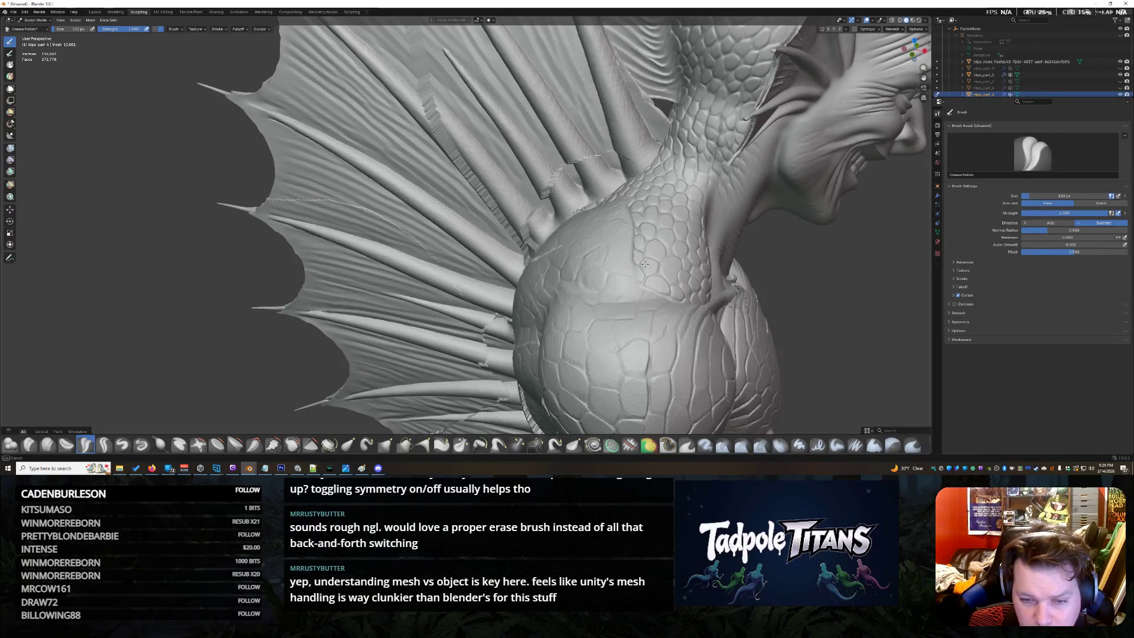
left_click_drag(646, 233, 637, 222)
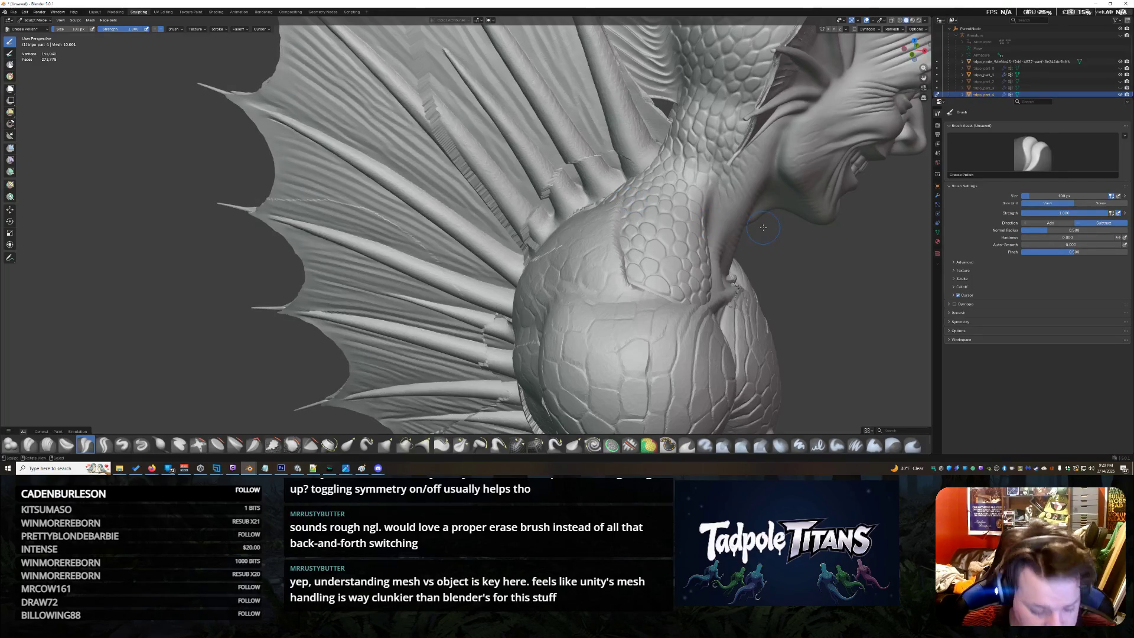
scroll(771, 188, "up", 2)
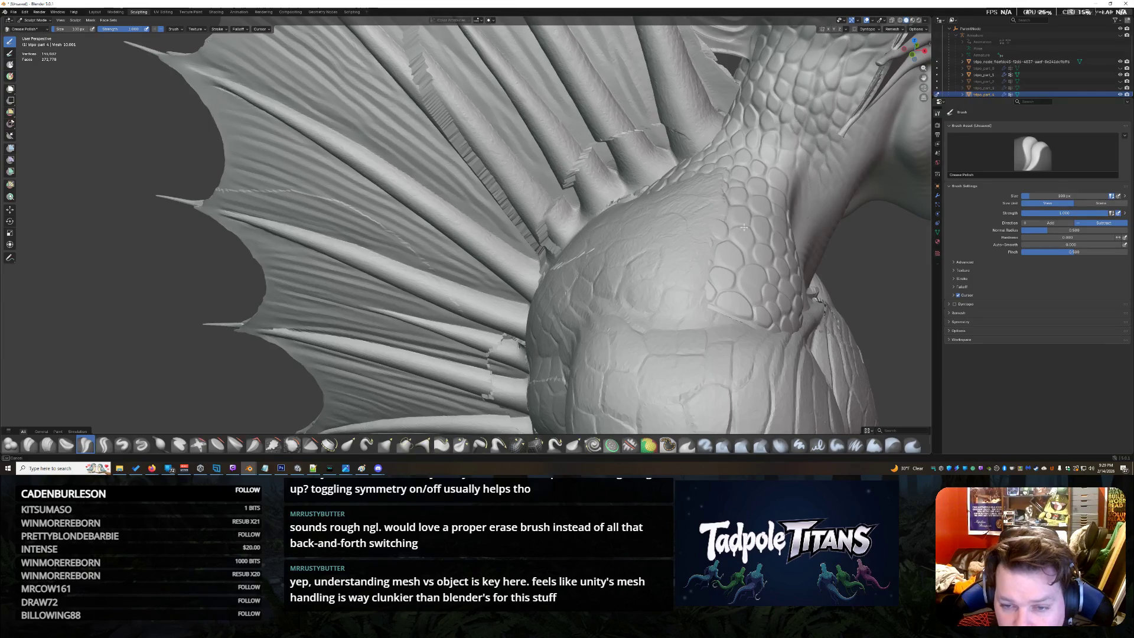
left_click_drag(691, 188, 696, 235)
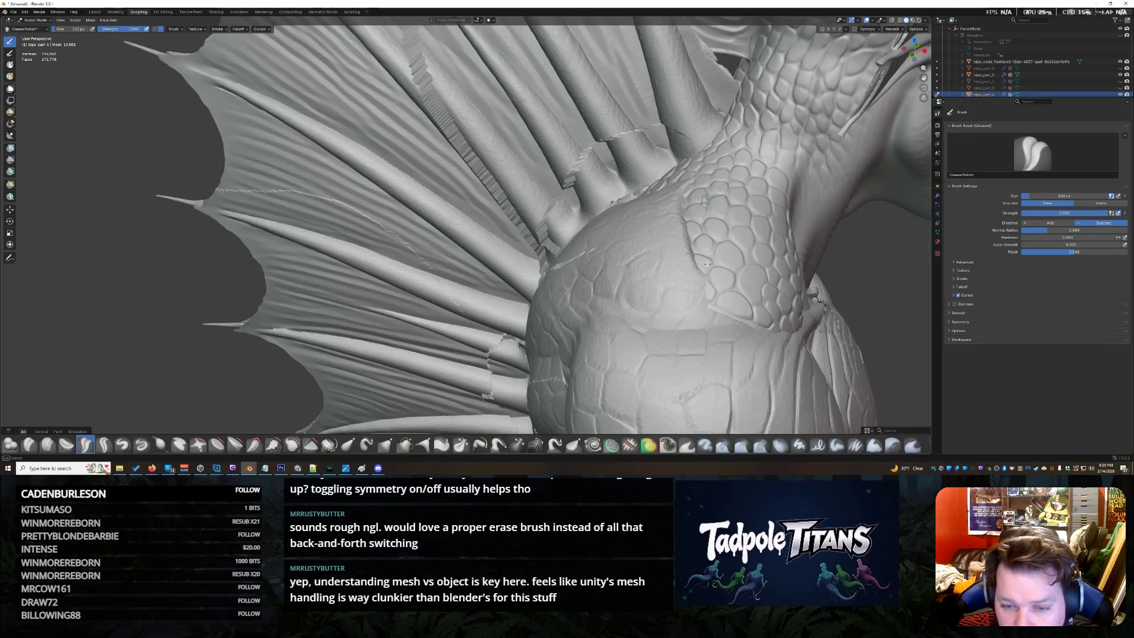
left_click_drag(676, 194, 689, 260)
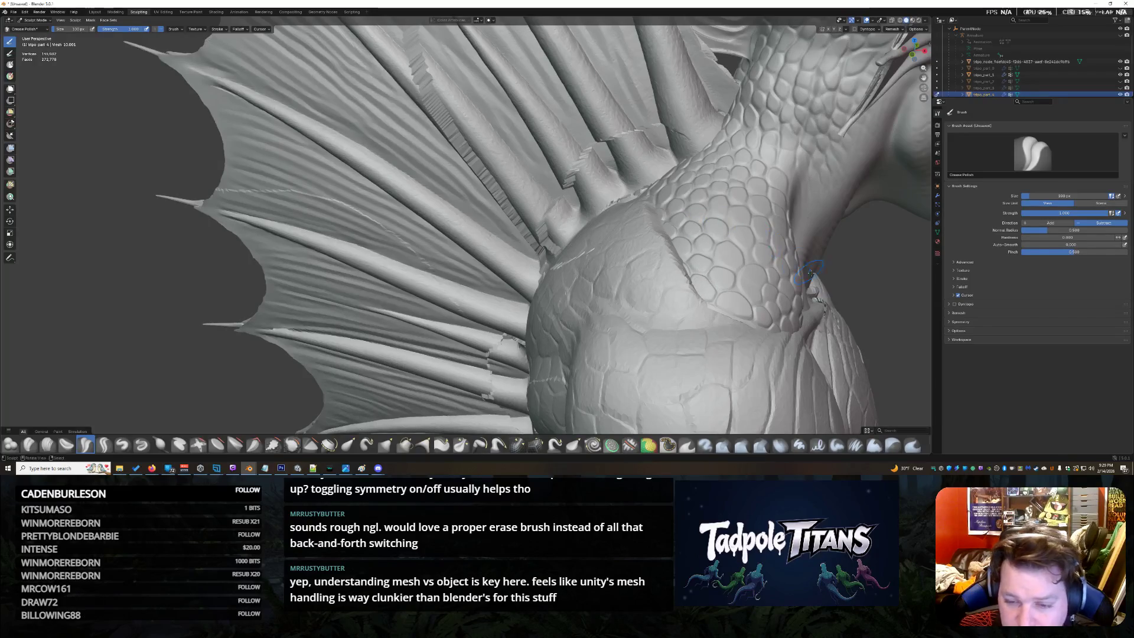
From a side view, sculpt a raised band and marks down the chest scales
middle_click_drag(808, 270, 913, 234)
mouse_move(752, 245)
middle_mouse_down()
mouse_move(368, 406)
mouse_move(550, 337)
mouse_move(461, 266)
middle_mouse_up()
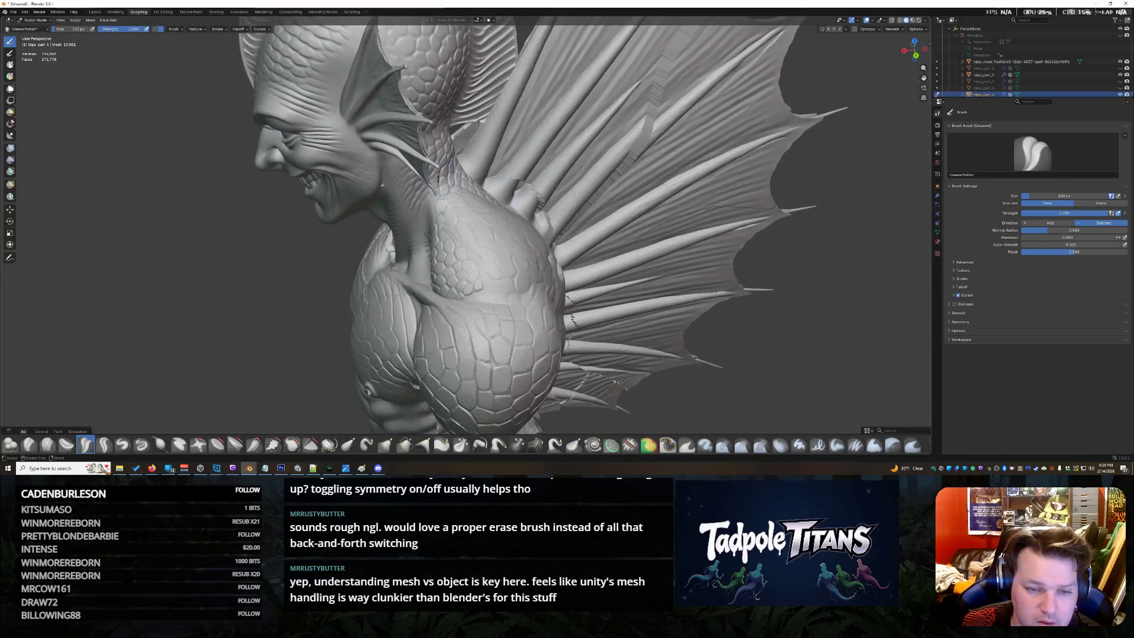
scroll(418, 297, "up", 2)
left_click_drag(466, 270, 453, 203)
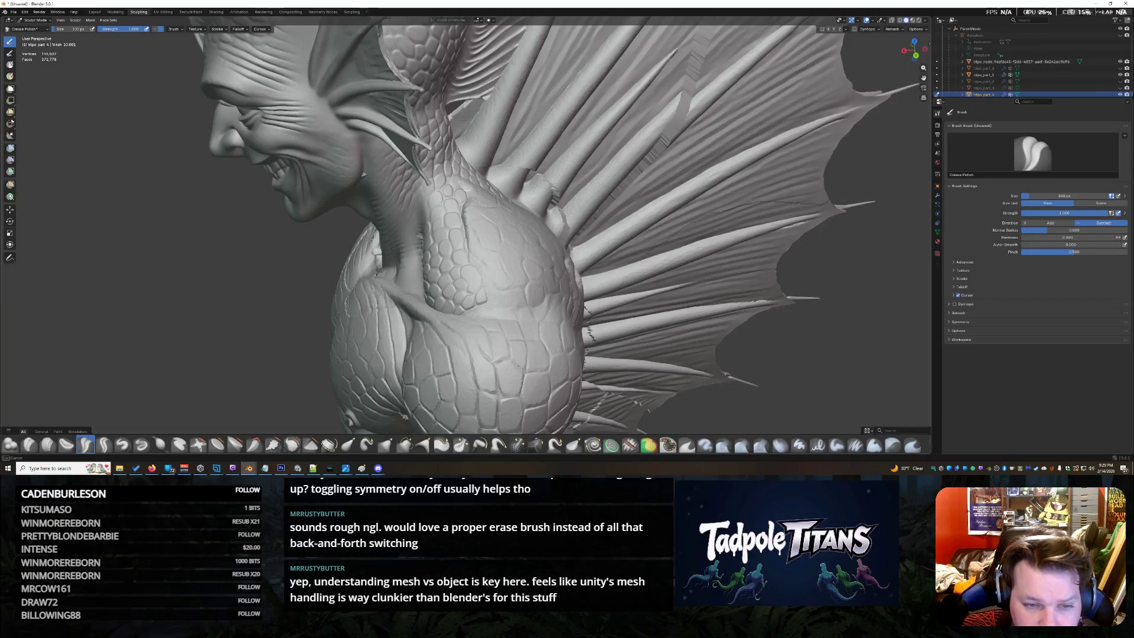
left_click_drag(478, 212, 476, 263)
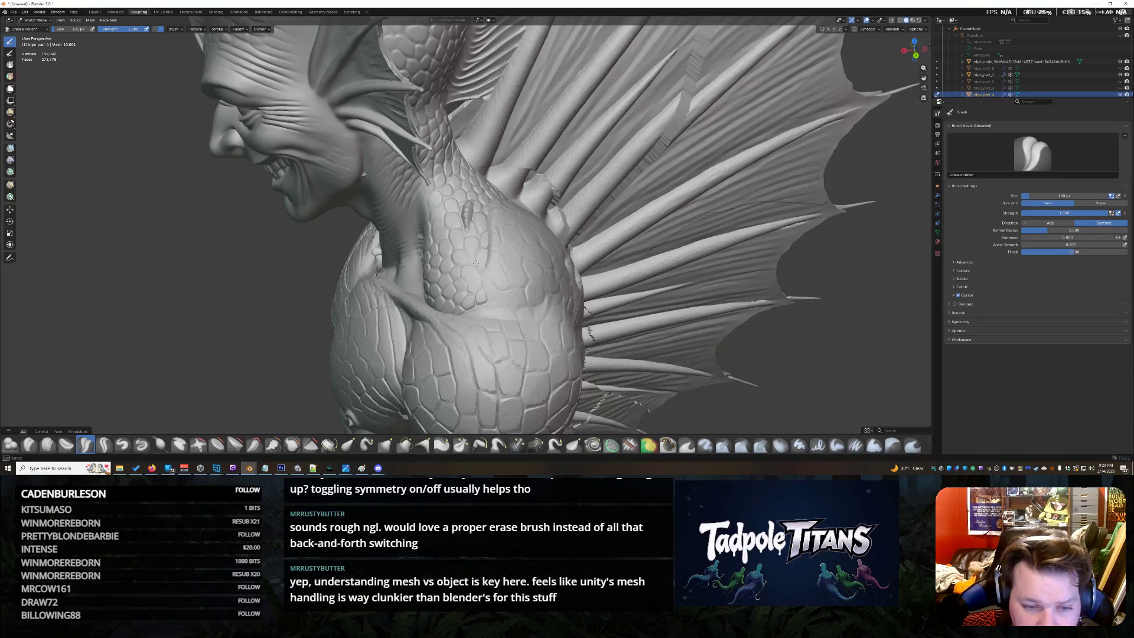
left_click_drag(497, 205, 493, 245)
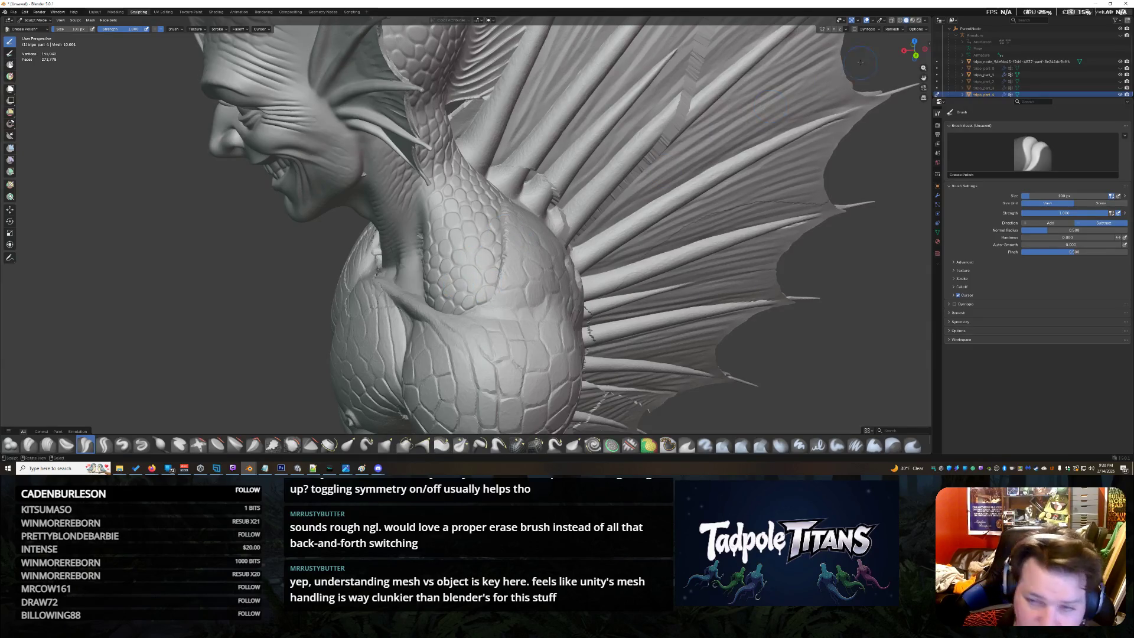
mouse_move(913, 51)
left_mouse_down()
mouse_move(873, 55)
mouse_move(916, 49)
left_mouse_up()
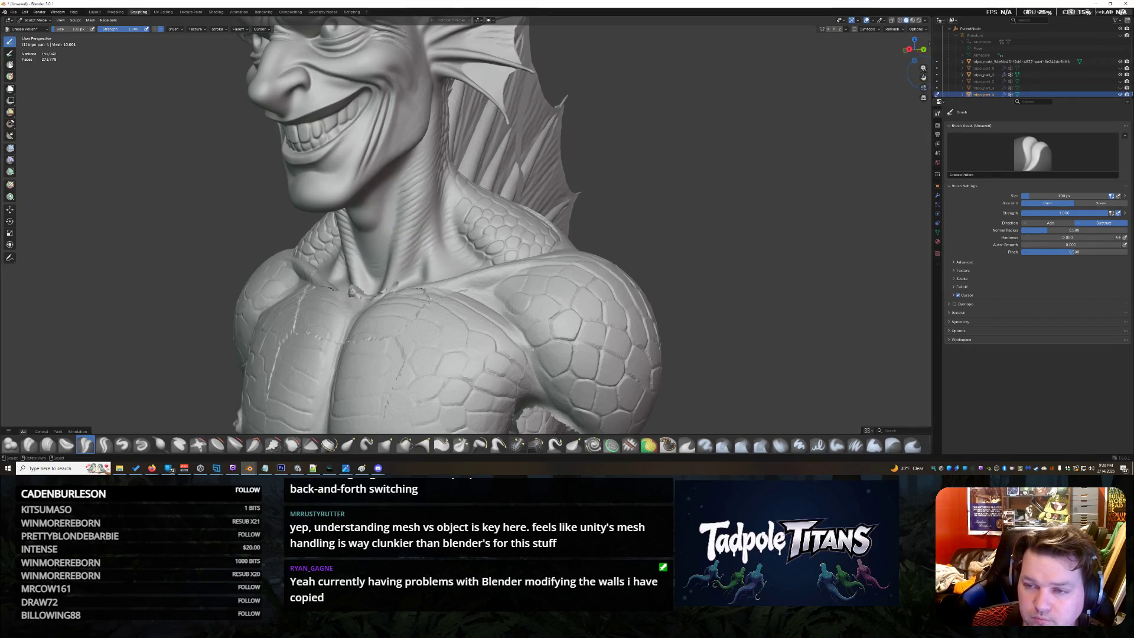
Smooth the shoulder crease near the fin base on the creature's back and check it from other angles
middle_click_drag(923, 67, 904, 71)
left_click_drag(913, 51, 915, 50)
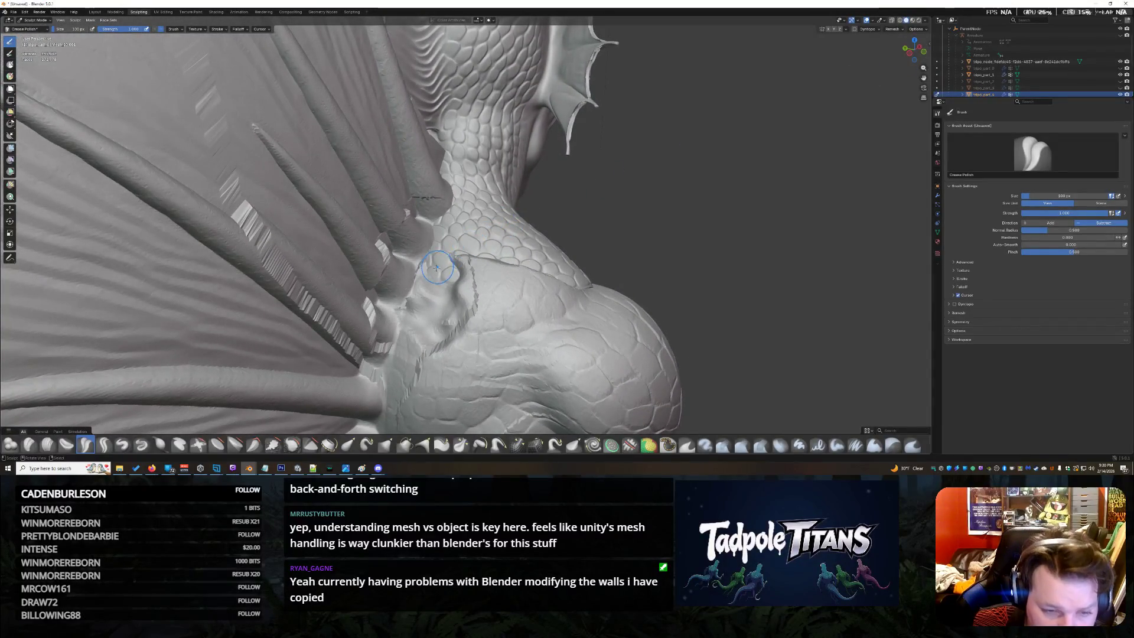
mouse_move(457, 262)
left_mouse_down()
mouse_move(527, 277)
mouse_move(472, 271)
left_mouse_up()
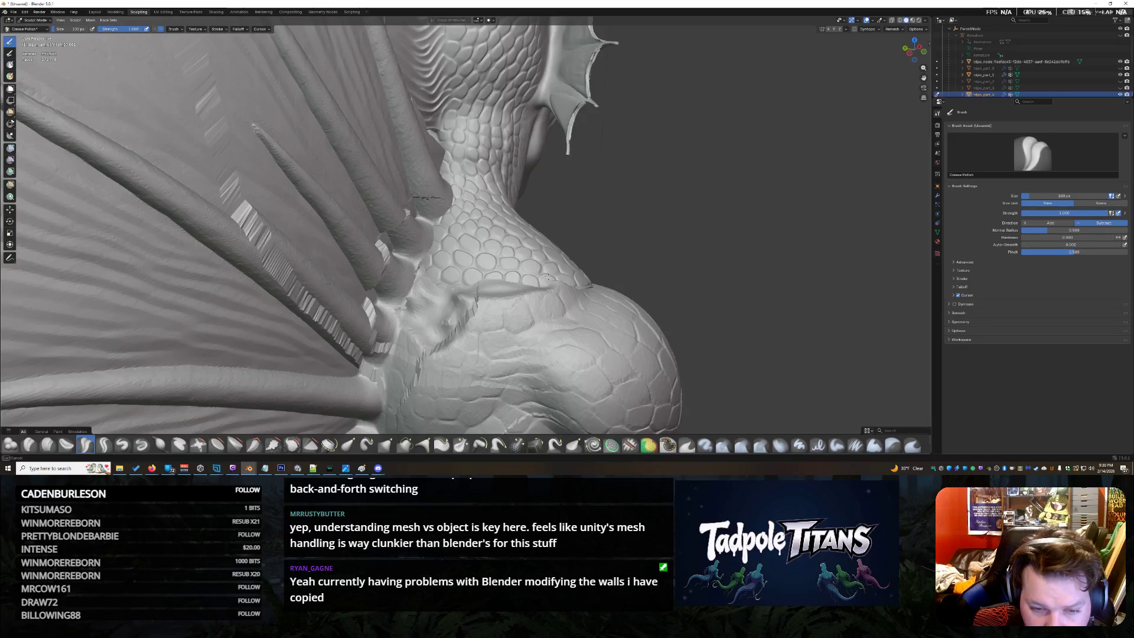
left_click_drag(557, 285, 450, 286)
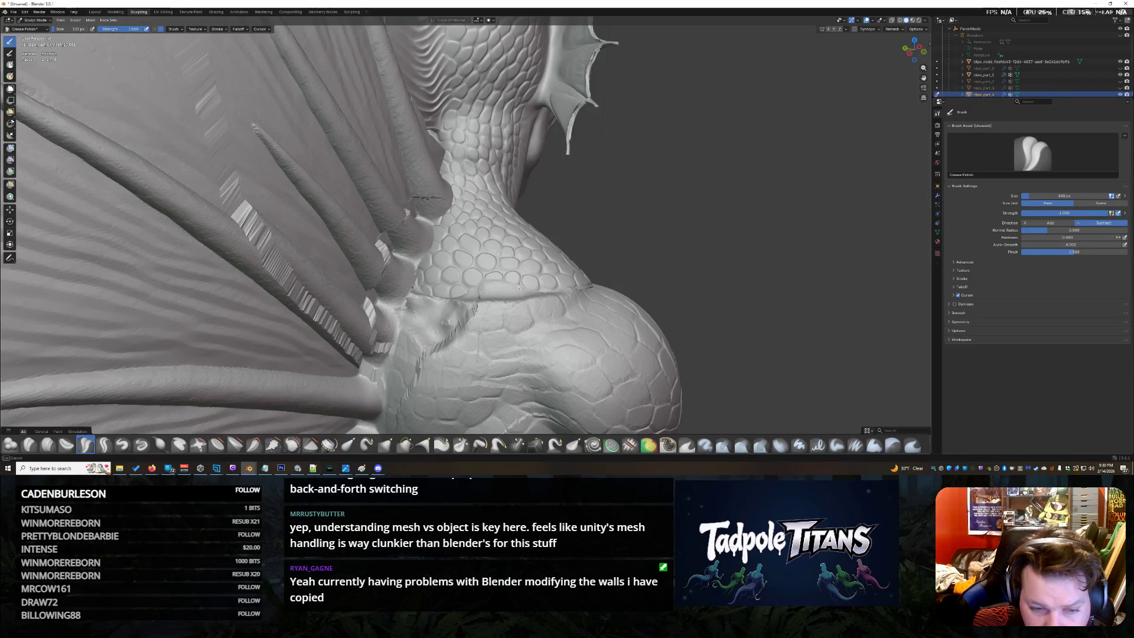
left_click_drag(914, 48, 909, 54)
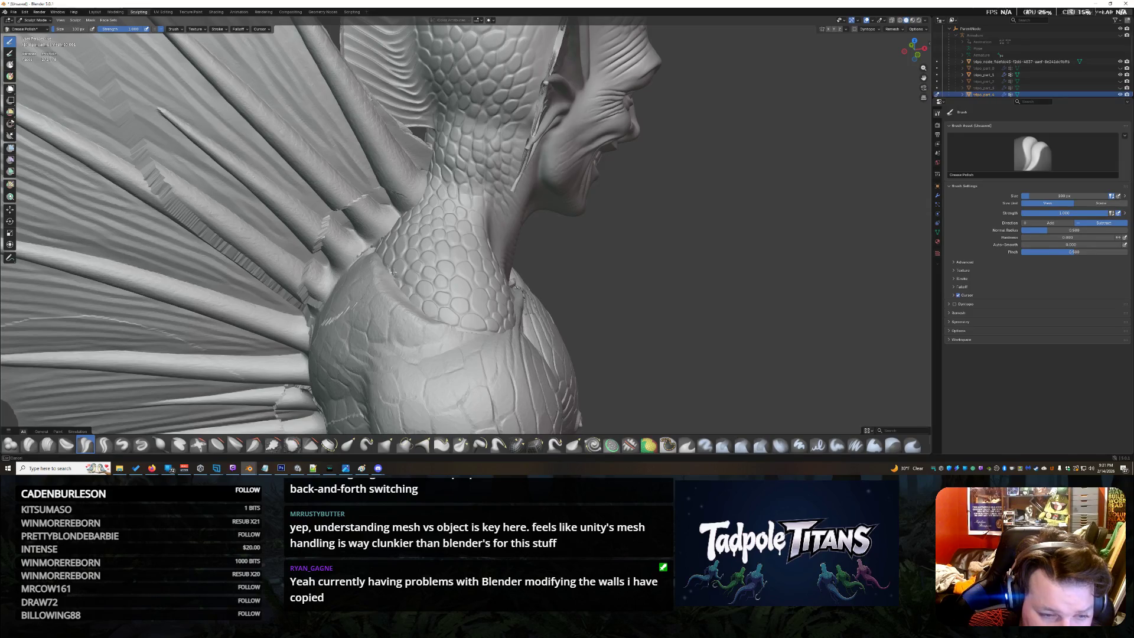
scroll(337, 319, "up", 3)
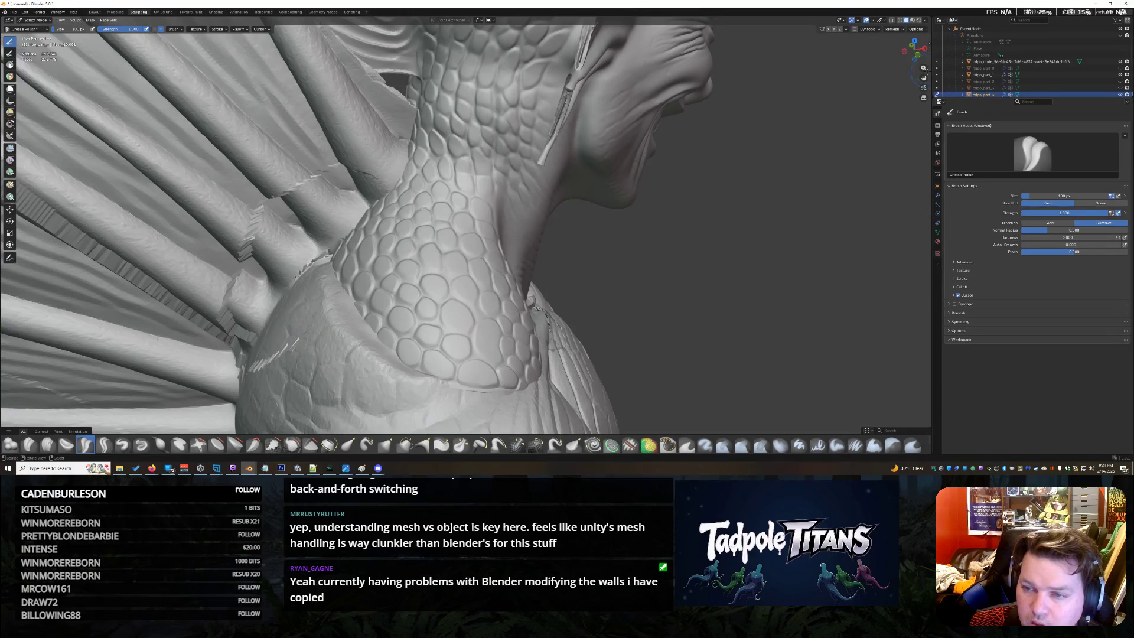
left_click_drag(923, 68, 913, 53)
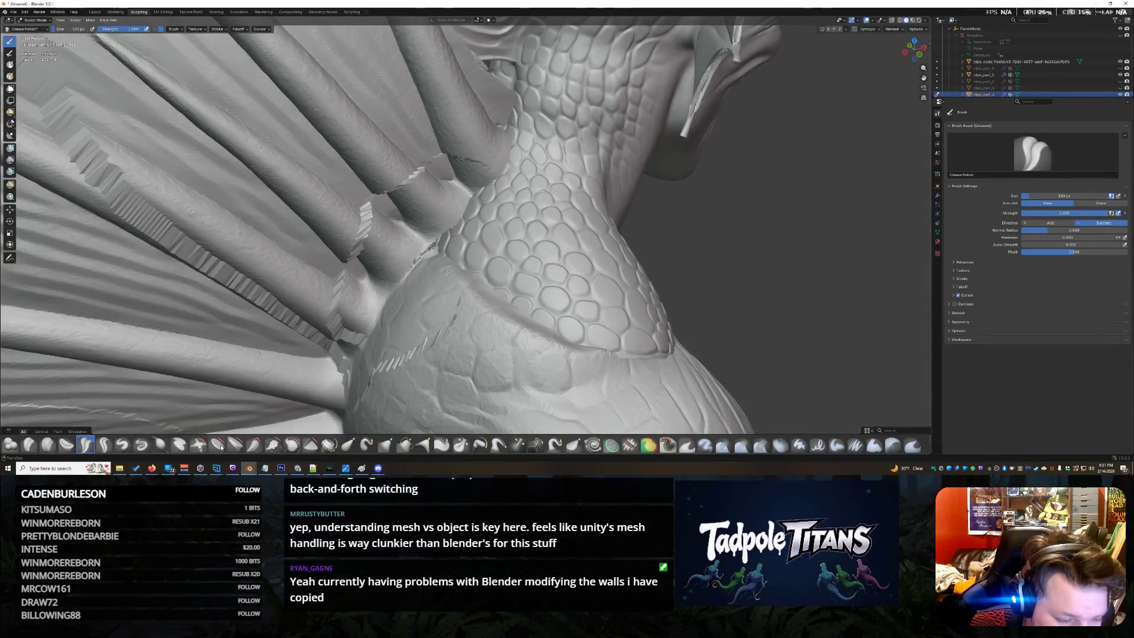
Switch from the Draw brush to the plane-type flattening brush with Shift+T
left_click(160, 445)
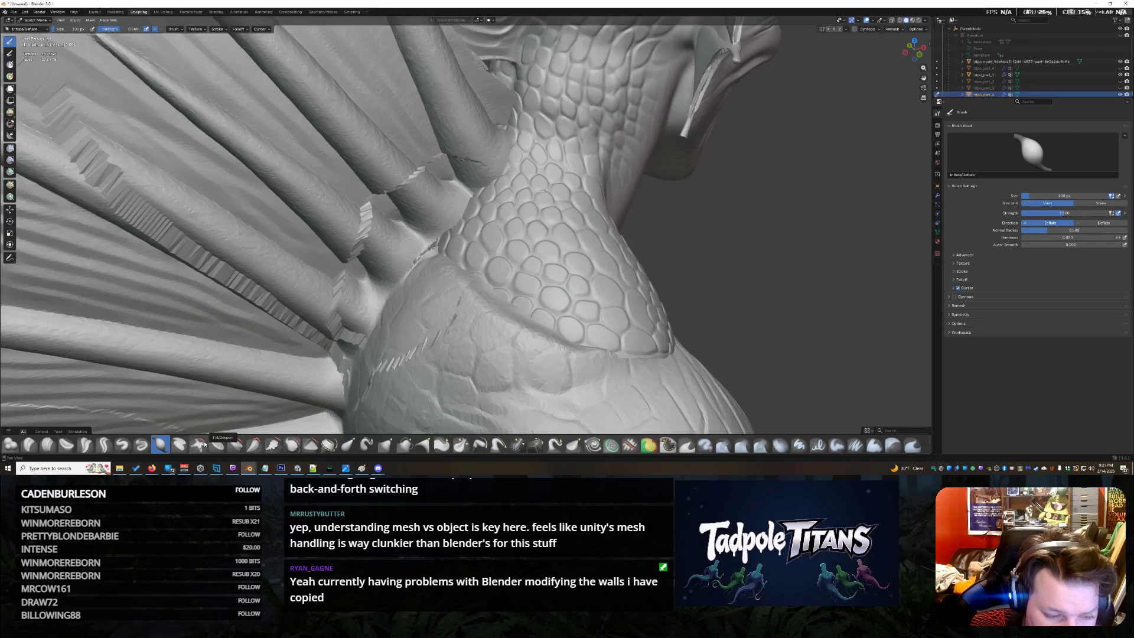
left_click(124, 446)
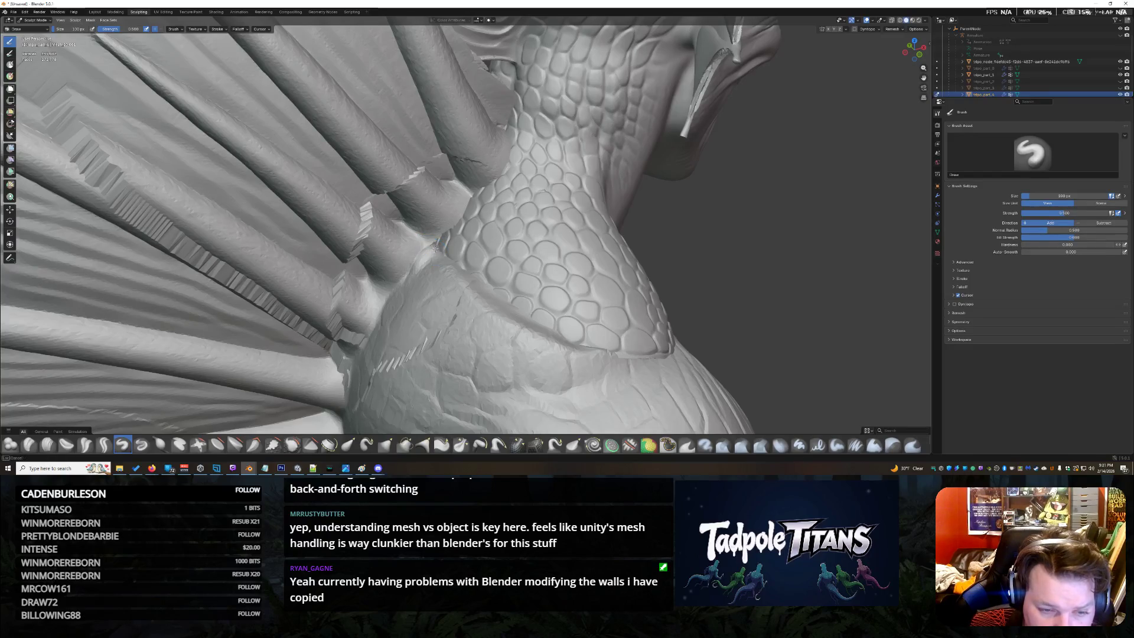
key("shift+t")
scroll(439, 237, "up", 3)
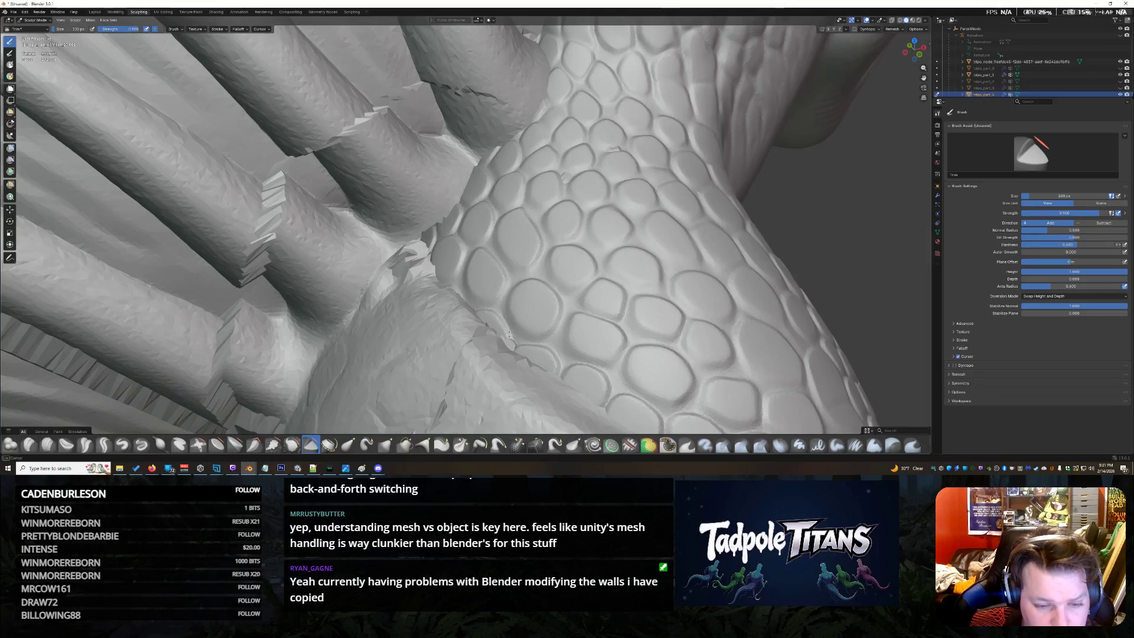
scroll(608, 305, "down", 3)
scroll(660, 285, "down", 2)
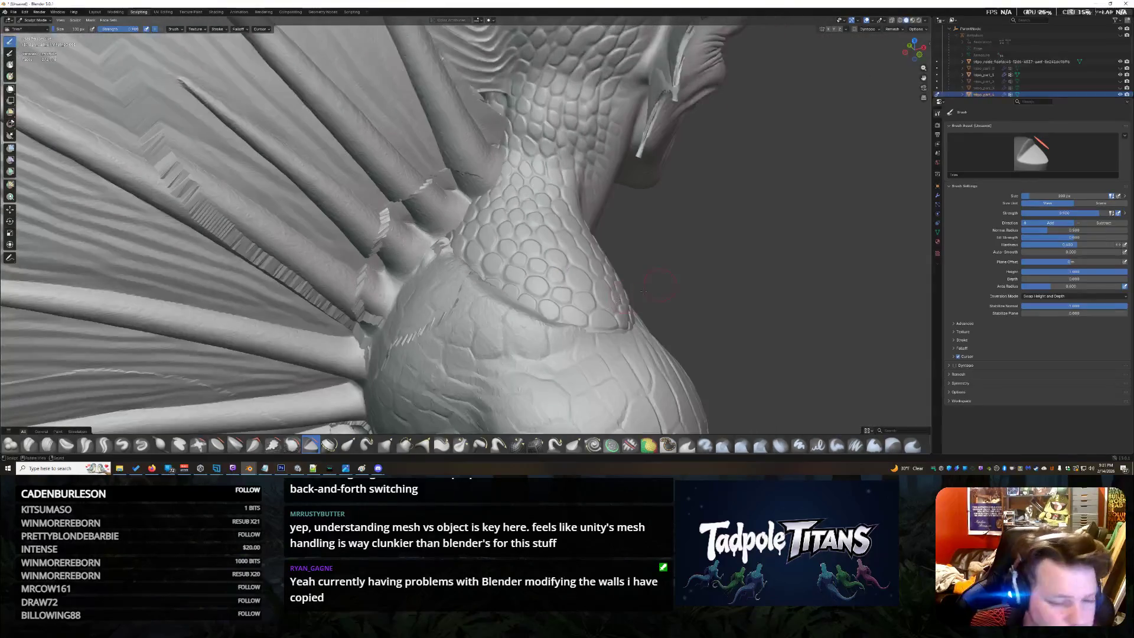
Inspect the neck-shoulder seam from several angles and select the Grab Cloth brush
mouse_move(661, 285)
middle_mouse_down()
mouse_move(638, 222)
mouse_move(620, 240)
mouse_move(481, 285)
mouse_move(653, 246)
mouse_move(604, 292)
mouse_move(748, 126)
middle_mouse_up()
scroll(482, 283, "up", 2)
scroll(481, 284, "up", 2)
scroll(481, 284, "up", 1)
scroll(639, 266, "up", 2)
scroll(748, 127, "down", 3)
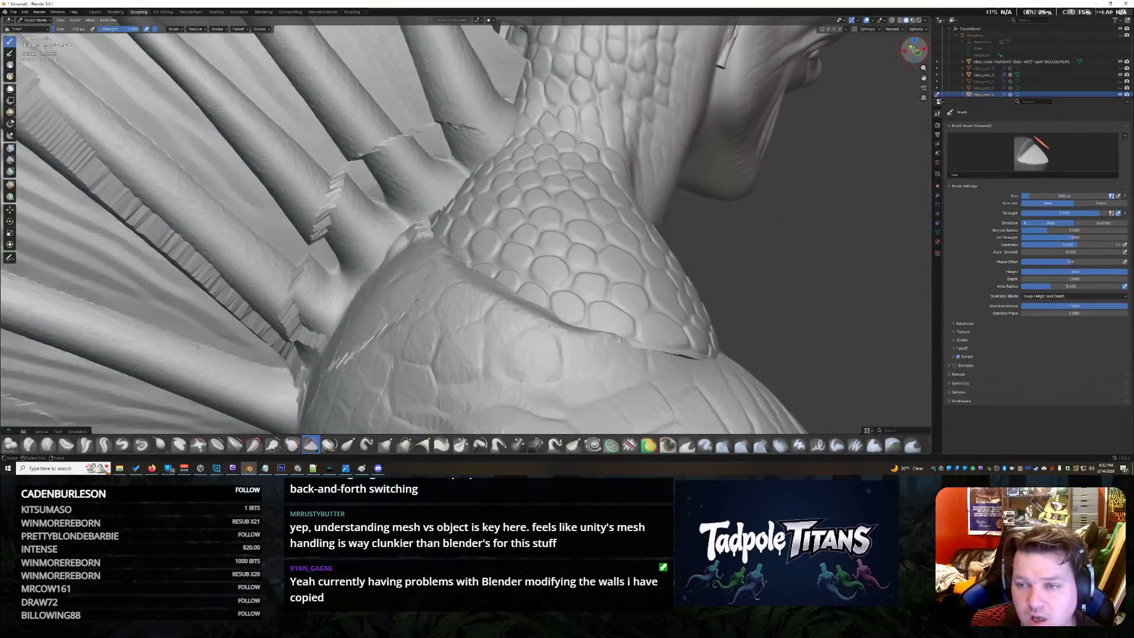
middle_click_drag(723, 62, 660, 165)
scroll(660, 166, "down", 3)
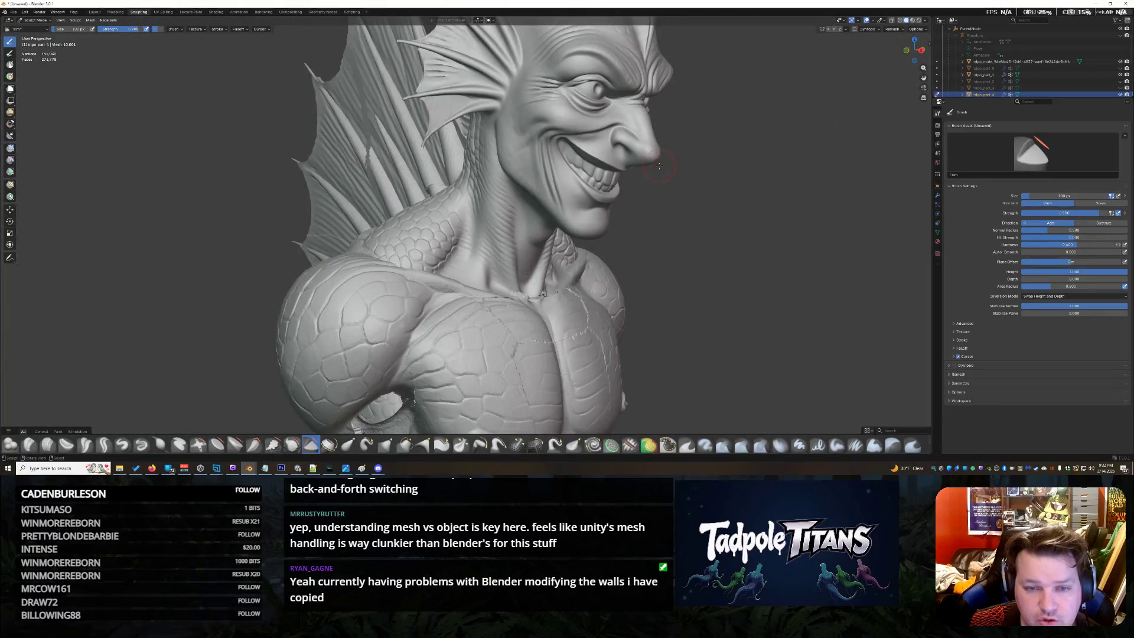
middle_click_drag(532, 222, 496, 231)
scroll(465, 221, "up", 5)
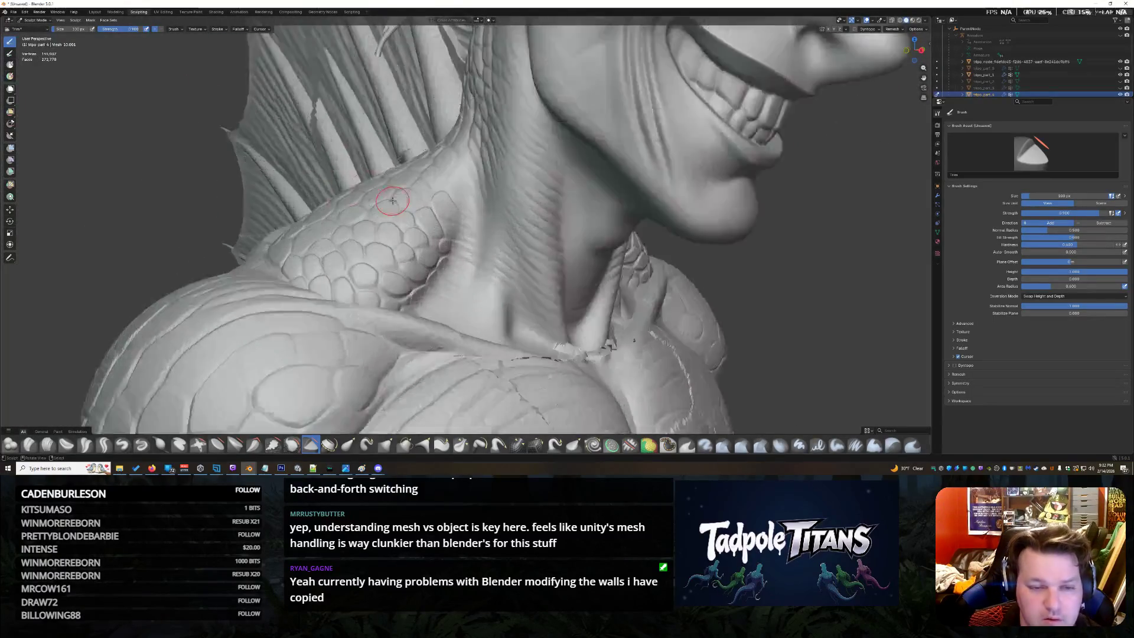
left_click_drag(914, 49, 914, 50)
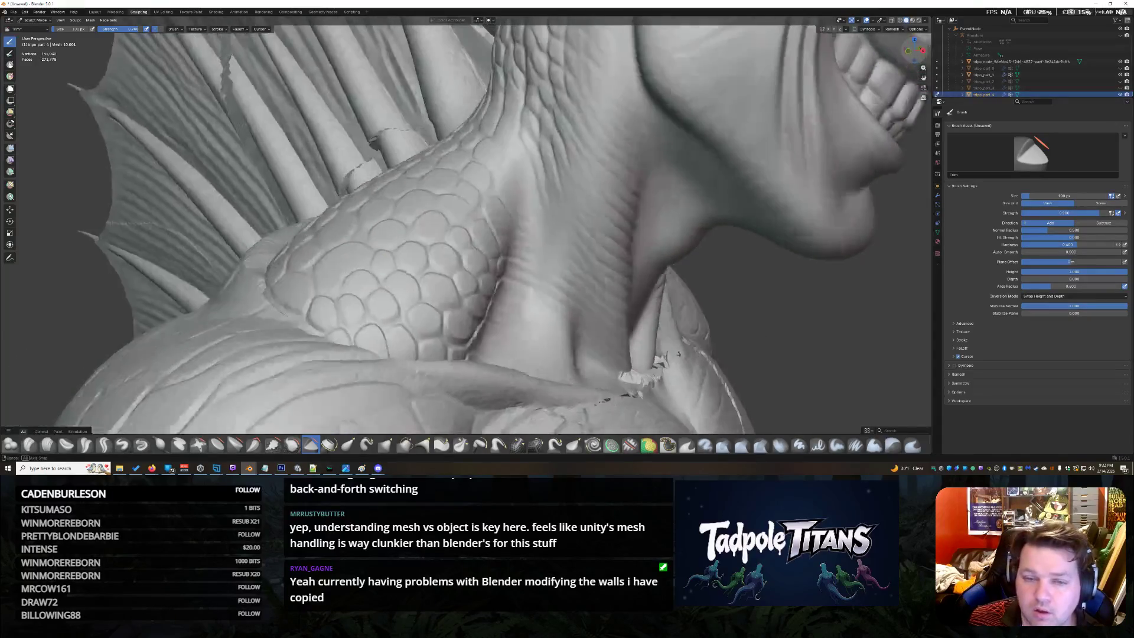
scroll(497, 235, "up", 3)
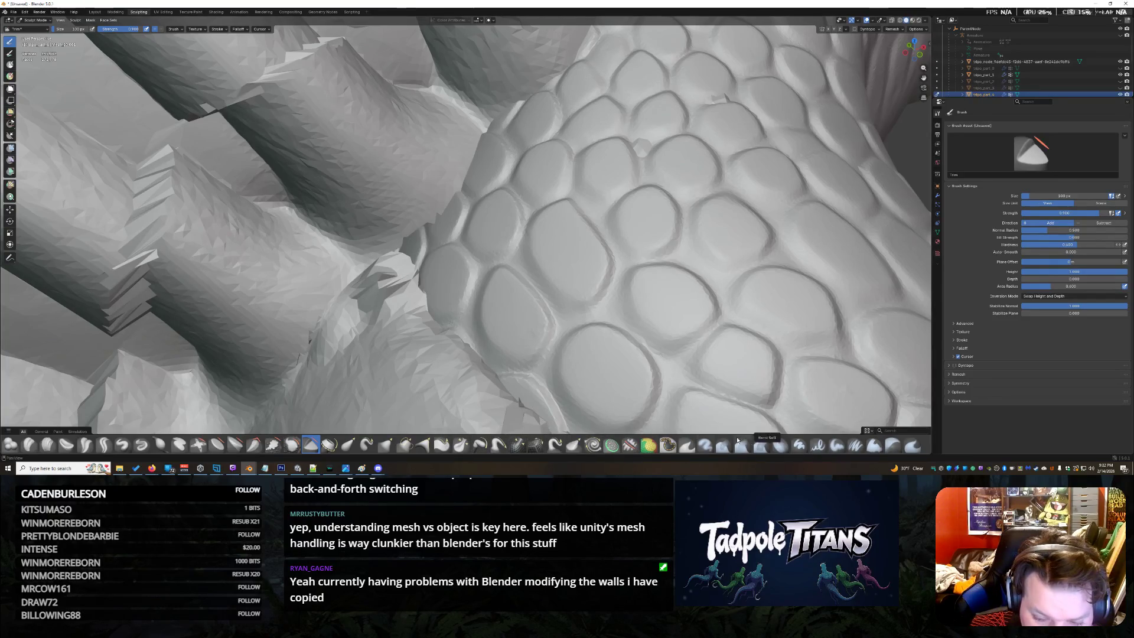
scroll(727, 443, "down", 1)
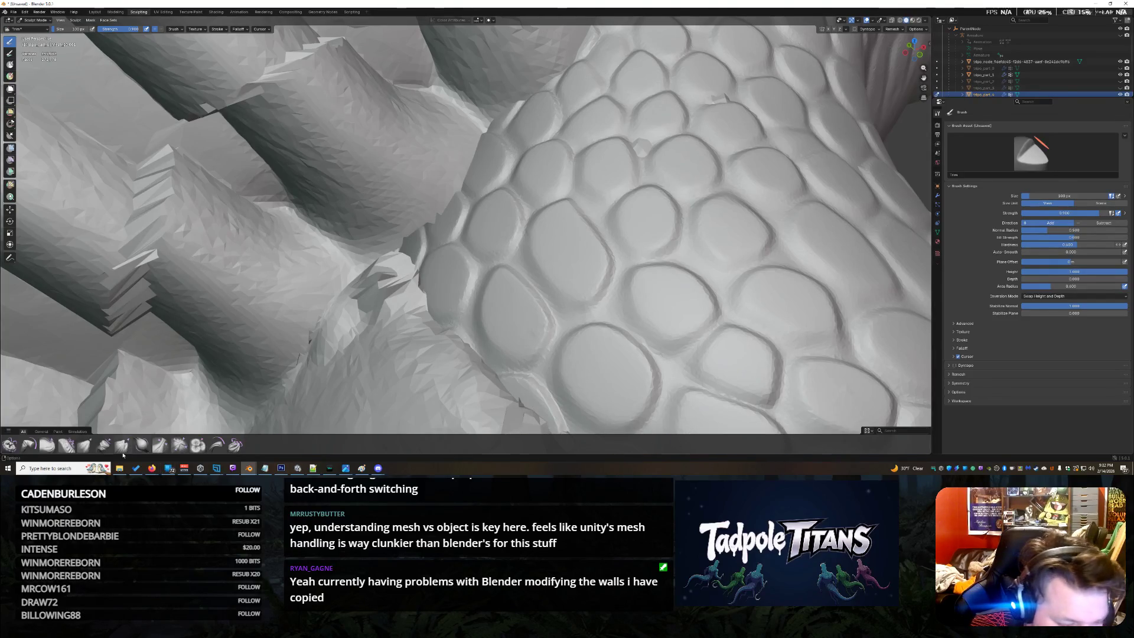
left_click(85, 444)
Pull and reshape the folded mesh edge beside the shoulder scales with cloth strokes
left_click_drag(417, 218, 437, 223)
left_click_drag(417, 232, 346, 279)
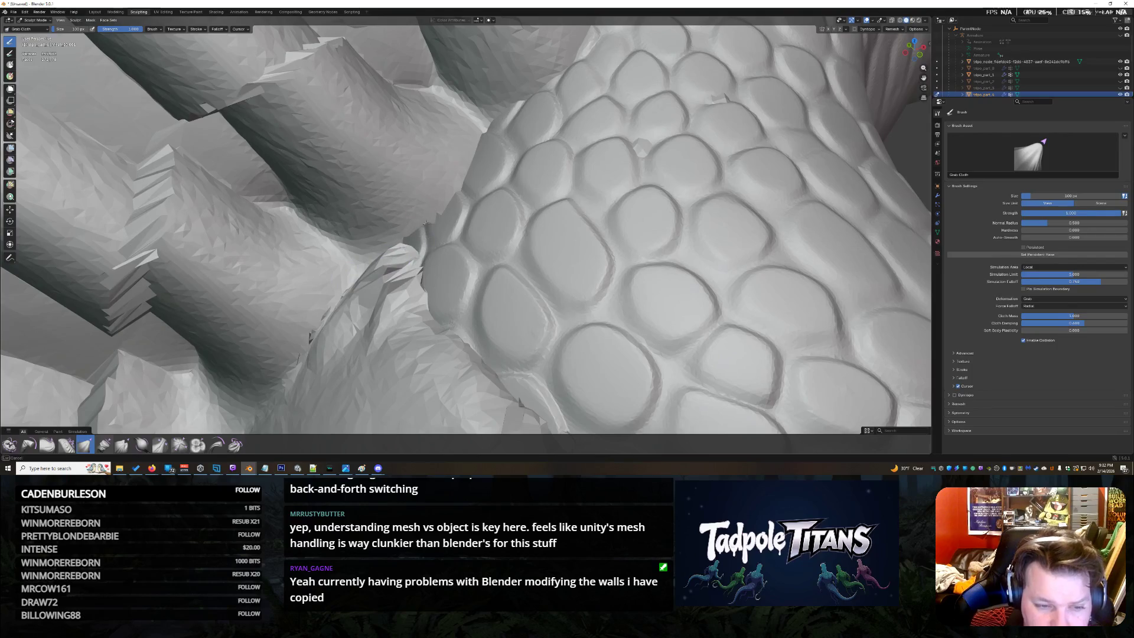
mouse_move(383, 262)
left_mouse_down()
mouse_move(426, 257)
mouse_move(413, 297)
left_mouse_up()
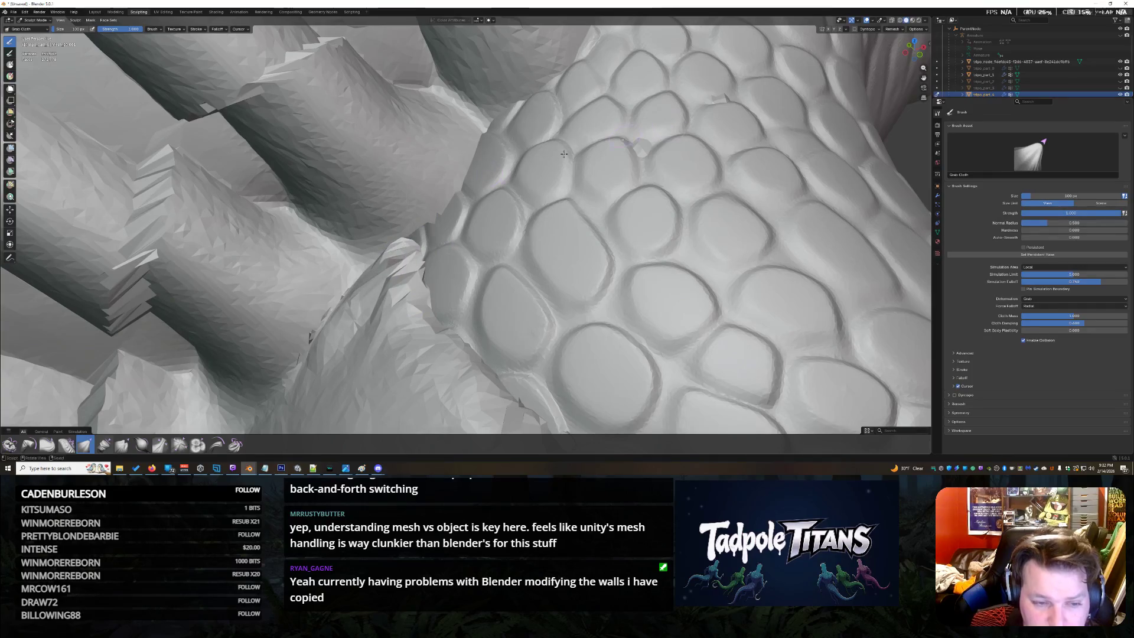
left_click_drag(912, 52, 895, 63)
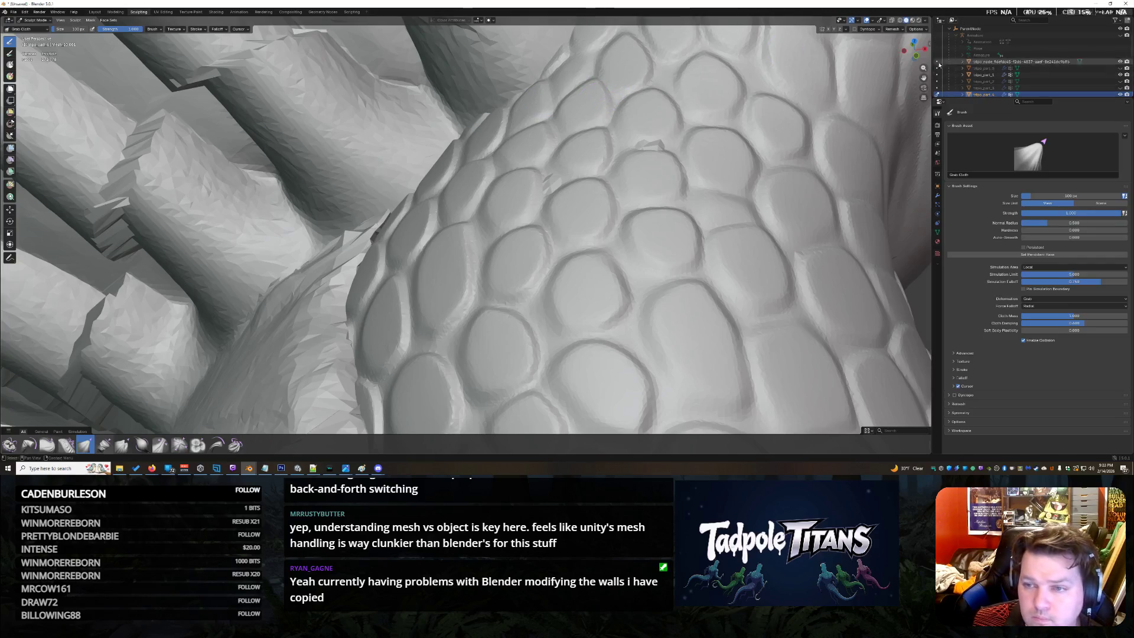
Tug the wall mesh edge up against the scales after inspecting it from new angles
middle_click_drag(532, 231, 585, 258)
middle_click_drag(465, 226, 532, 253)
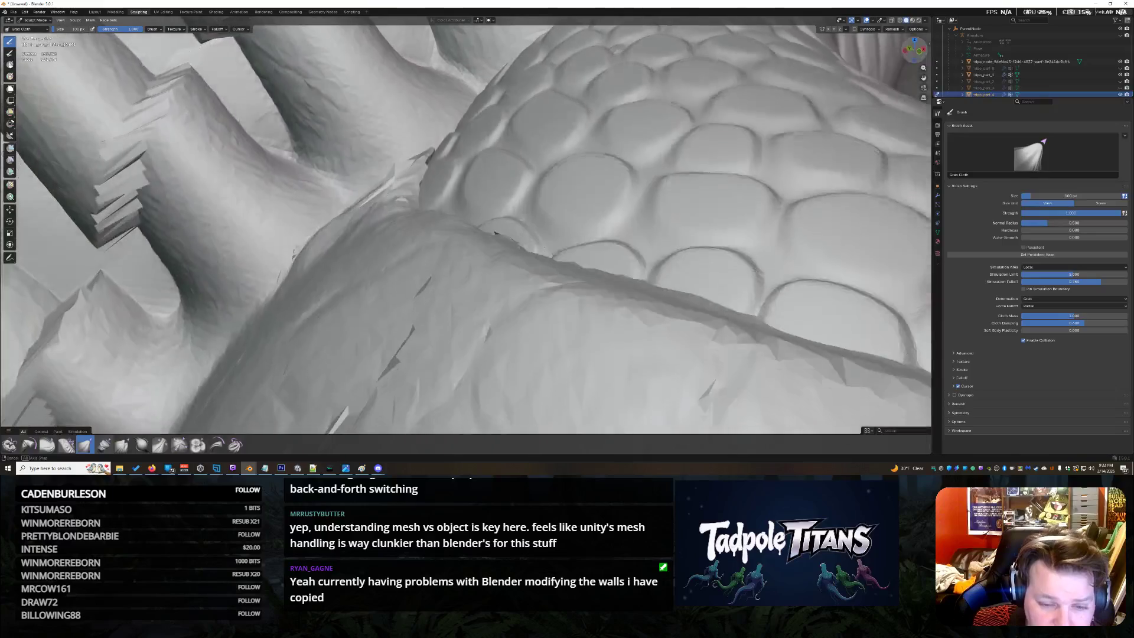
mouse_move(532, 252)
middle_mouse_down()
mouse_move(567, 267)
mouse_move(649, 207)
middle_mouse_up()
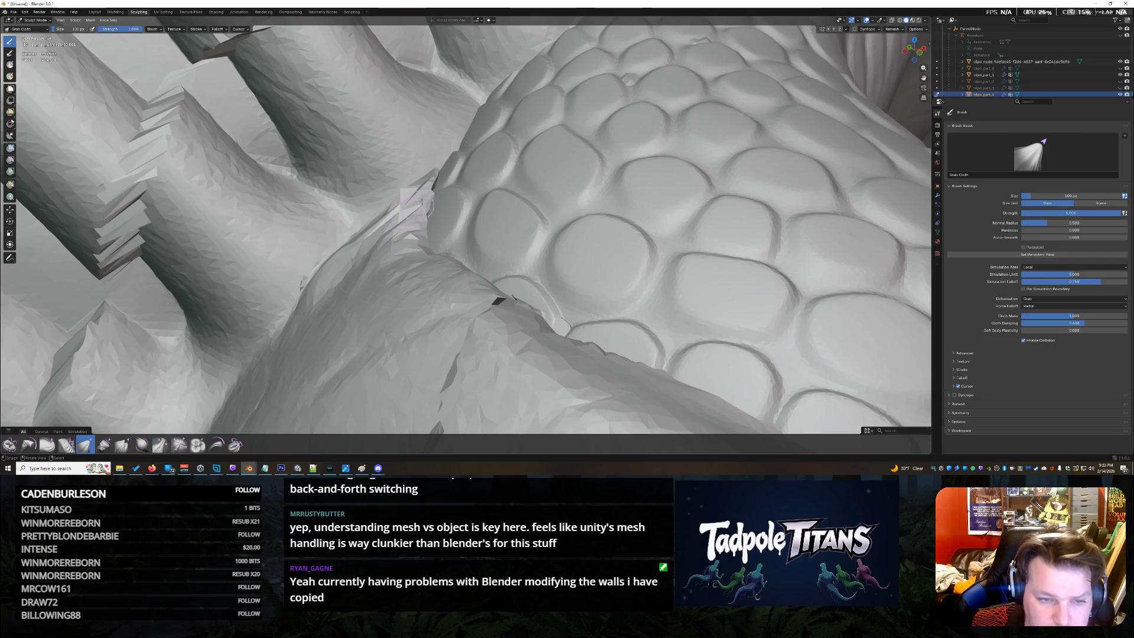
left_click_drag(415, 197, 483, 179)
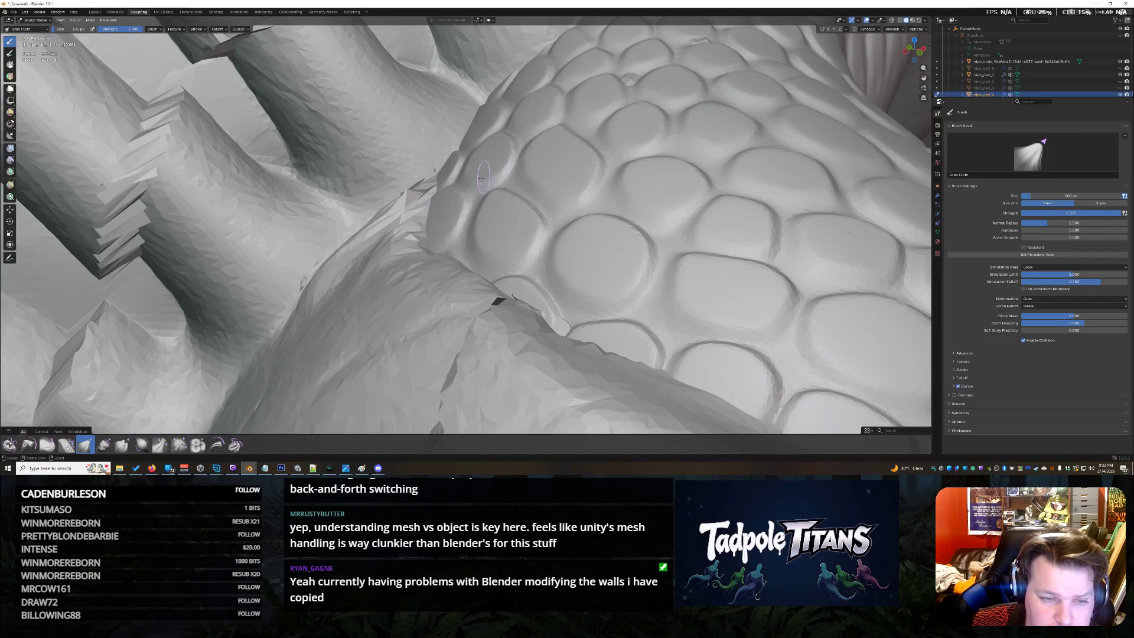
left_click_drag(447, 159, 459, 102)
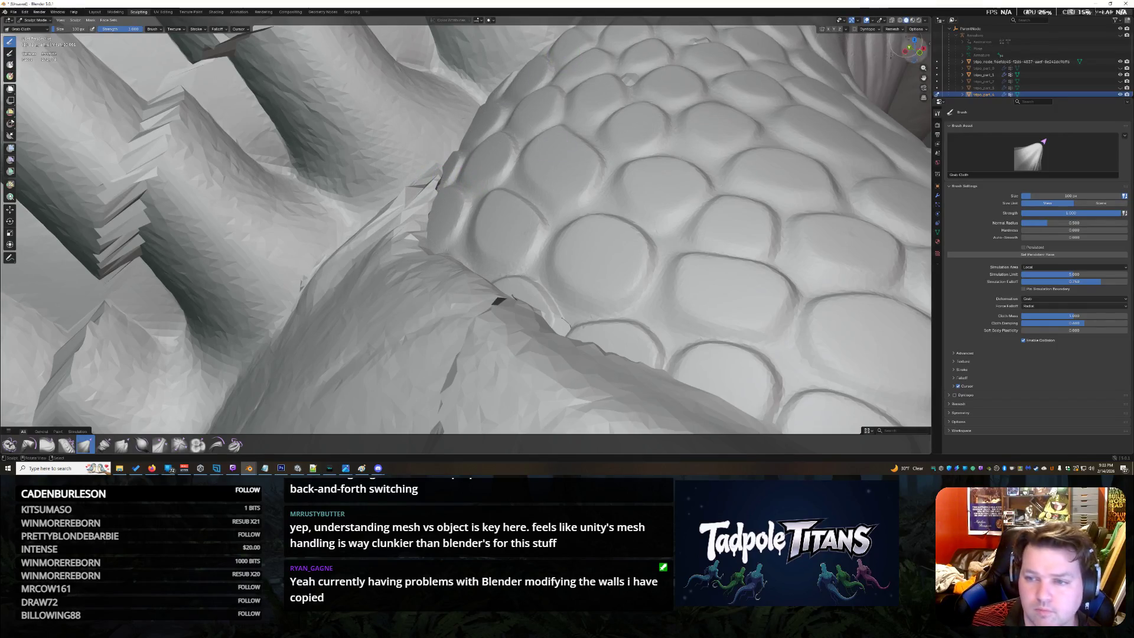
left_click_drag(915, 51, 913, 52)
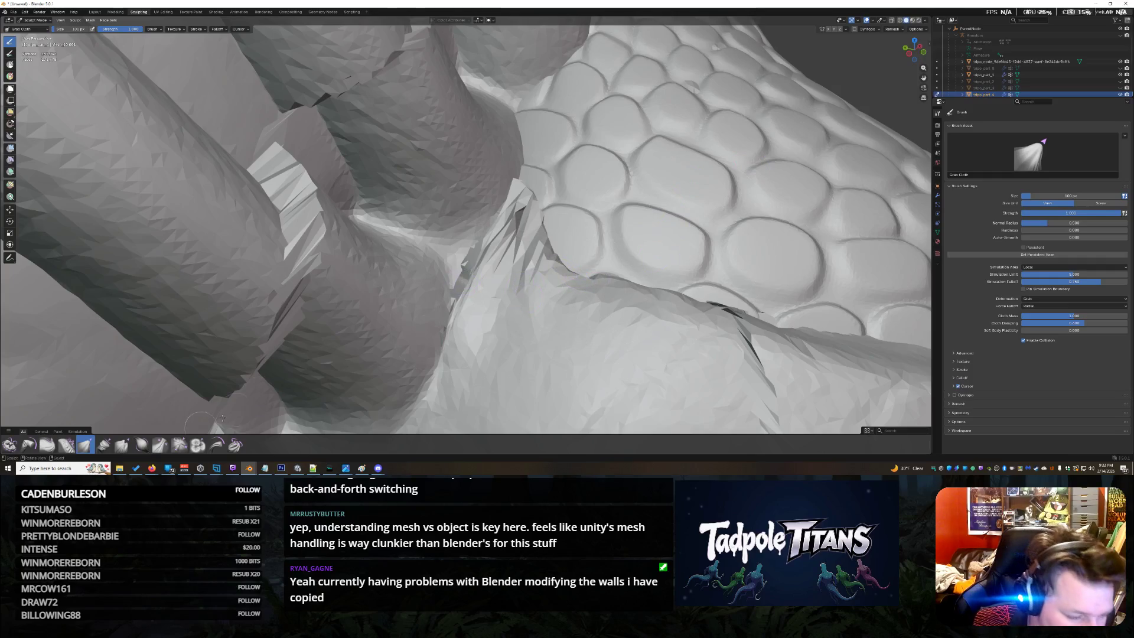
scroll(93, 451, "up", 2)
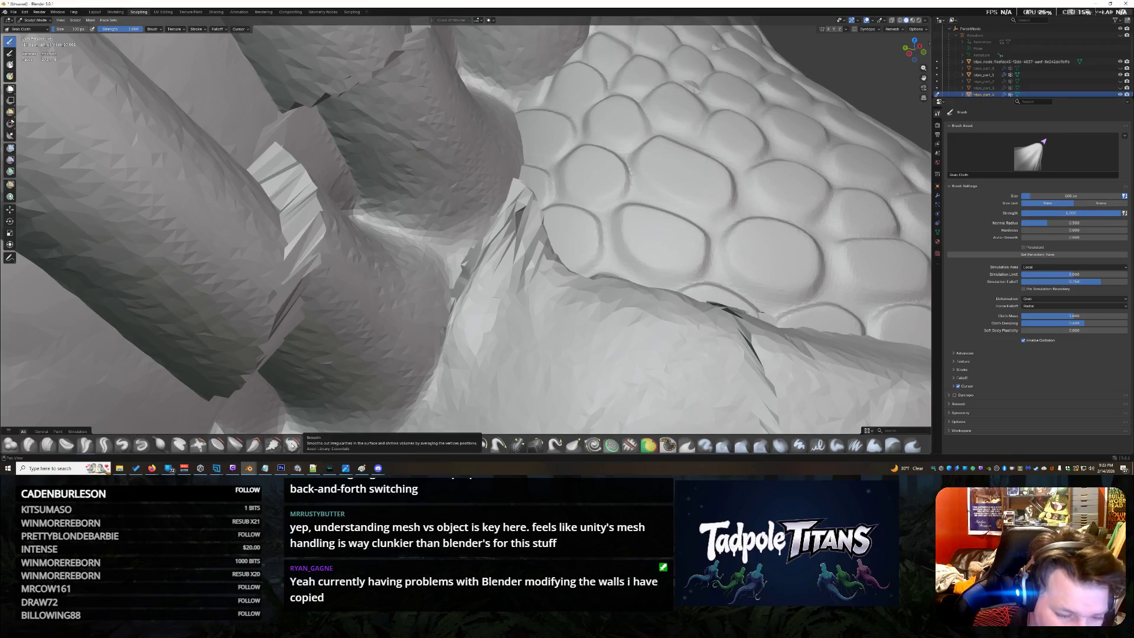
Select the Smooth brush and orbit to view the back spikes and face
left_click(292, 444)
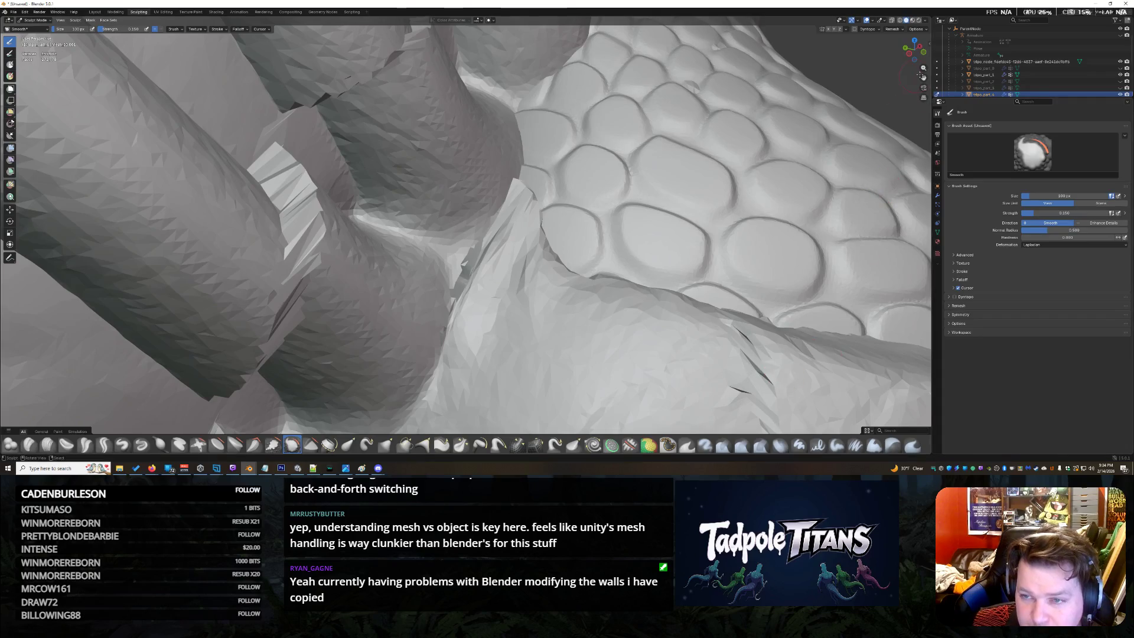
left_click_drag(916, 51, 881, 75)
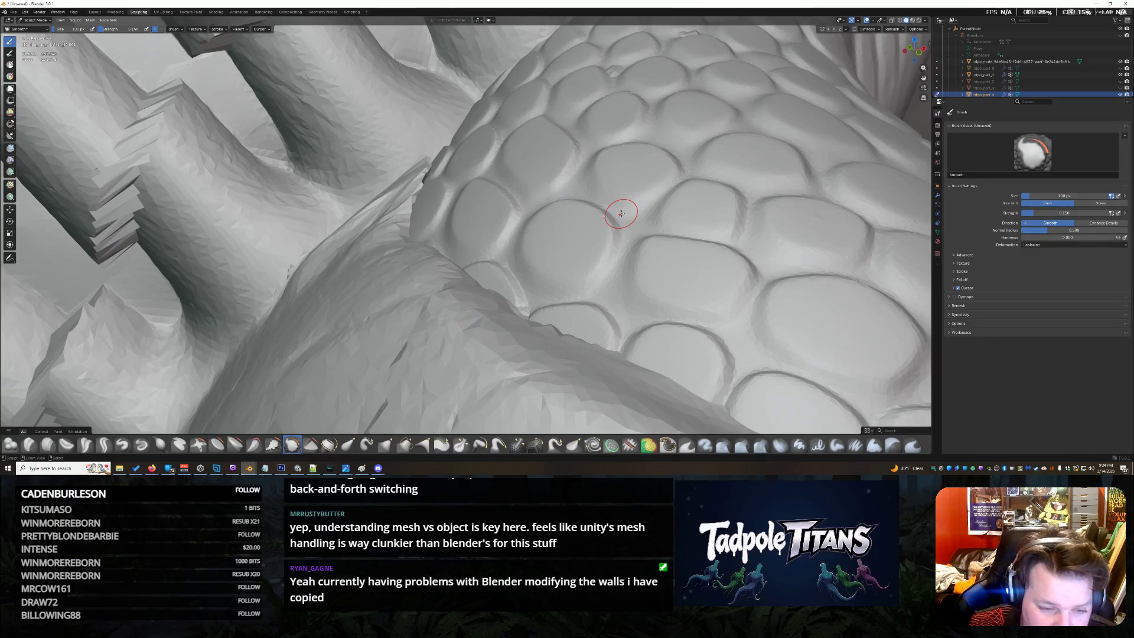
scroll(620, 212, "down", 5)
scroll(601, 228, "down", 3)
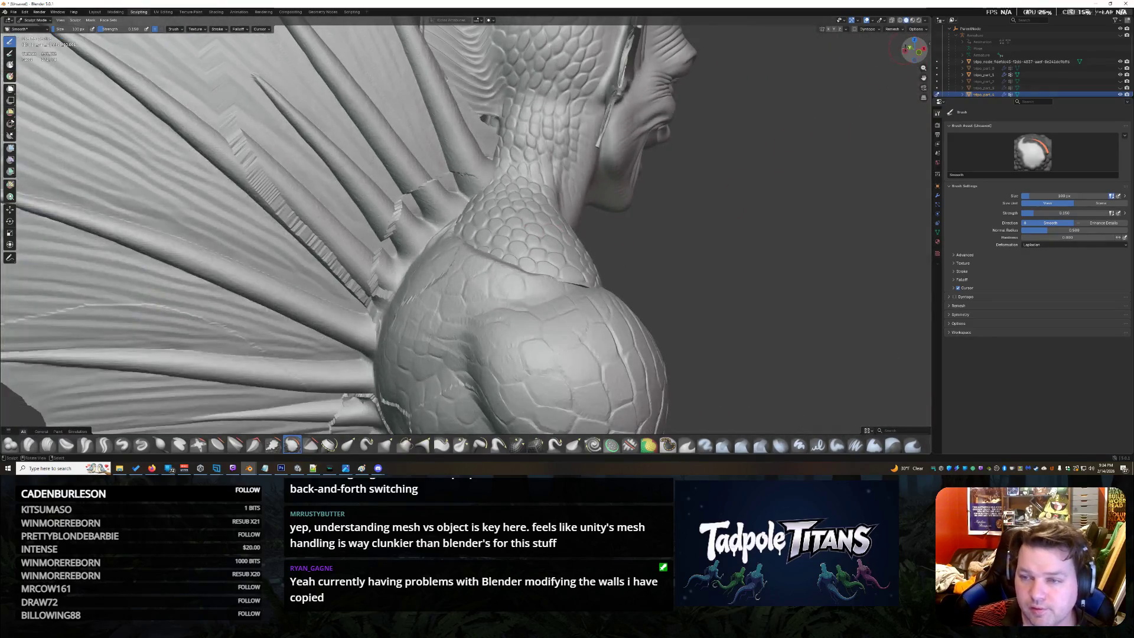
mouse_move(914, 50)
left_mouse_down()
mouse_move(891, 53)
mouse_move(904, 51)
left_mouse_up()
scroll(412, 297, "up", 2)
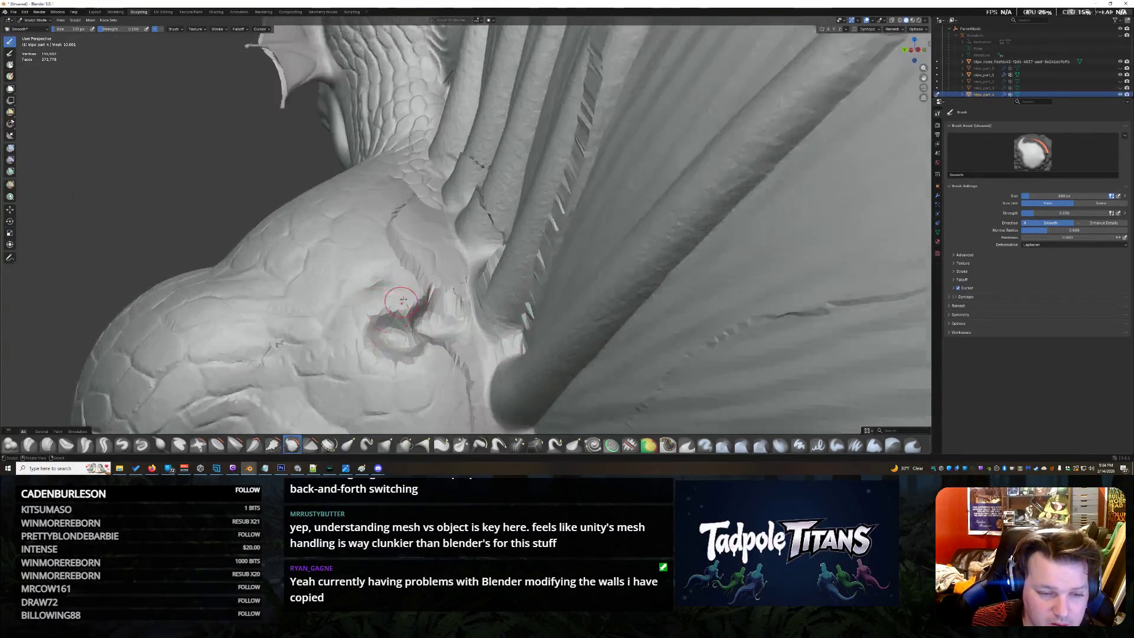
scroll(393, 318, "up", 2)
scroll(459, 327, "down", 3)
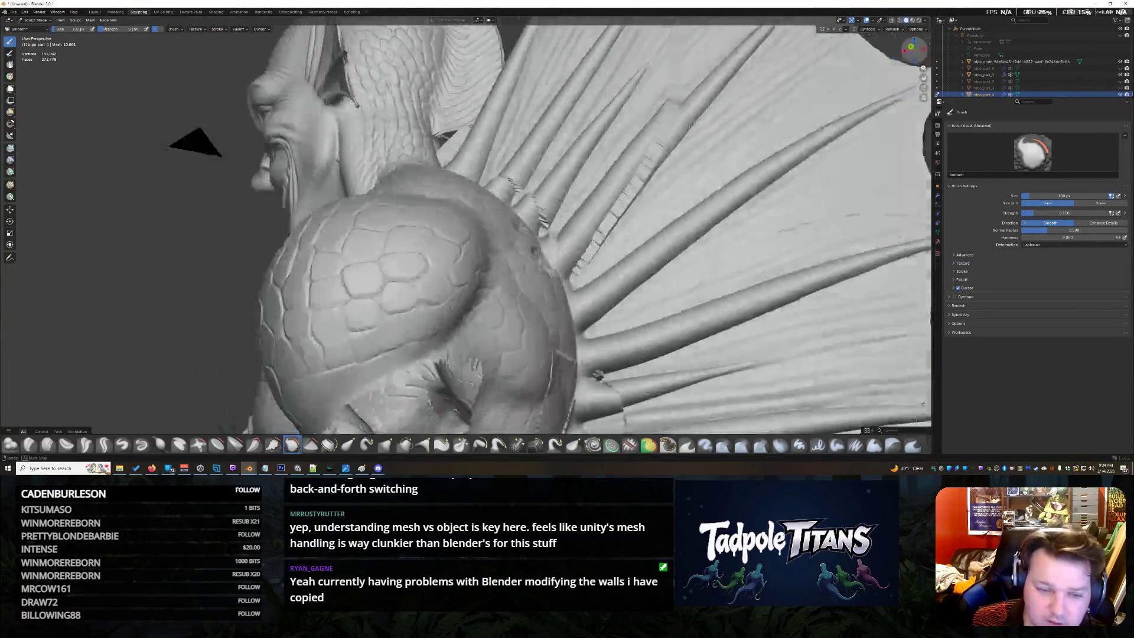
Inspect the shoulder and wing-spine crease, then switch to the Flatten brush
mouse_move(190, 139)
middle_mouse_down()
mouse_move(152, 203)
mouse_move(479, 248)
middle_mouse_up()
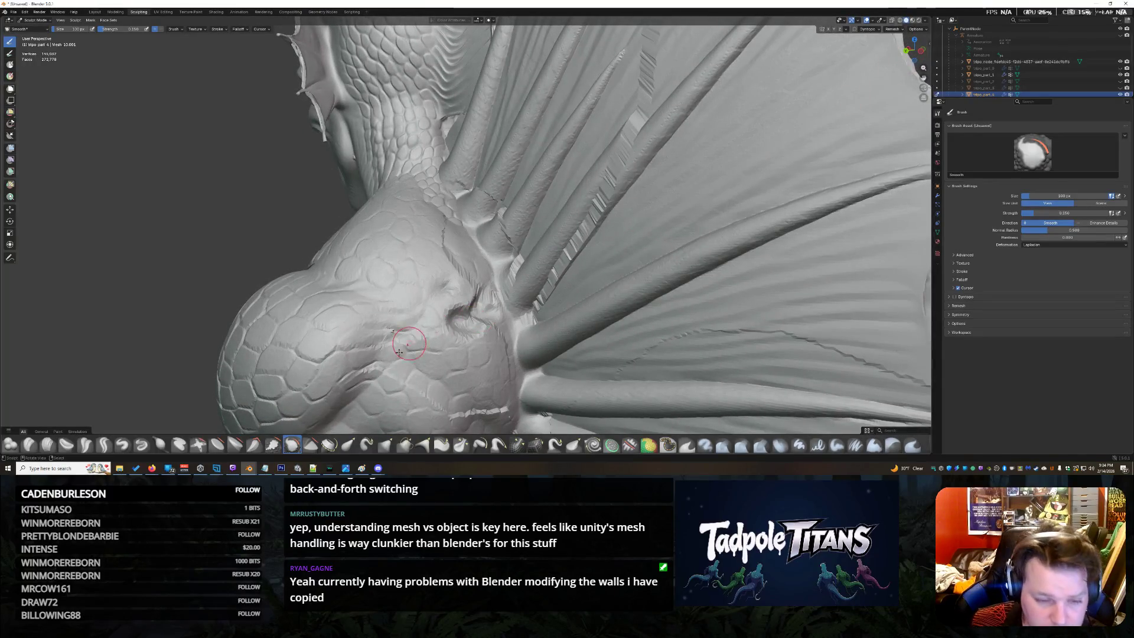
middle_click_drag(410, 344, 476, 358)
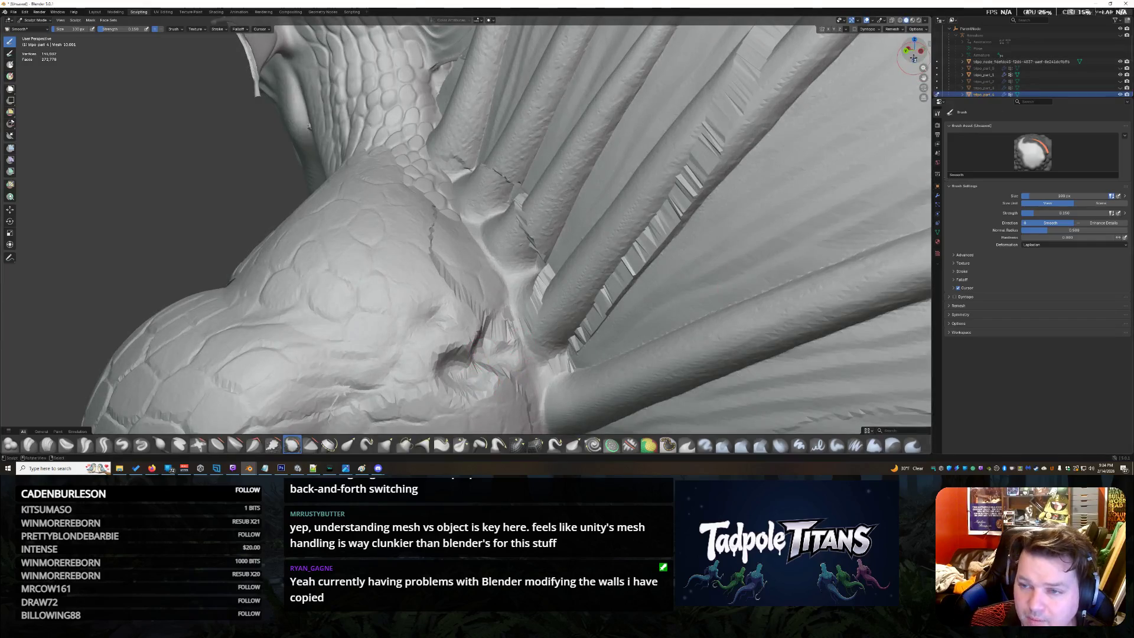
left_click_drag(920, 72, 913, 53)
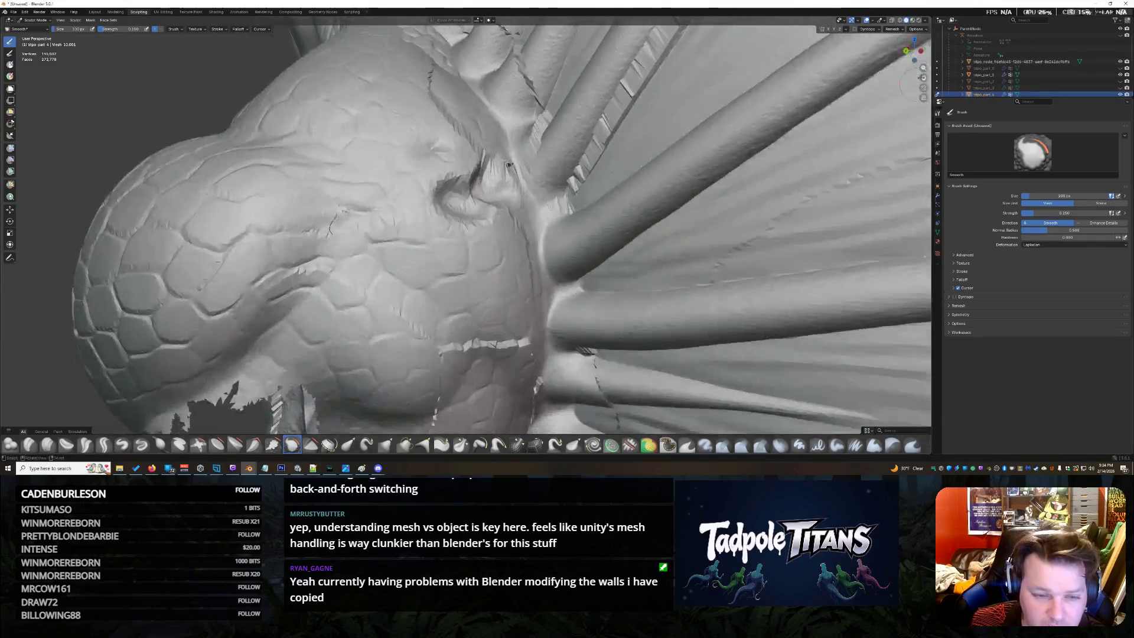
middle_click_drag(509, 163, 452, 178)
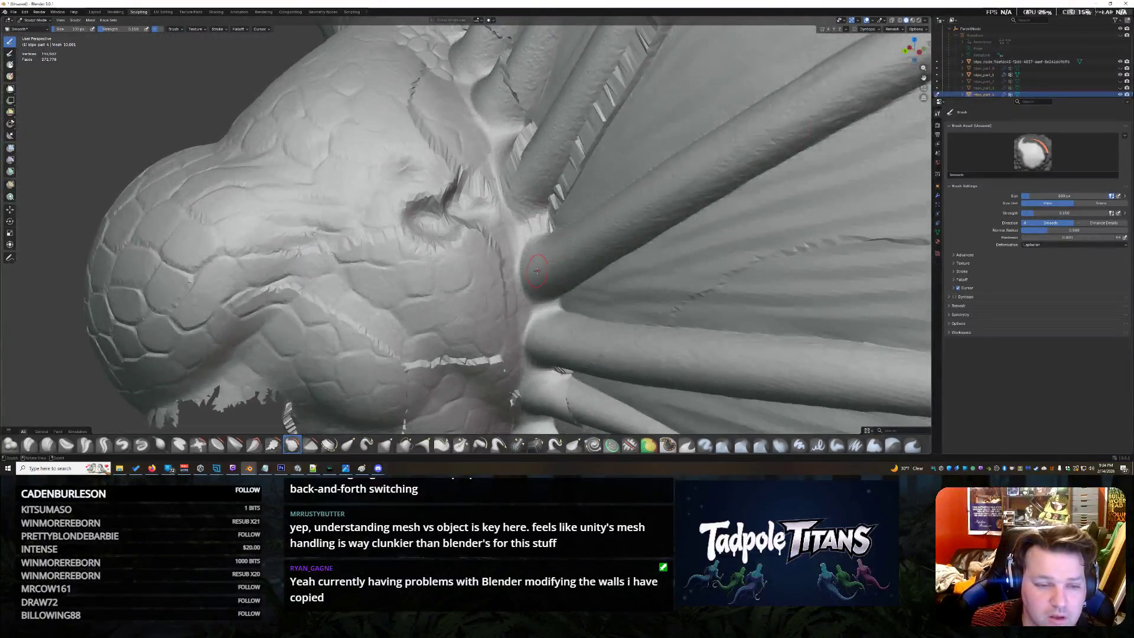
scroll(485, 242, "up", 3)
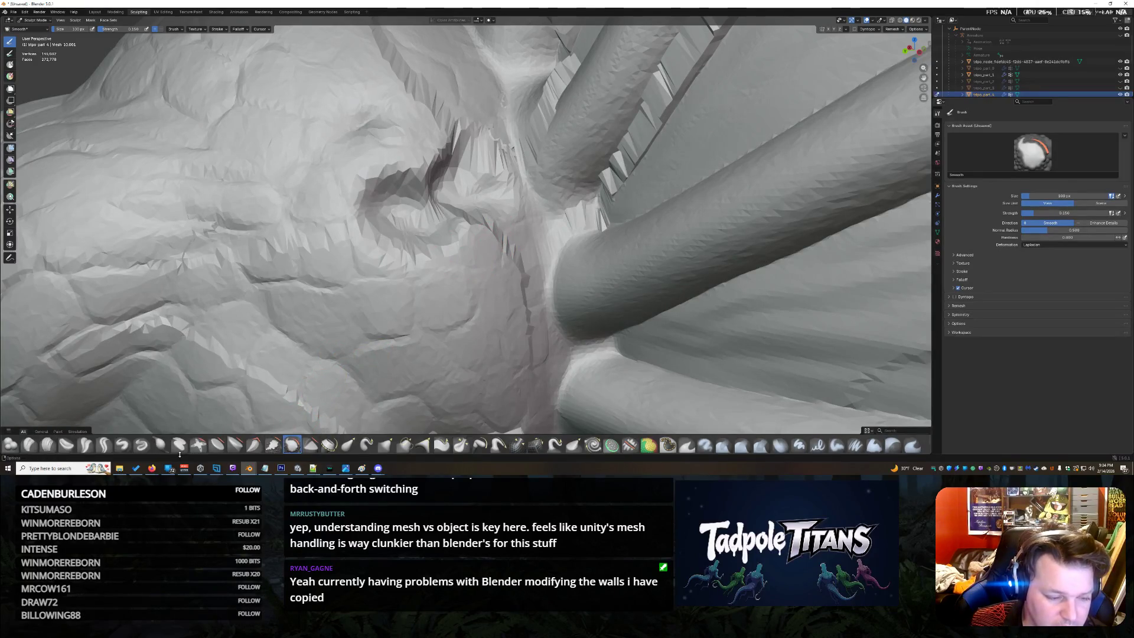
left_click(236, 445)
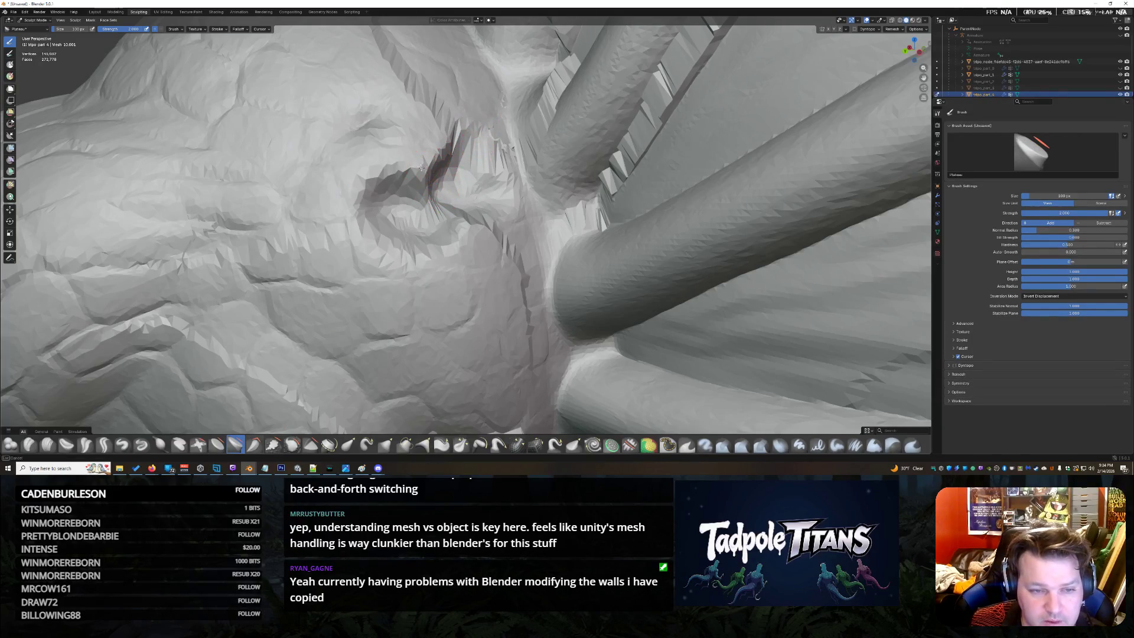
Undo the stray cavity strokes on the creature's side and return to a front view of the bust
left_click_drag(418, 180, 391, 218)
left_click_drag(428, 158, 421, 207)
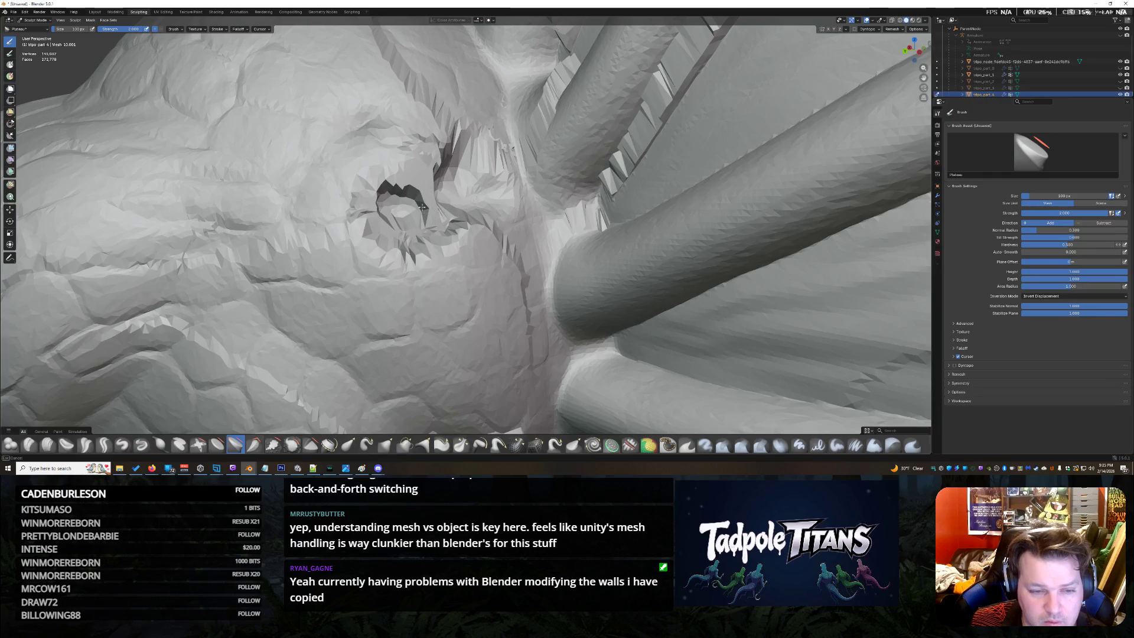
key("ctrl+z")
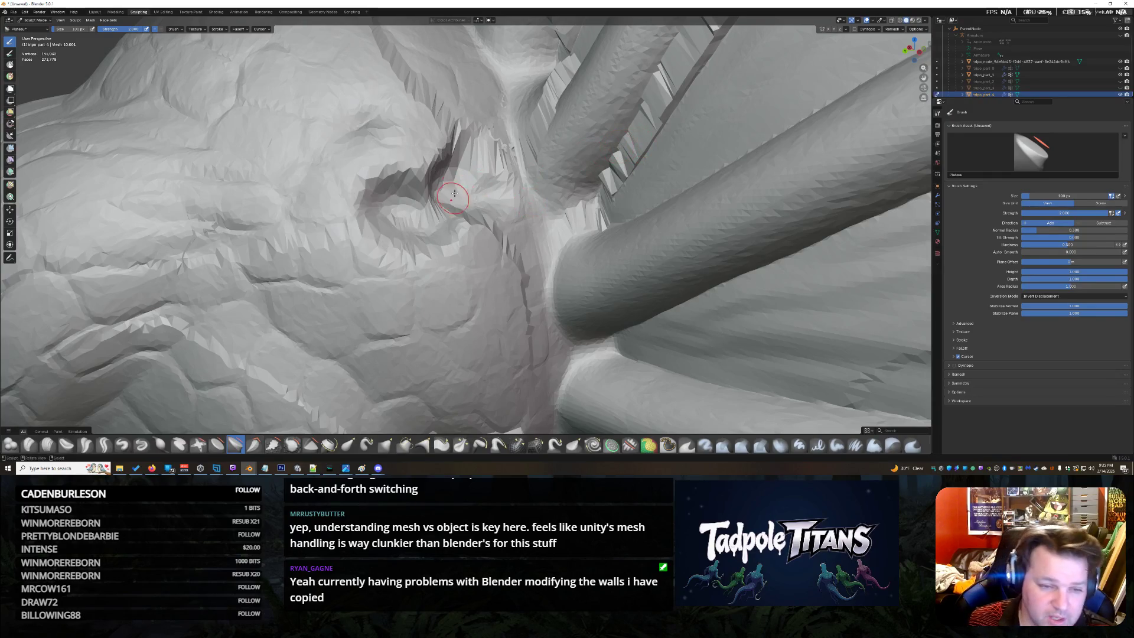
scroll(454, 193, "down", 3)
scroll(479, 208, "down", 2)
scroll(501, 220, "down", 2)
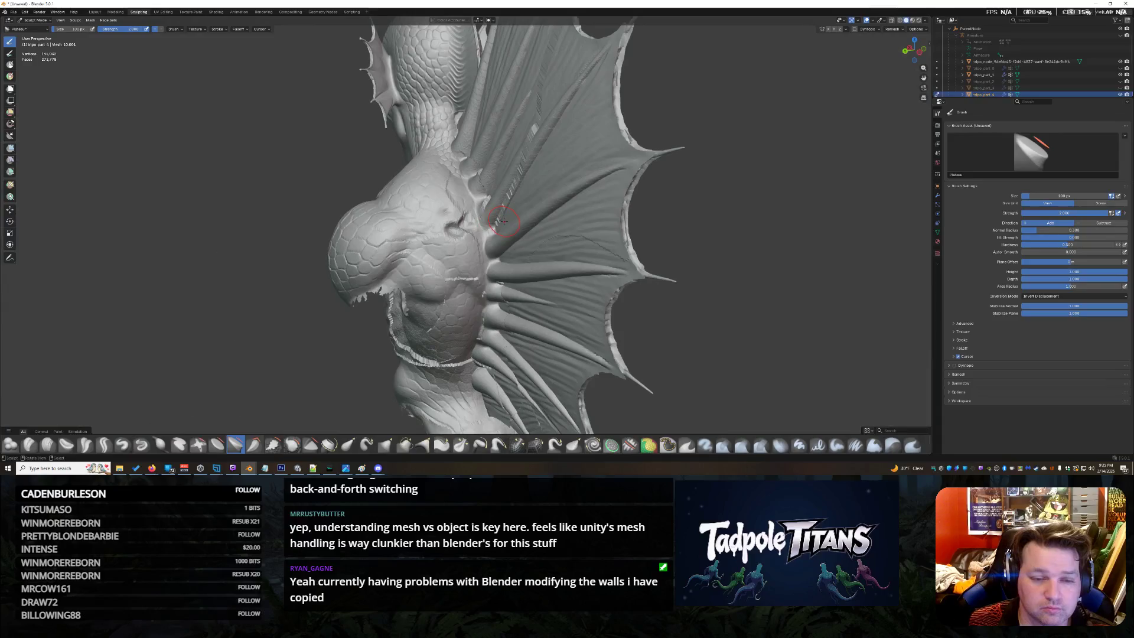
scroll(505, 221, "down", 3)
left_click_drag(913, 51, 914, 49)
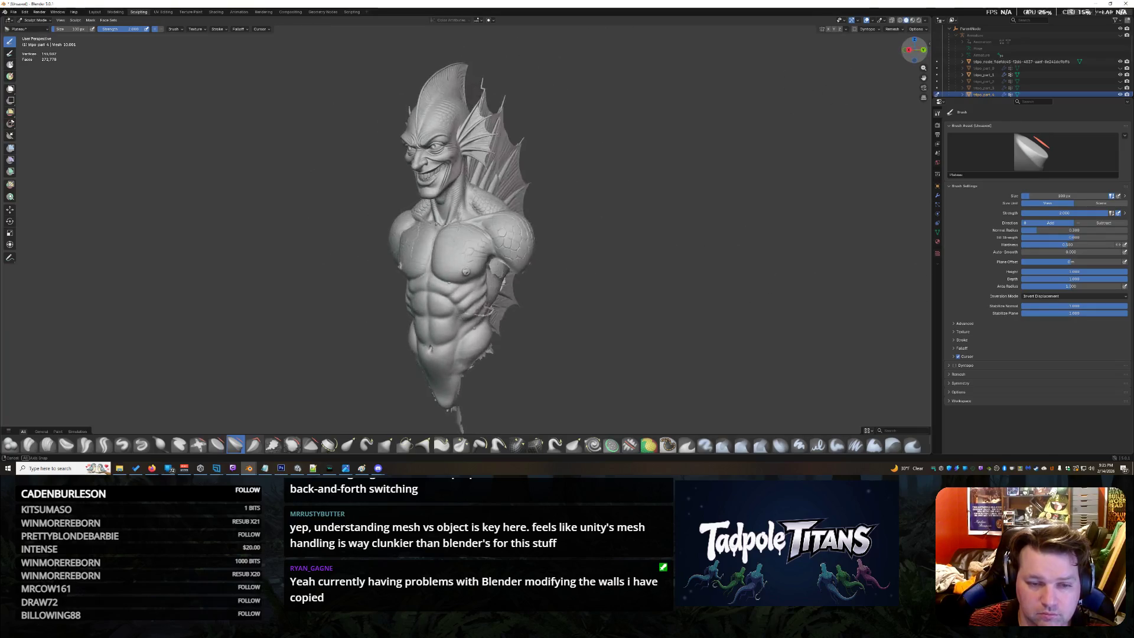
Undo a jagged collarbone stroke and reshape the crumpled neck base with the Cloth brush
left_click_drag(914, 48, 914, 49)
scroll(547, 258, "up", 6)
scroll(546, 259, "up", 2)
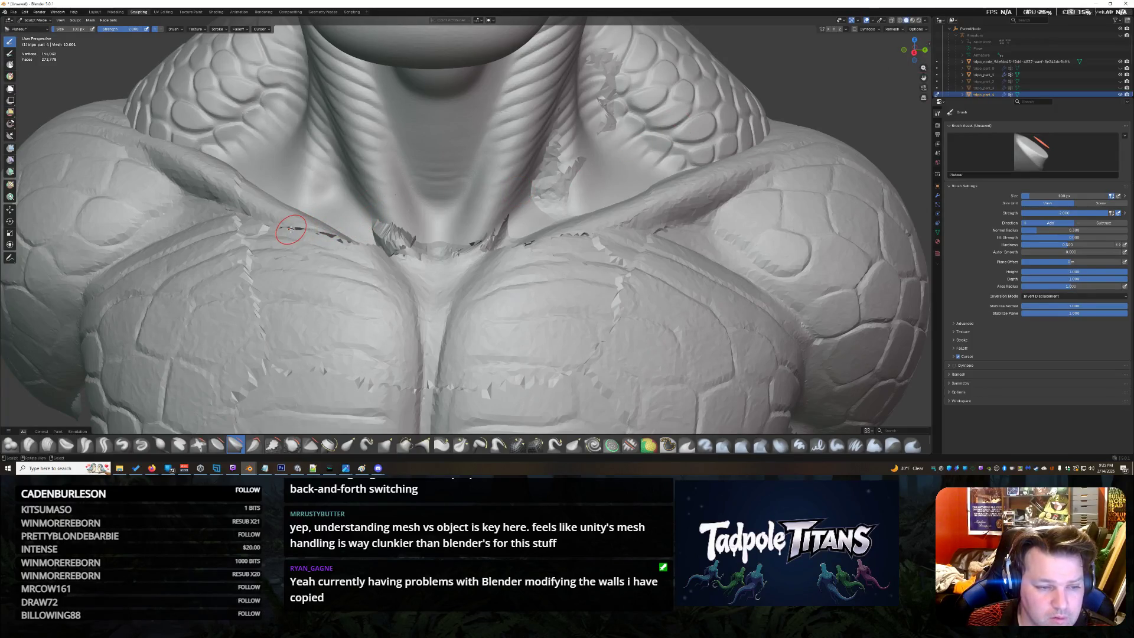
left_click_drag(291, 229, 354, 242)
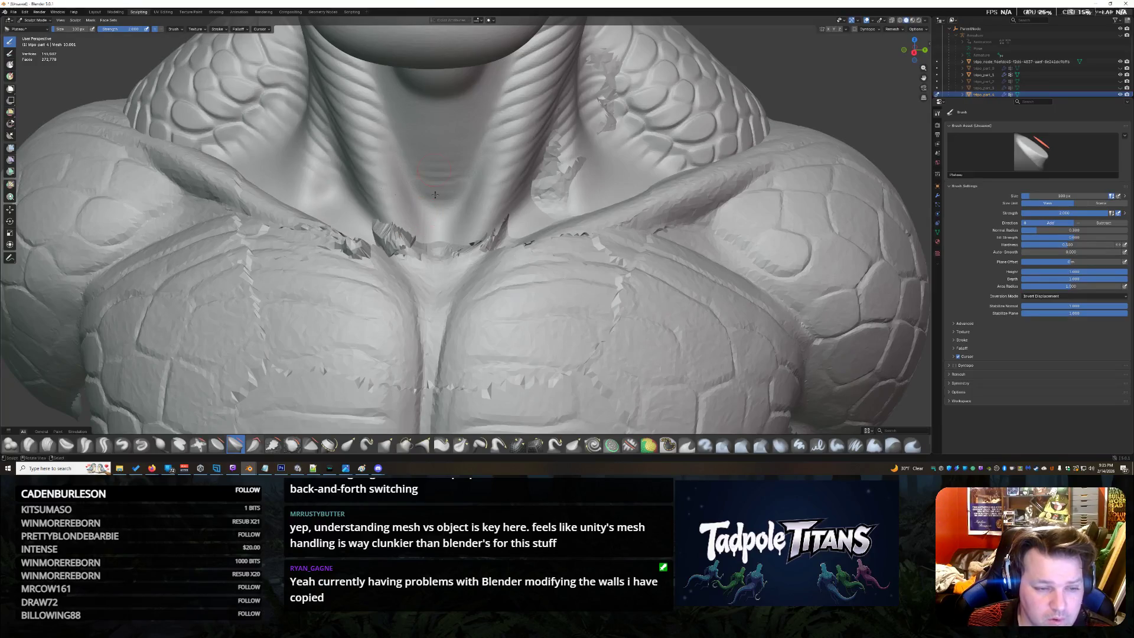
key("ctrl+z")
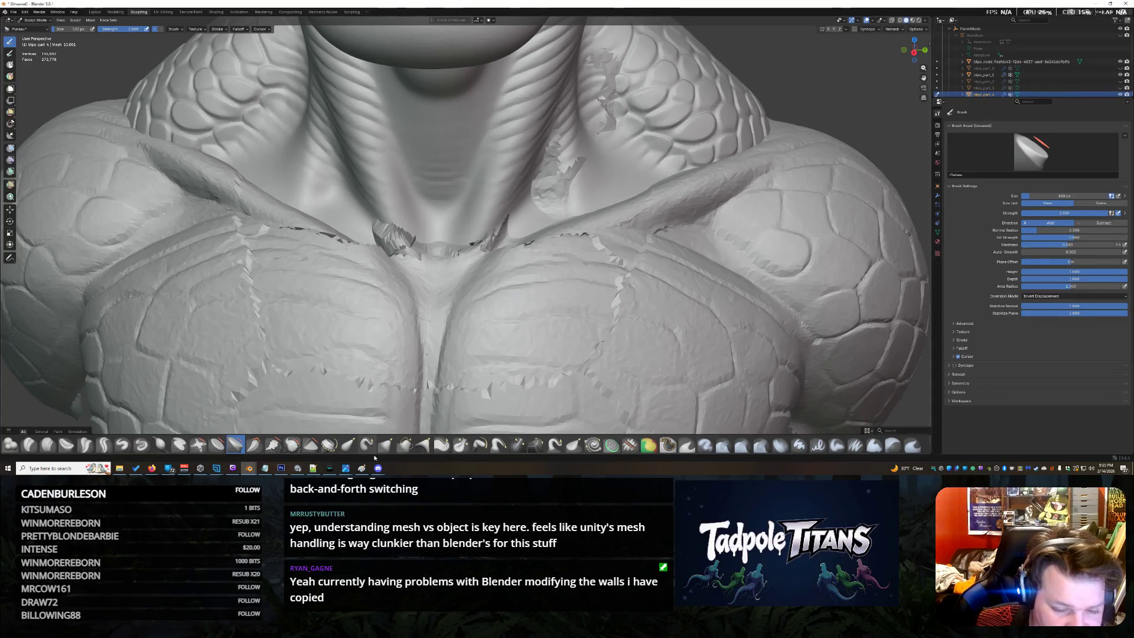
scroll(219, 441, "down", 2)
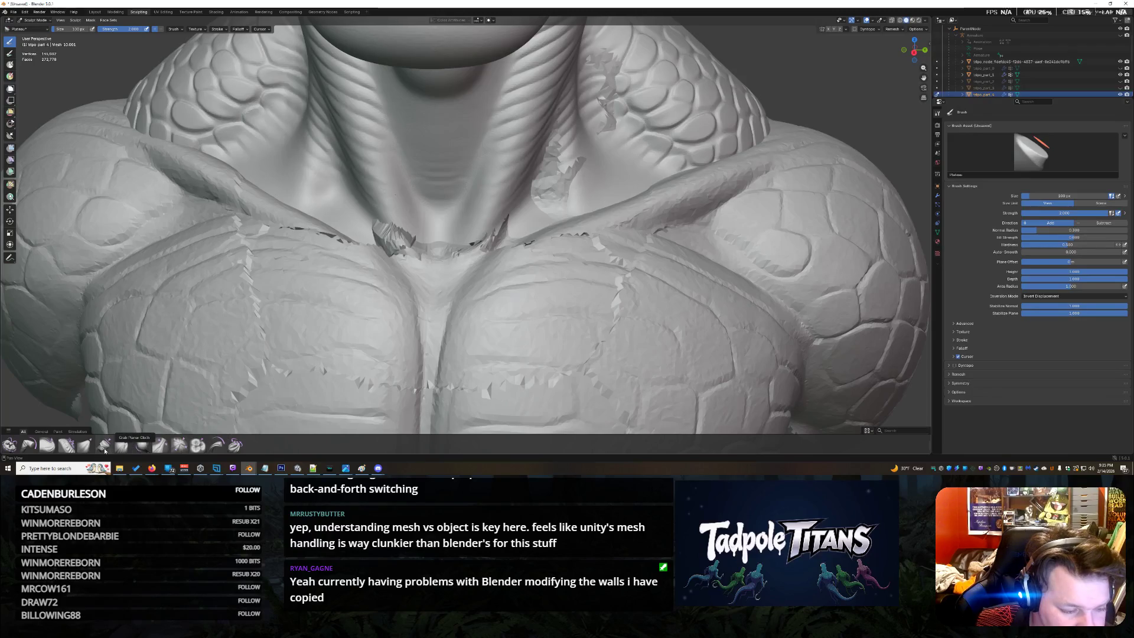
left_click(85, 444)
left_click_drag(390, 235, 399, 238)
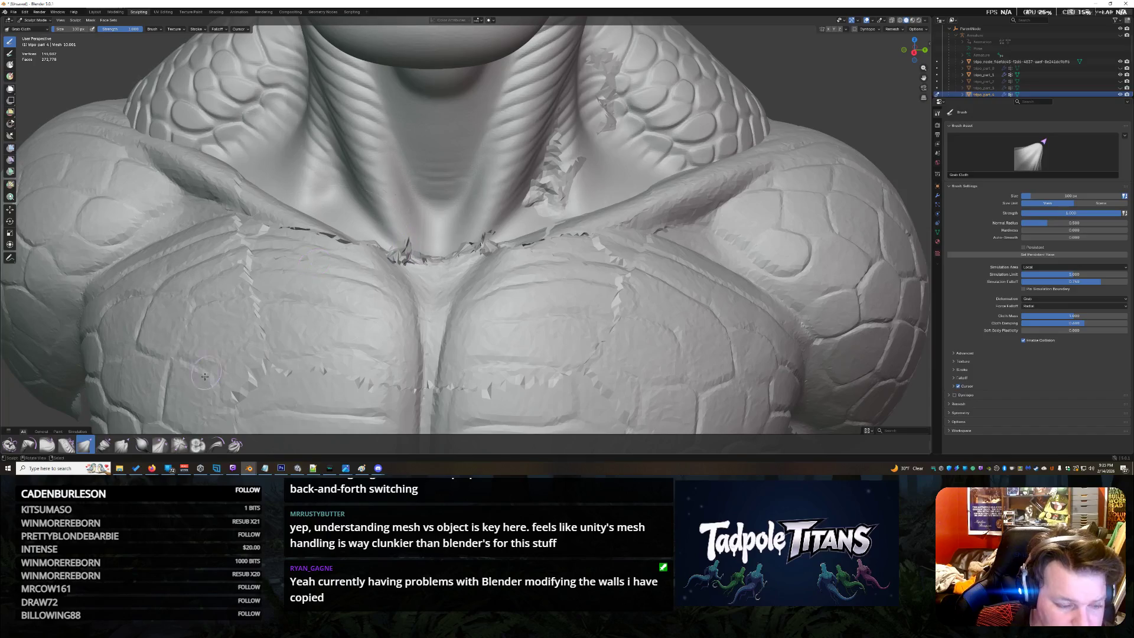
scroll(138, 441, "up", 1)
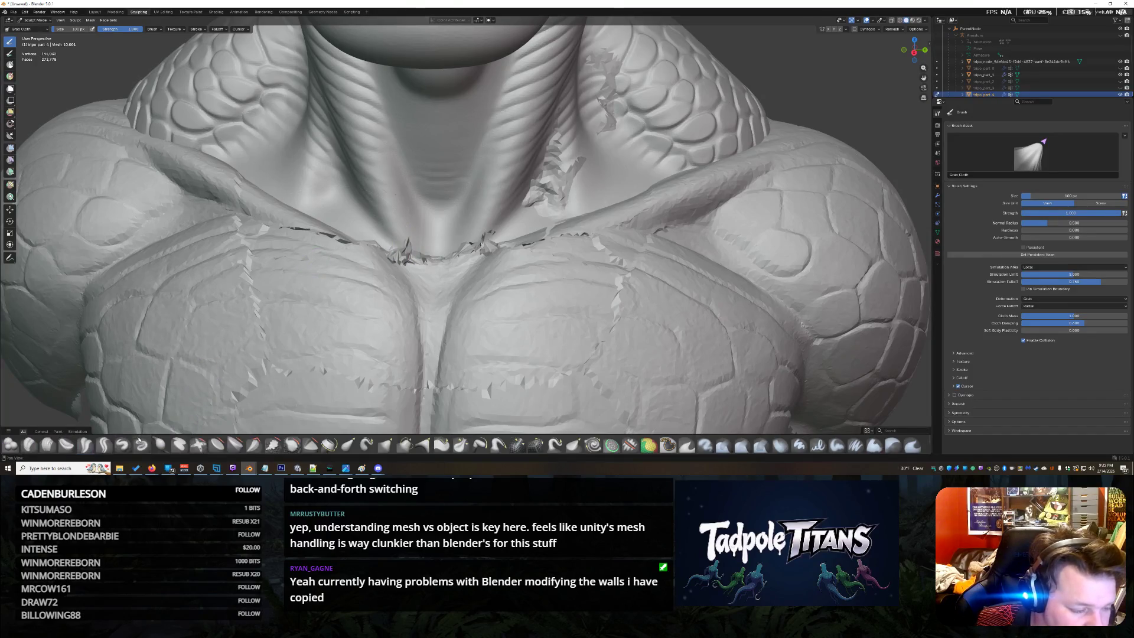
left_click(274, 444)
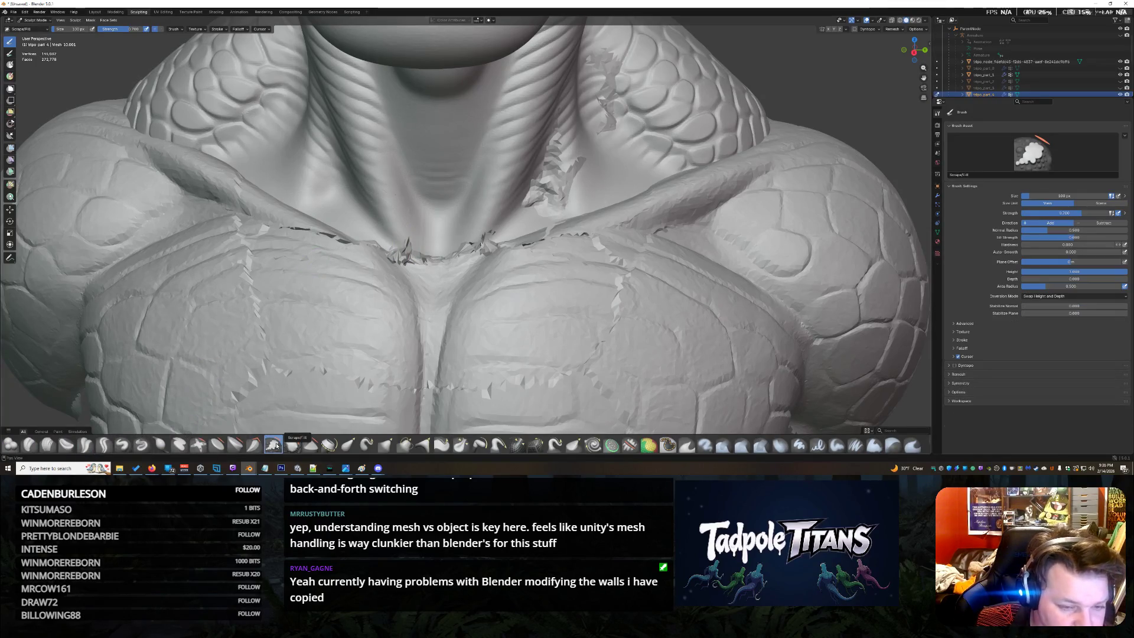
Smooth the neck-base edge from below, then flatten the neck-chest seam with the Shift+T brush
left_click(292, 444)
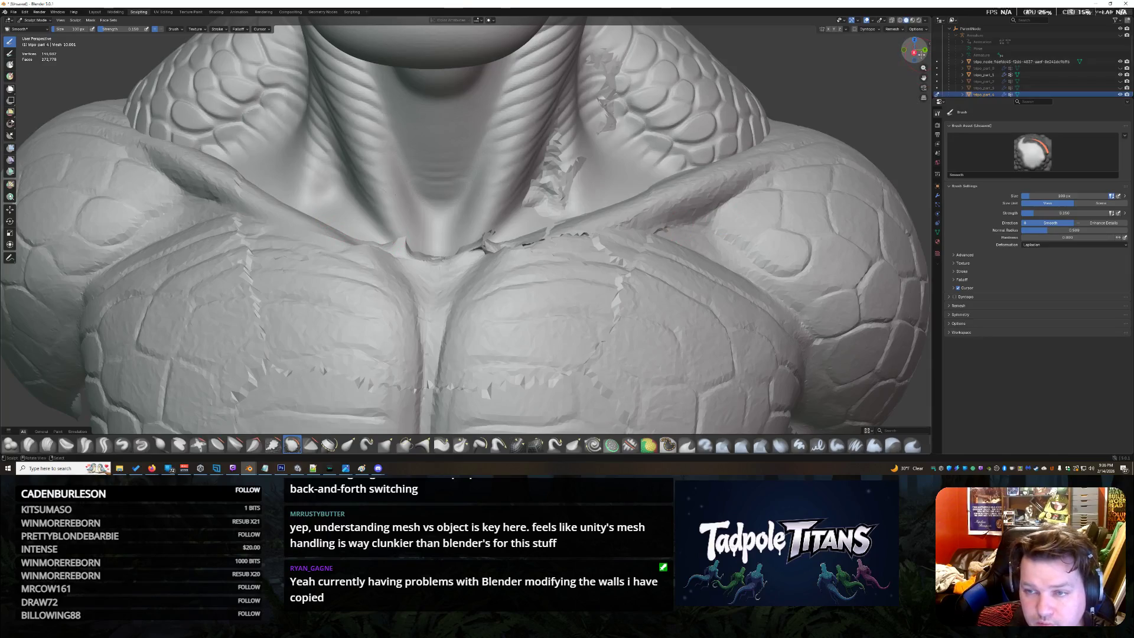
left_click_drag(916, 51, 917, 38)
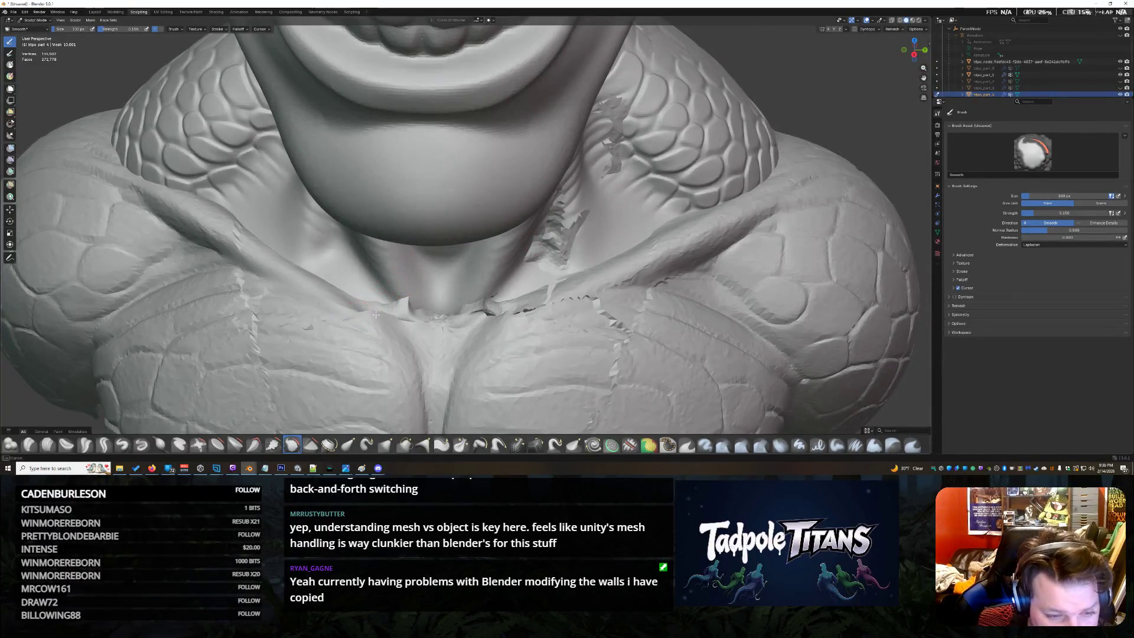
left_click_drag(375, 314, 415, 311)
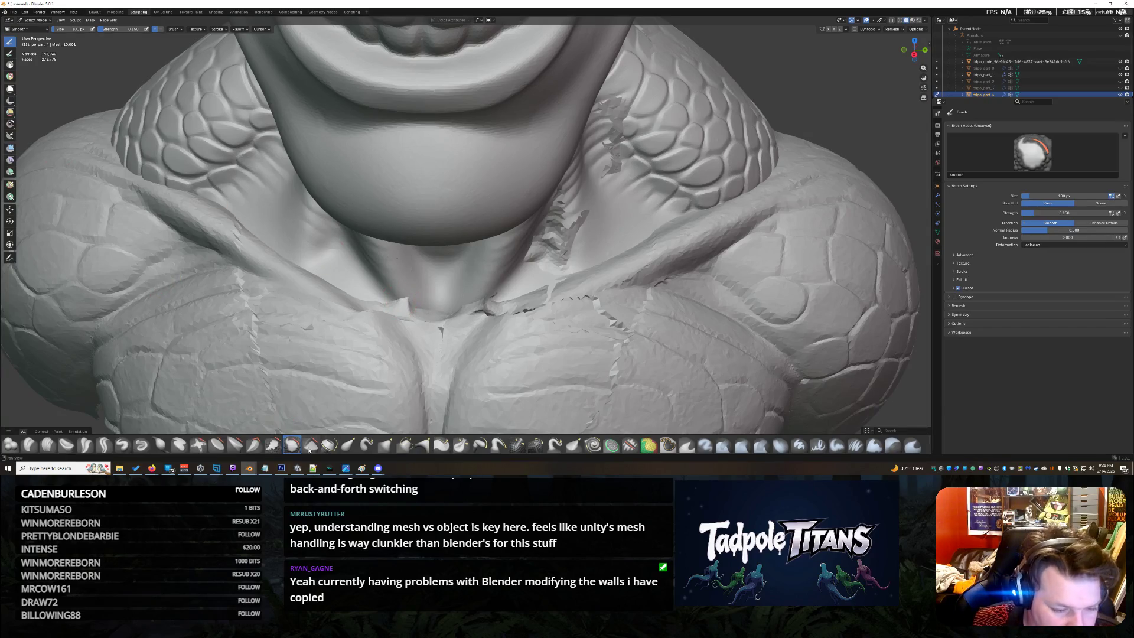
key("shift+t")
left_click_drag(379, 304, 514, 303)
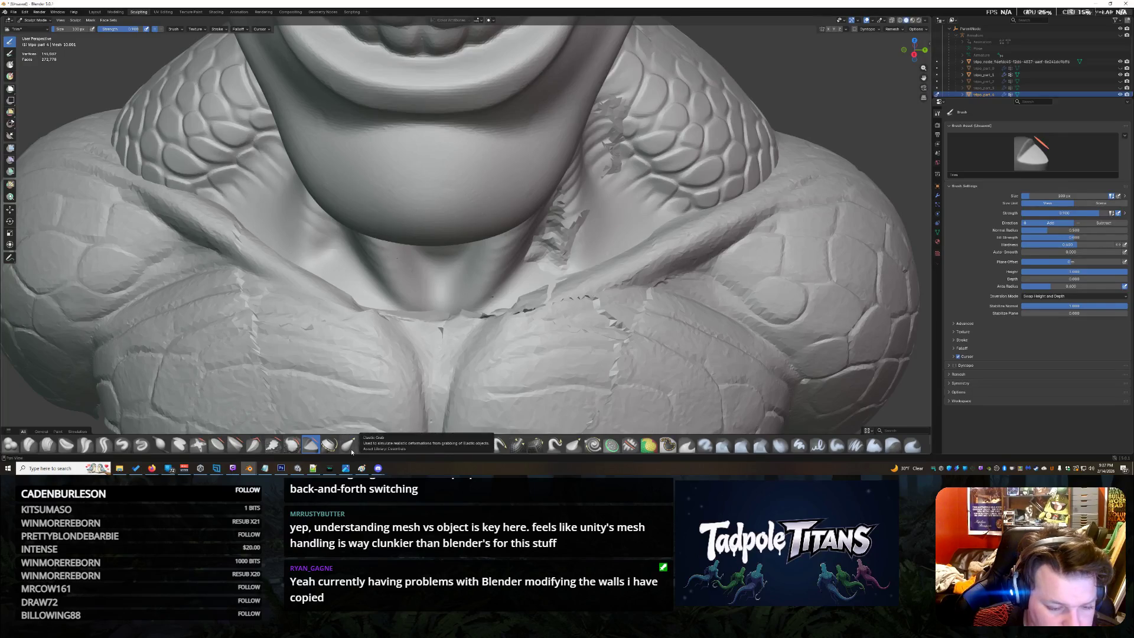
left_click(347, 445)
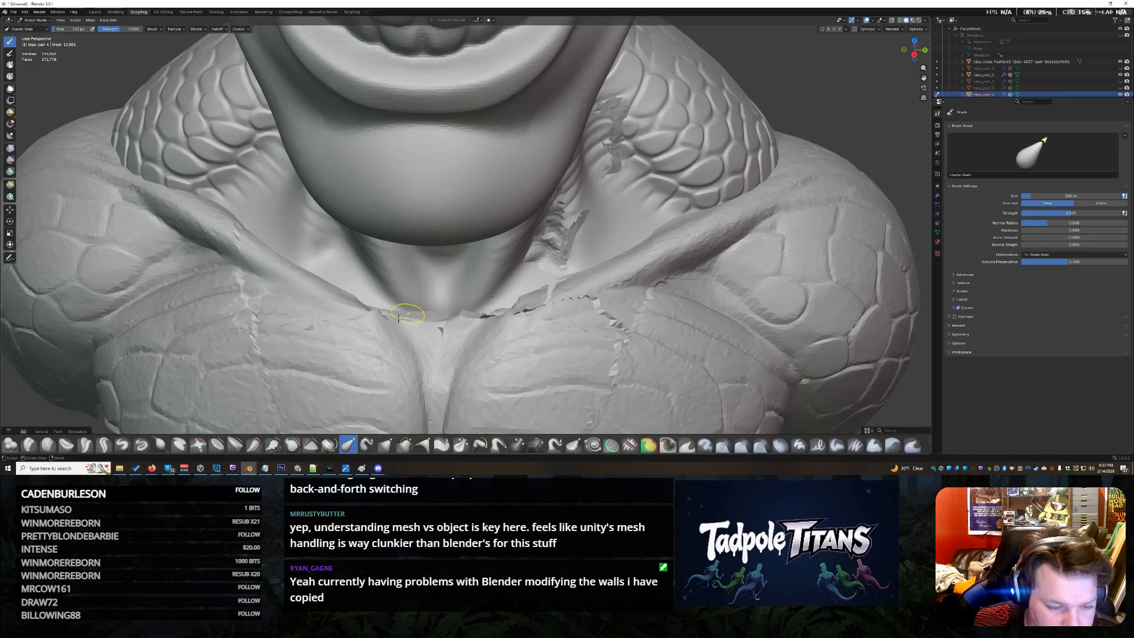
left_click(234, 445)
left_click_drag(385, 308, 377, 321)
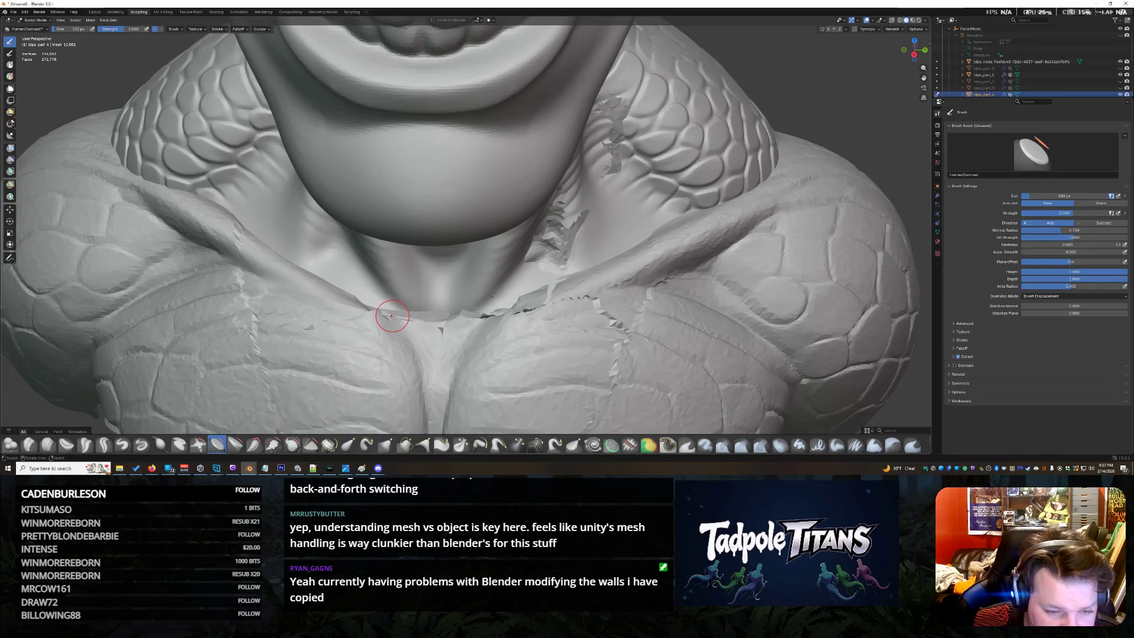
key("ctrl+z")
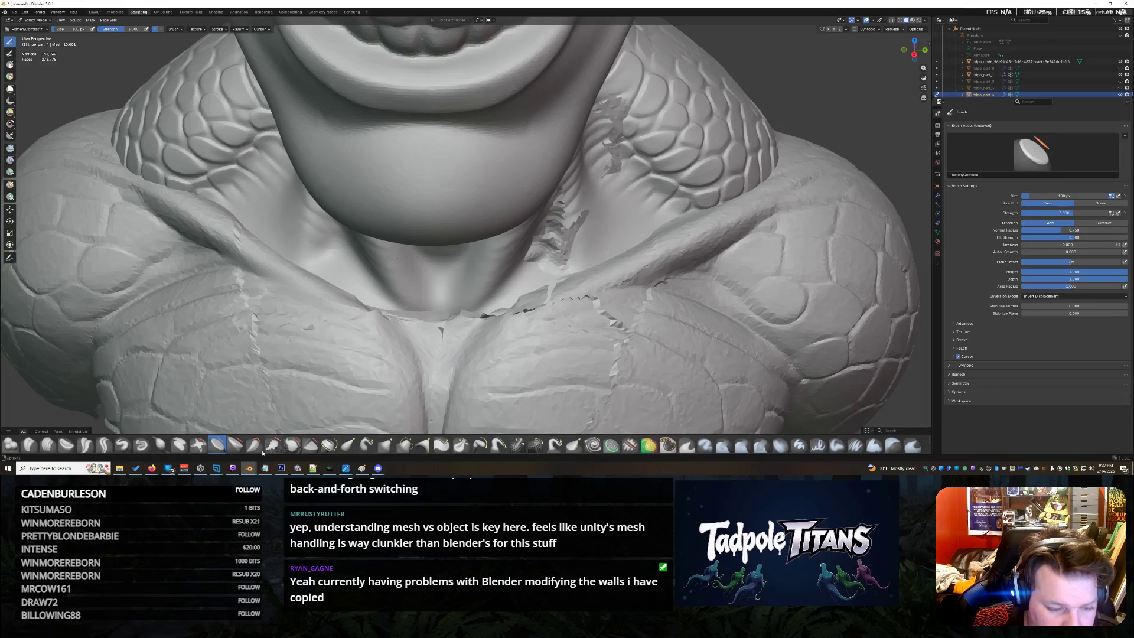
left_click(235, 445)
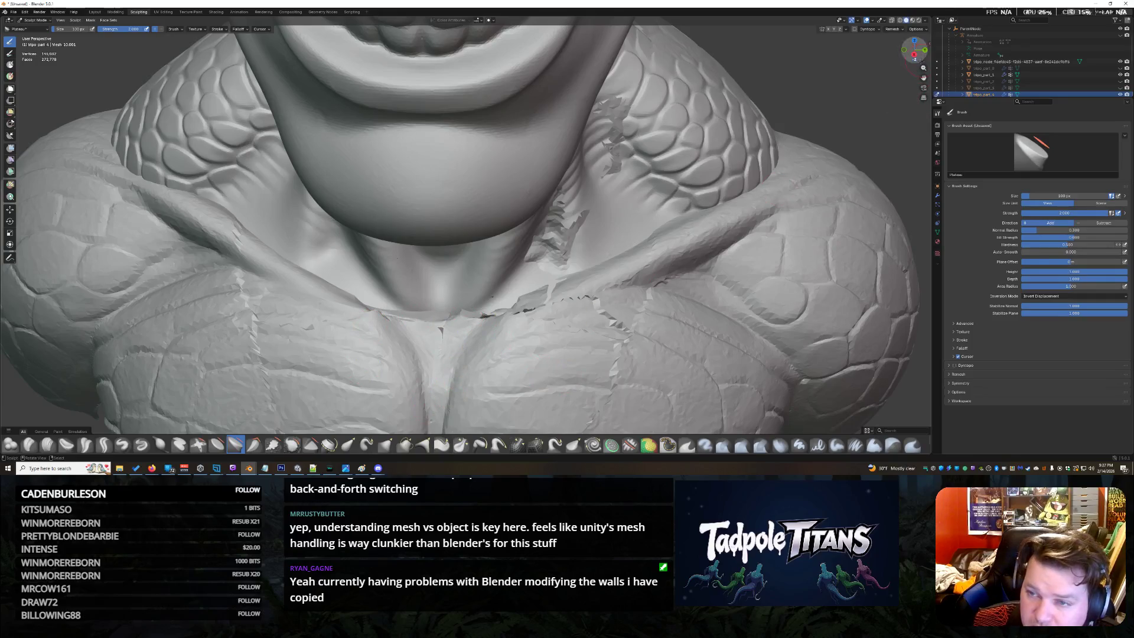
middle_click_drag(466, 222, 549, 204)
middle_click_drag(464, 222, 532, 213)
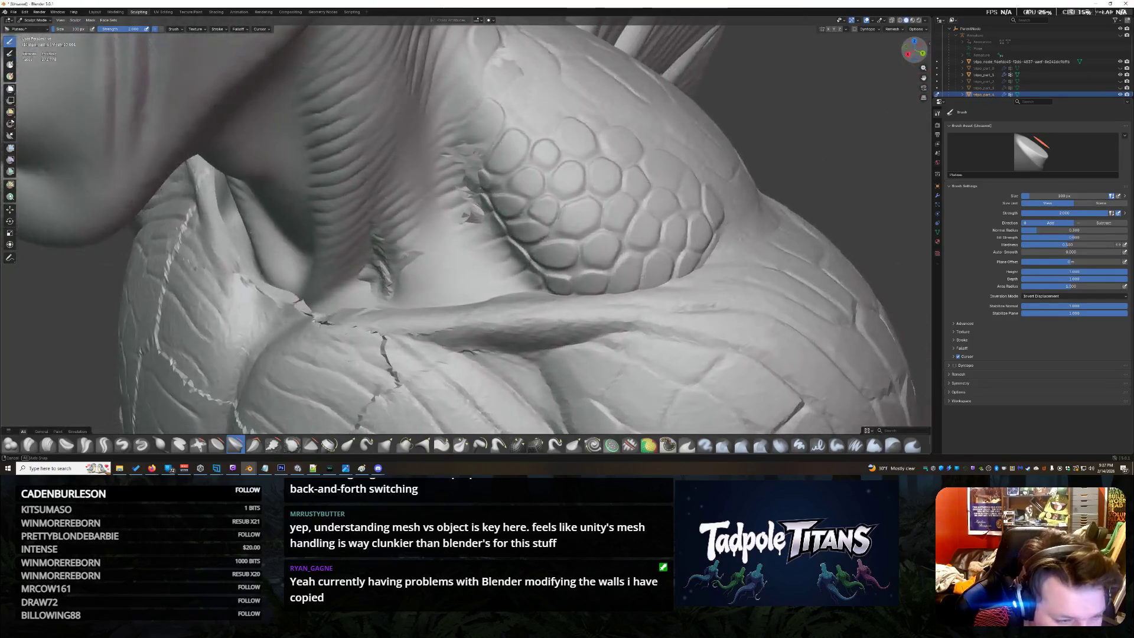
left_click(291, 444)
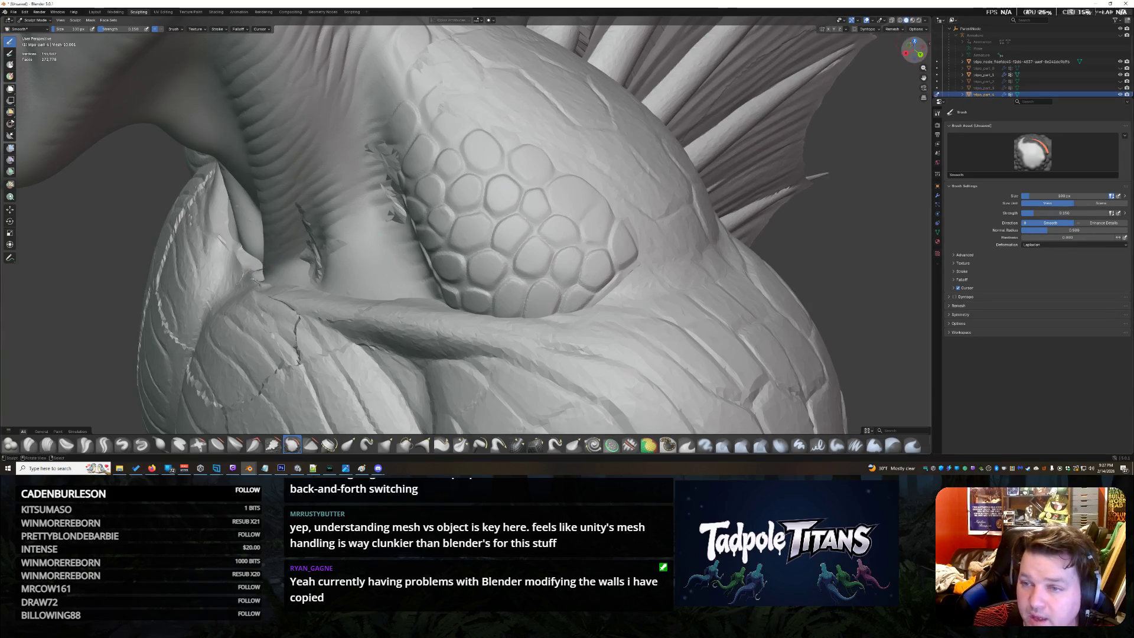
middle_click_drag(295, 317, 345, 285)
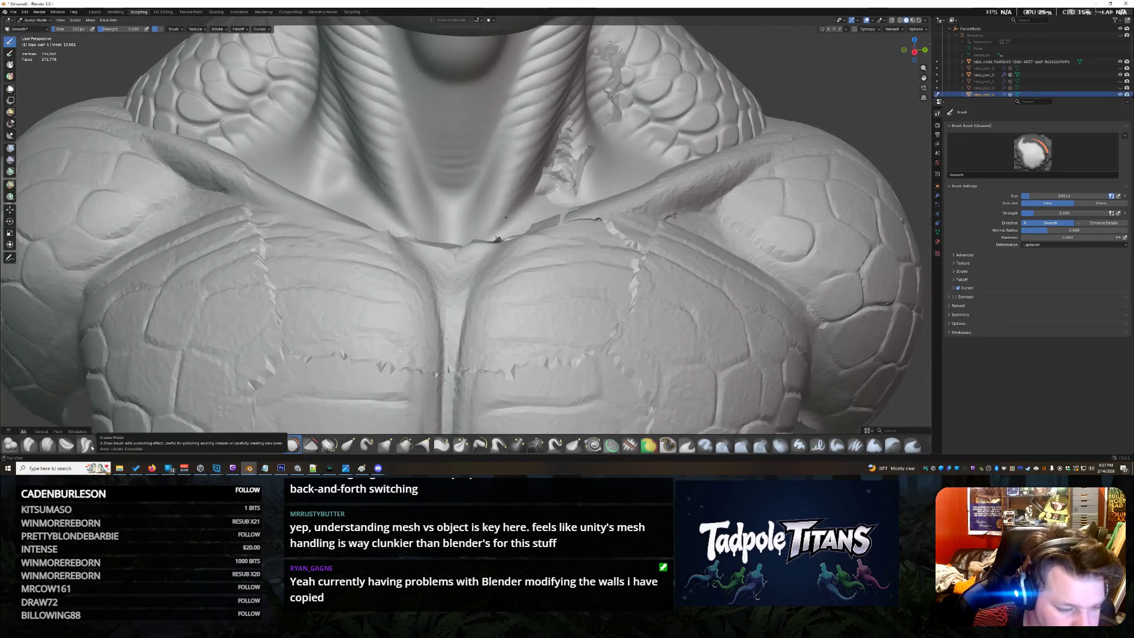
With the Crease Polish brush, smooth the jagged artifacts on the fish-man's upper neck
left_click(85, 444)
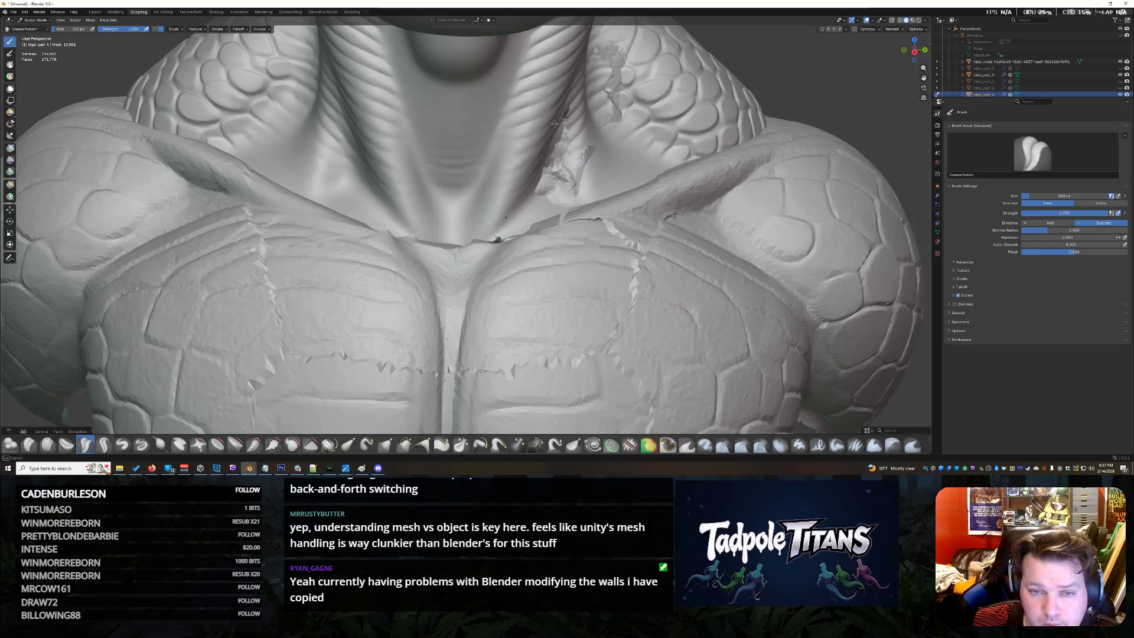
mouse_move(602, 64)
left_mouse_down()
mouse_move(610, 53)
mouse_move(608, 68)
left_mouse_up()
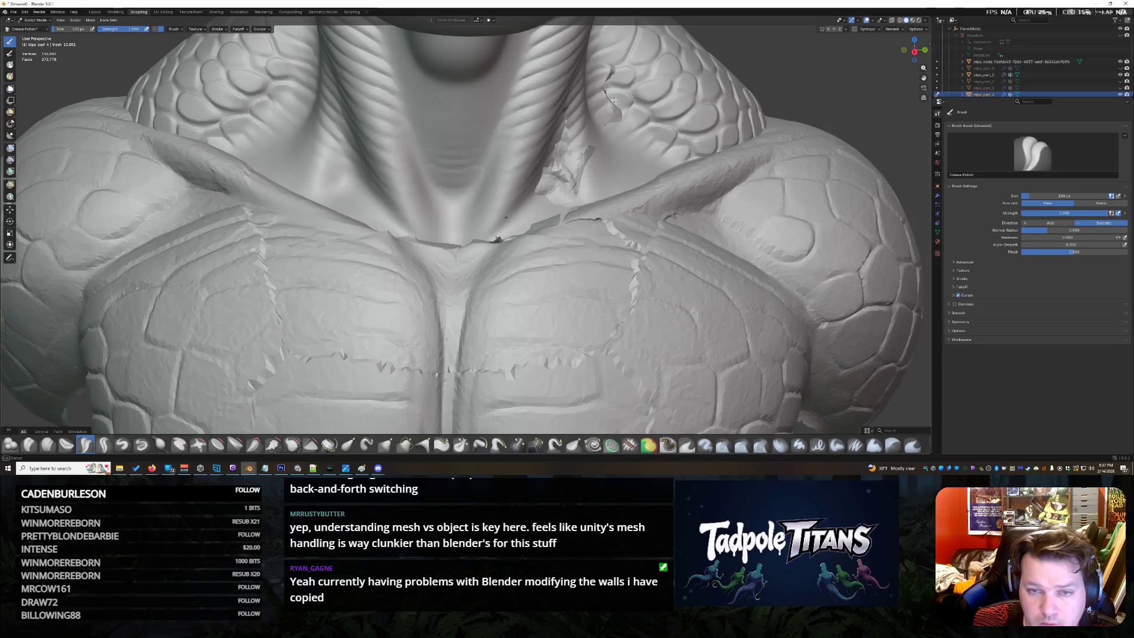
left_click_drag(610, 121, 583, 194)
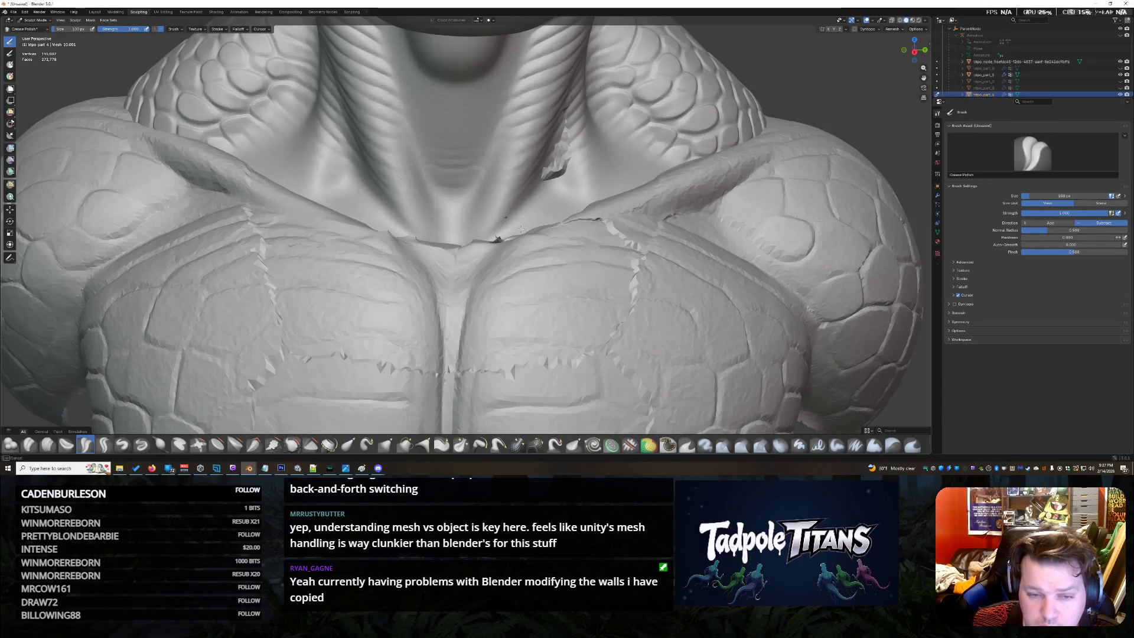
left_click_drag(629, 155, 567, 137)
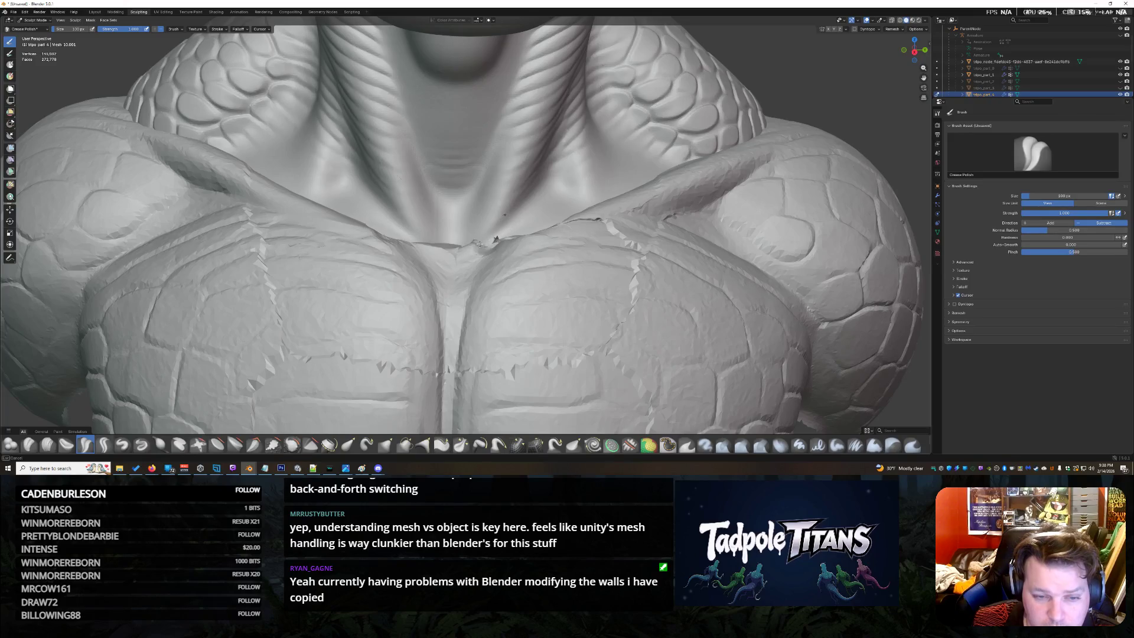
Polish the seam between neck and chest into a crease and clear the dark neck artifacts
left_click_drag(441, 243, 459, 249)
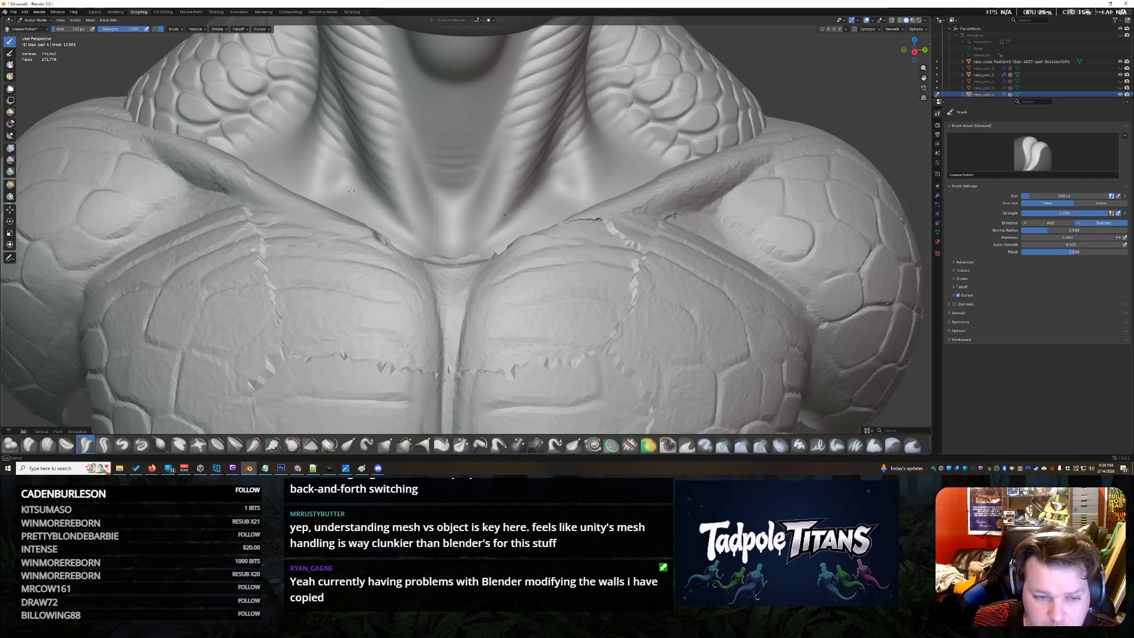
left_click_drag(400, 226, 499, 237)
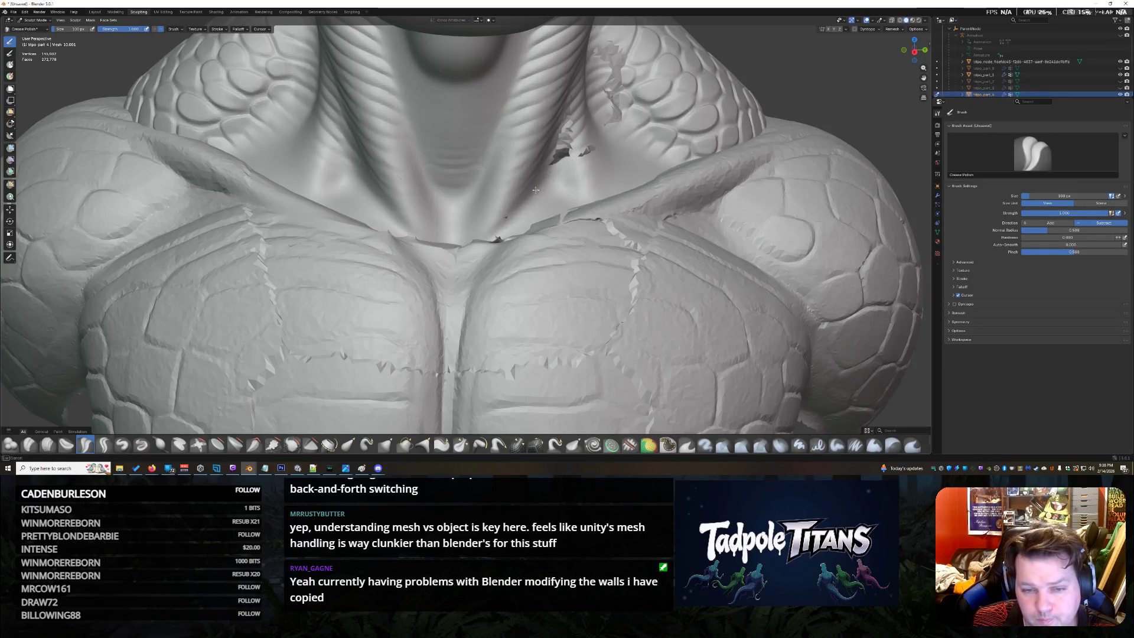
left_click_drag(567, 146, 551, 161, "shift")
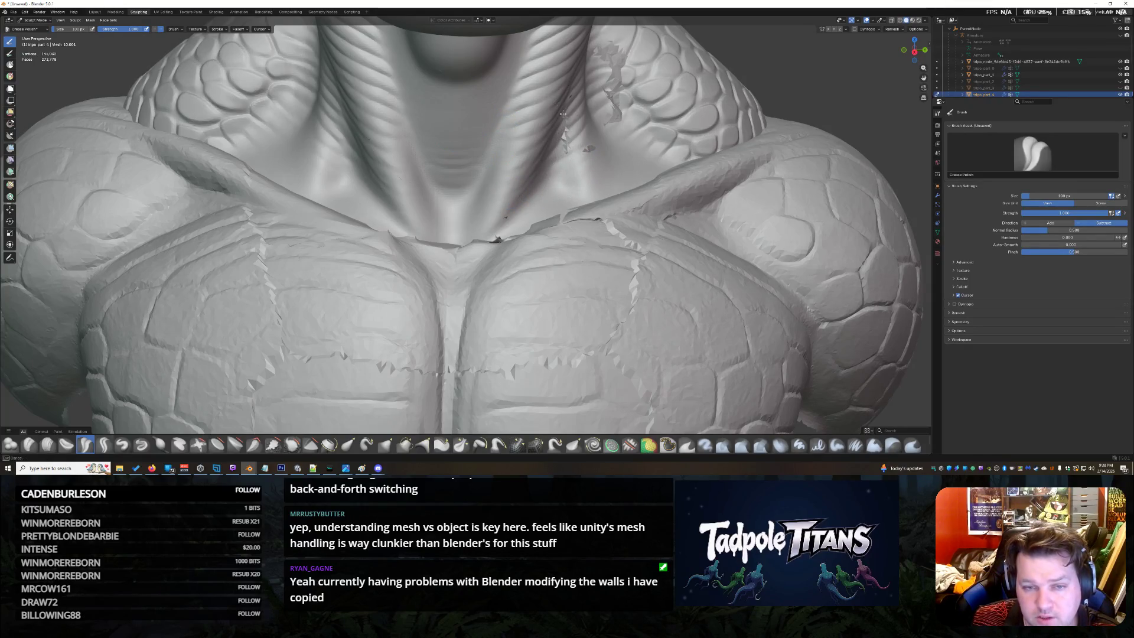
Smooth the shoulder scales beside the neck and the crease lip along the chest seam
left_click_drag(603, 52, 613, 117, "shift")
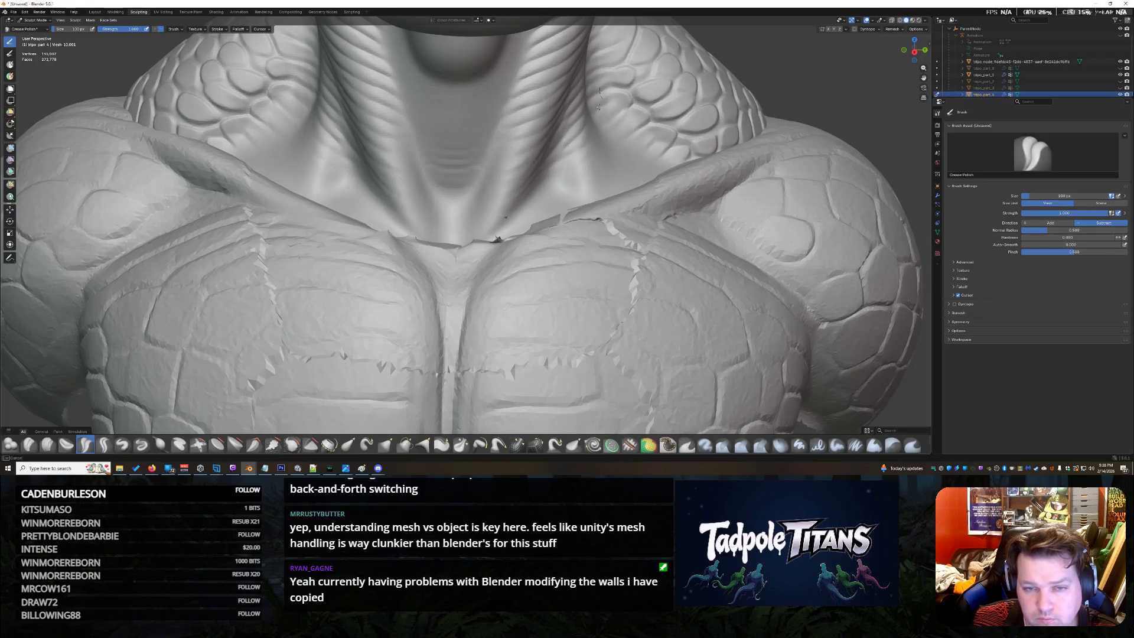
left_click_drag(597, 87, 598, 84, "shift")
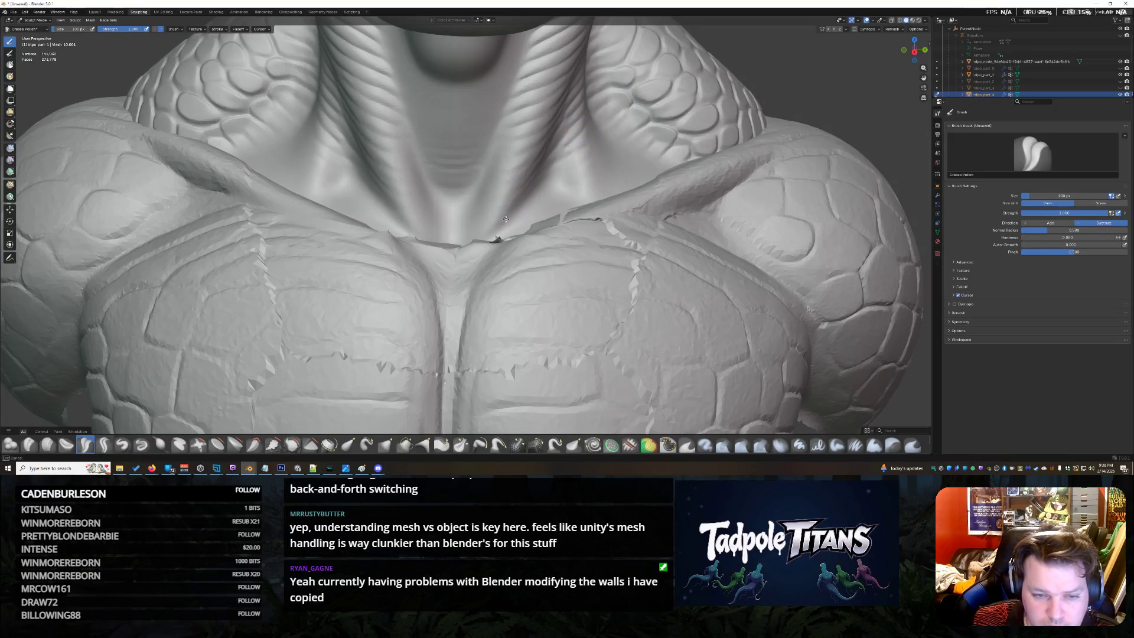
mouse_move(540, 220)
left_mouse_down("shift")
mouse_move(577, 203)
mouse_move(602, 209)
left_mouse_up("shift")
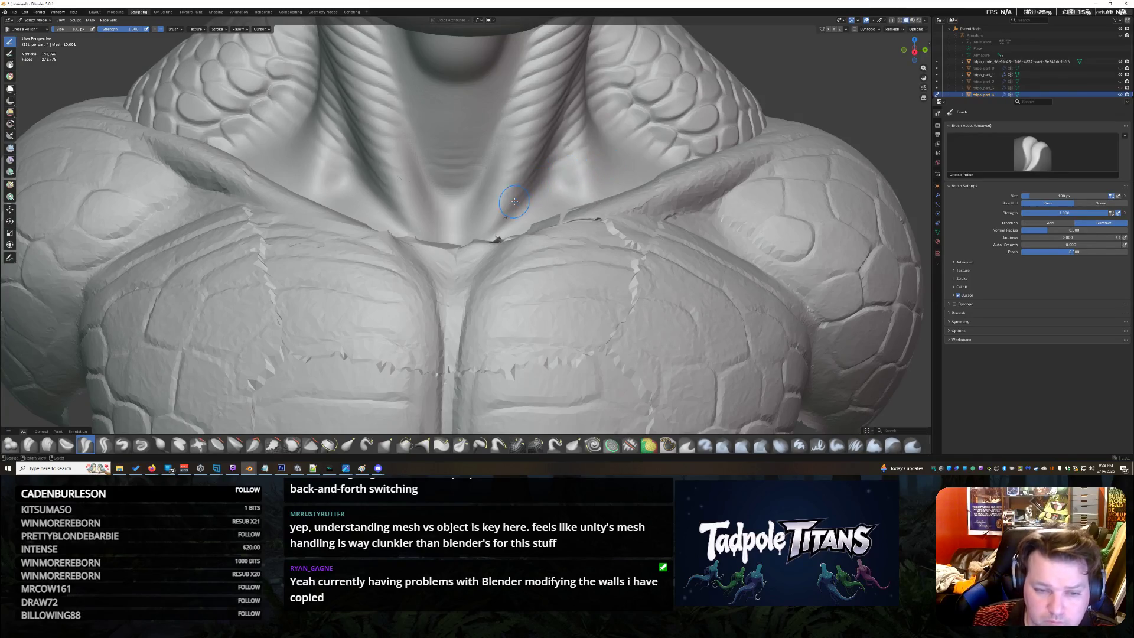
scroll(509, 215, "up", 3)
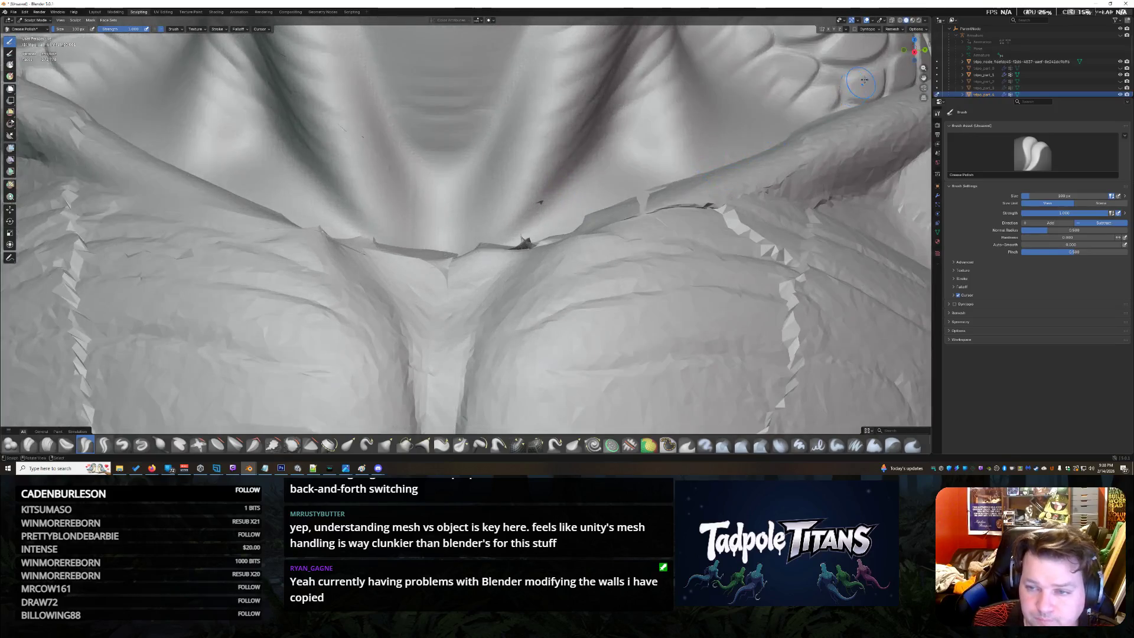
left_click_drag(914, 50, 913, 64)
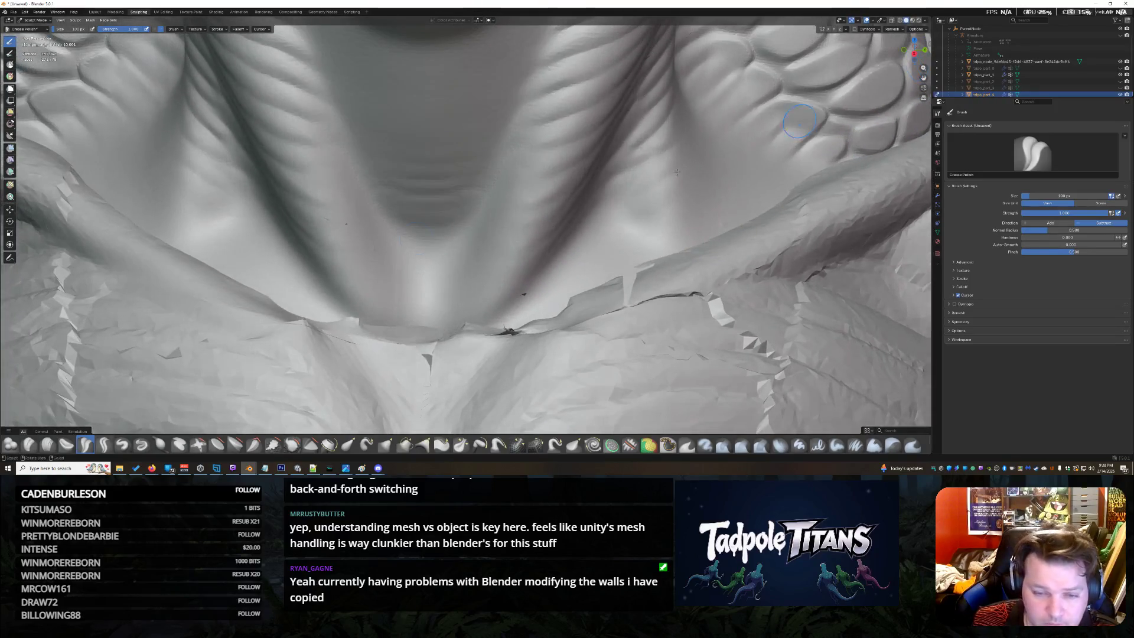
left_click(234, 445)
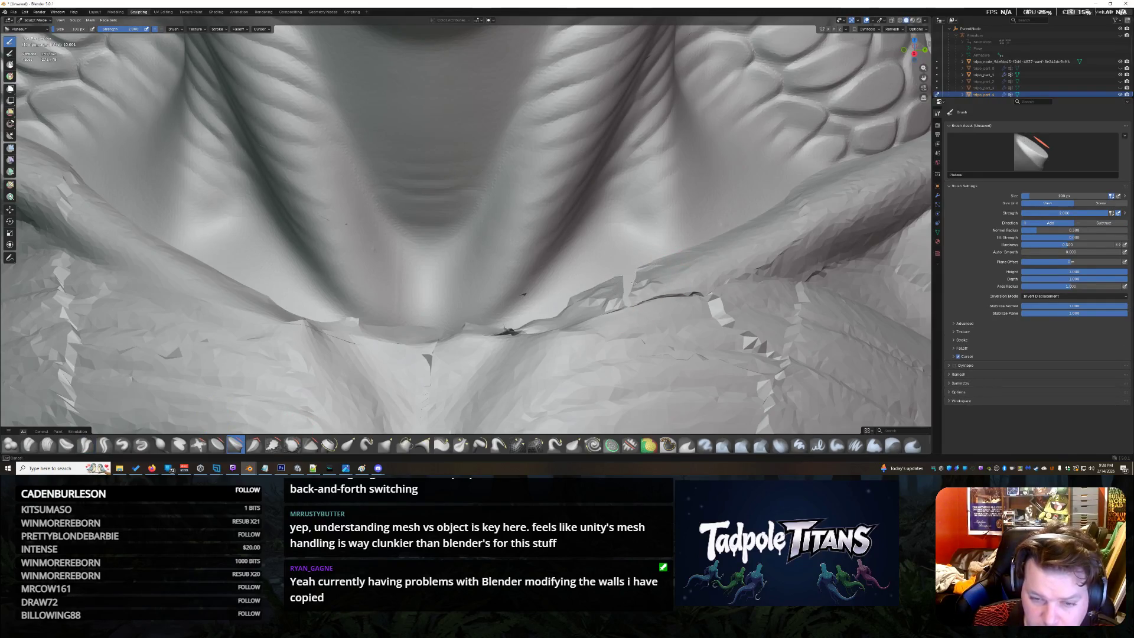
scroll(632, 274, "down", 3)
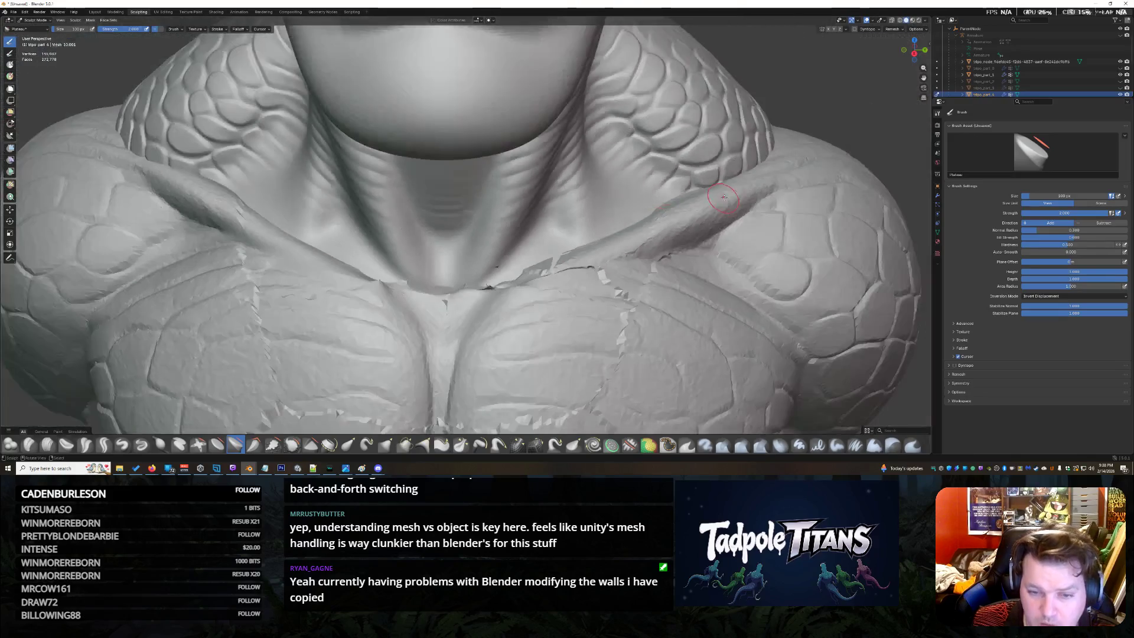
scroll(691, 211, "up", 2)
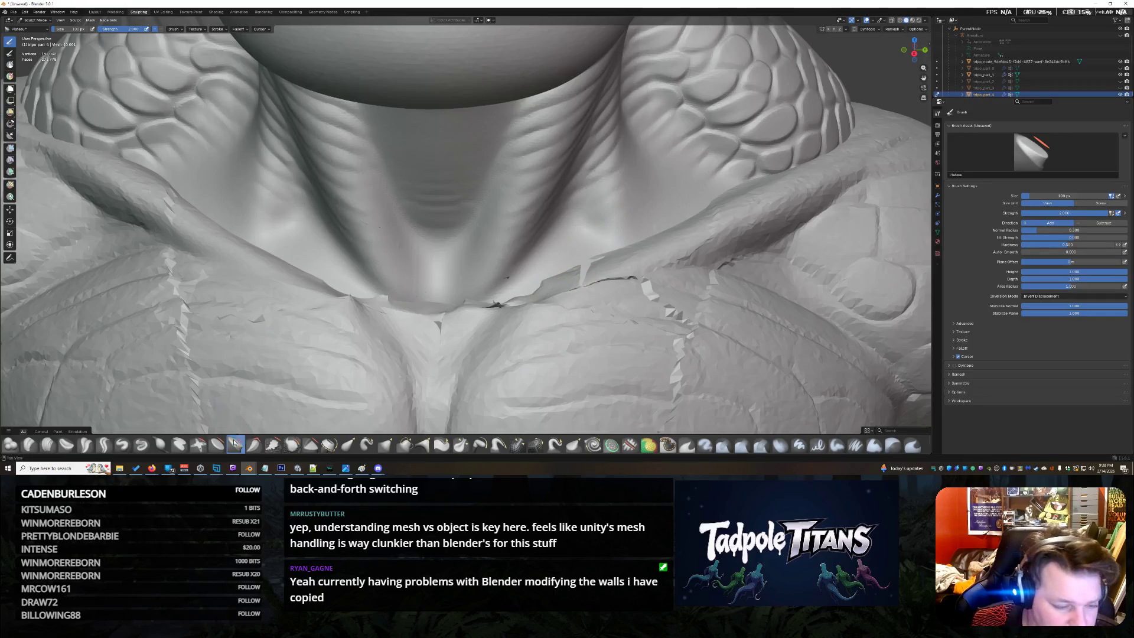
With Elastic Deform, pull the crack flap up and push it flat, undo it, and return to Crease Polish
left_click(347, 445)
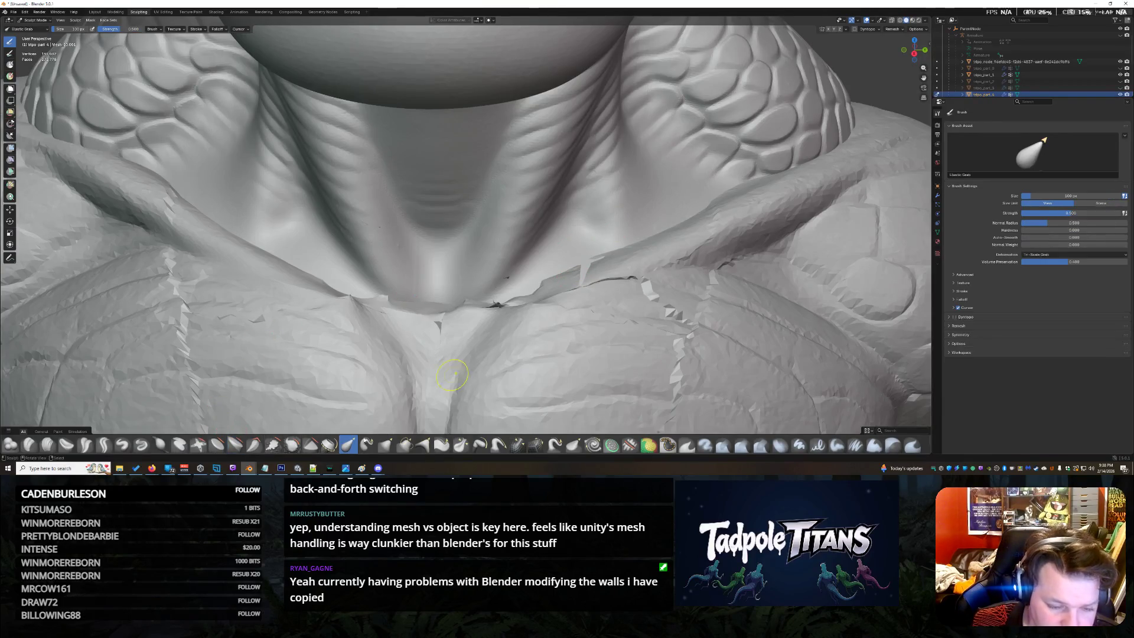
mouse_move(581, 276)
left_mouse_down()
mouse_move(582, 264)
mouse_move(441, 216)
left_mouse_up()
left_click_drag(585, 267, 576, 279)
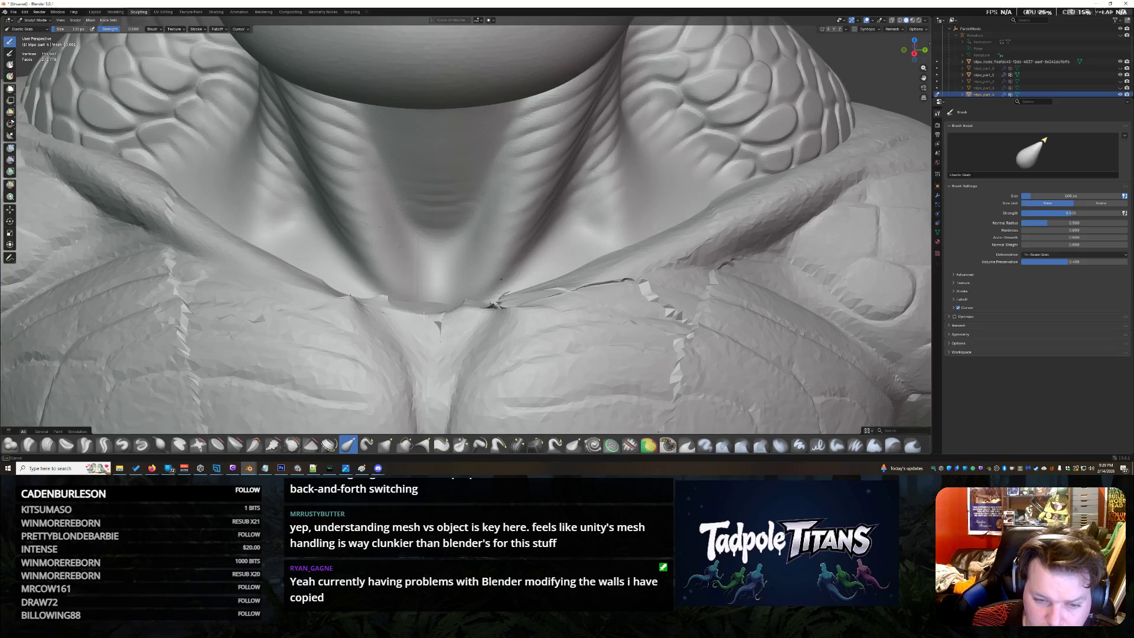
key("ctrl+z")
key("ctrl+z")
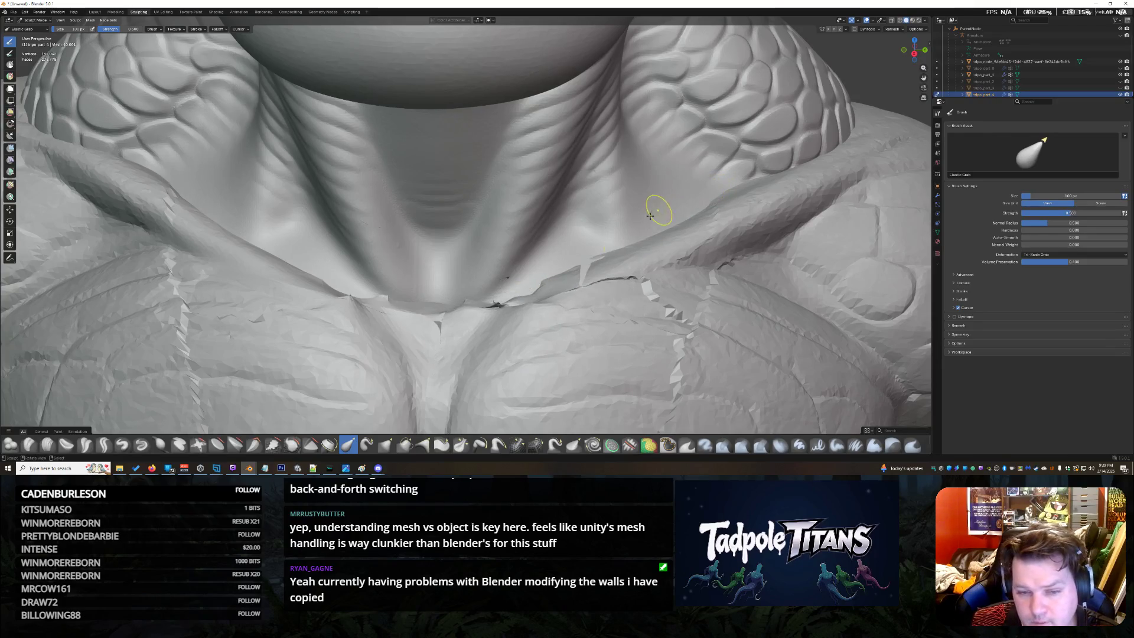
scroll(651, 214, "up", 4)
scroll(697, 264, "down", 4)
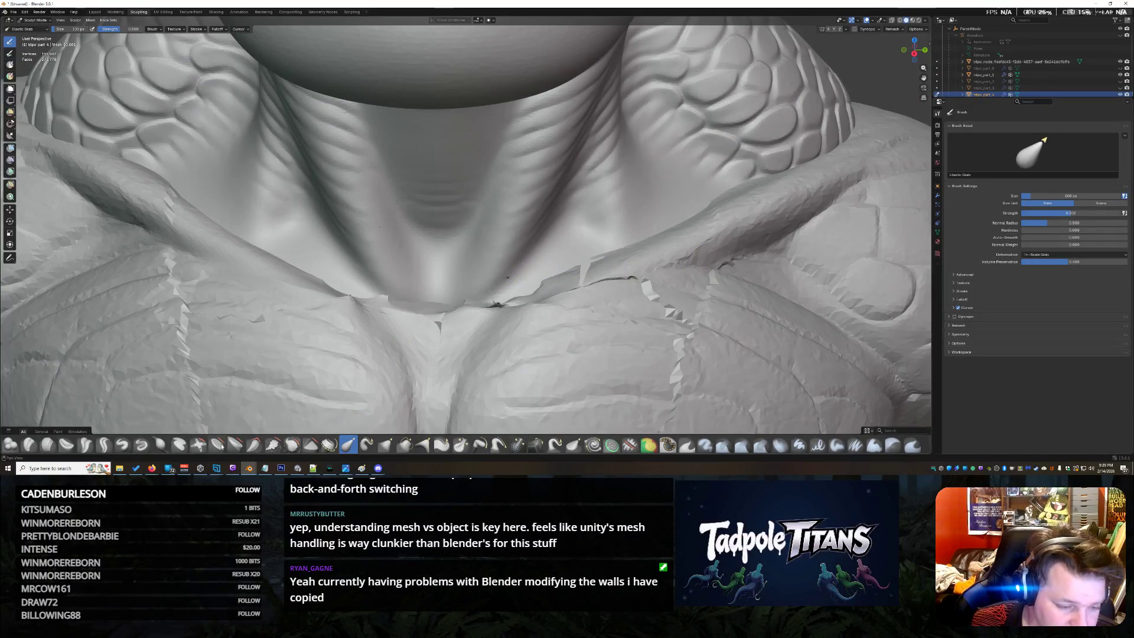
left_click(85, 445)
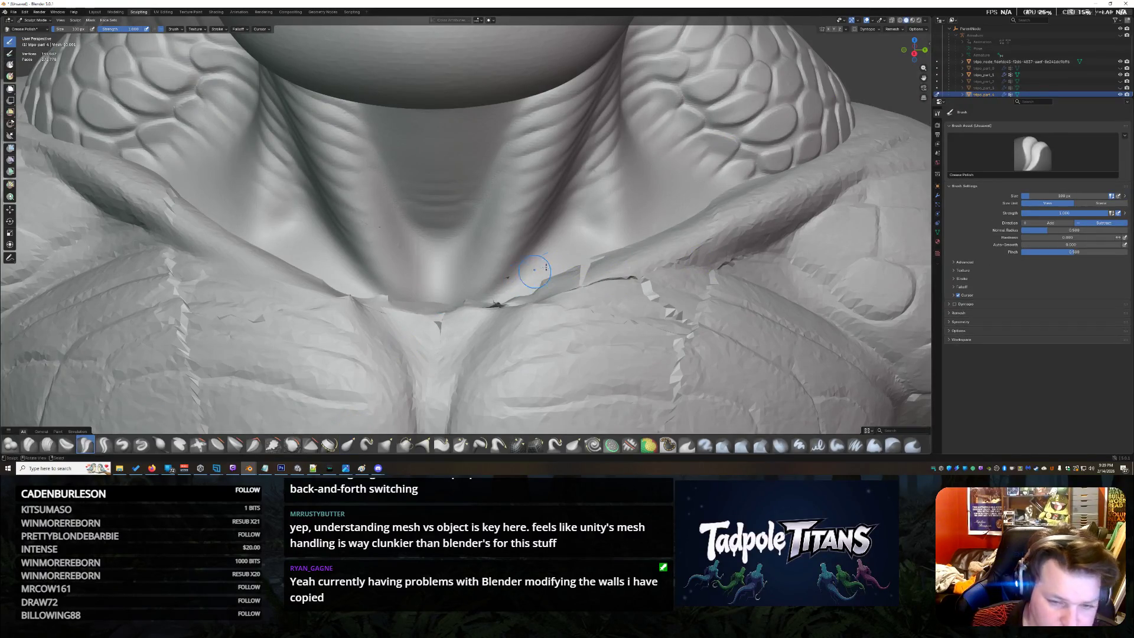
Smooth the jagged ridge edges beside the crack and the dark crease along the ridge, undoing one stroke
left_click_drag(561, 278, 575, 276)
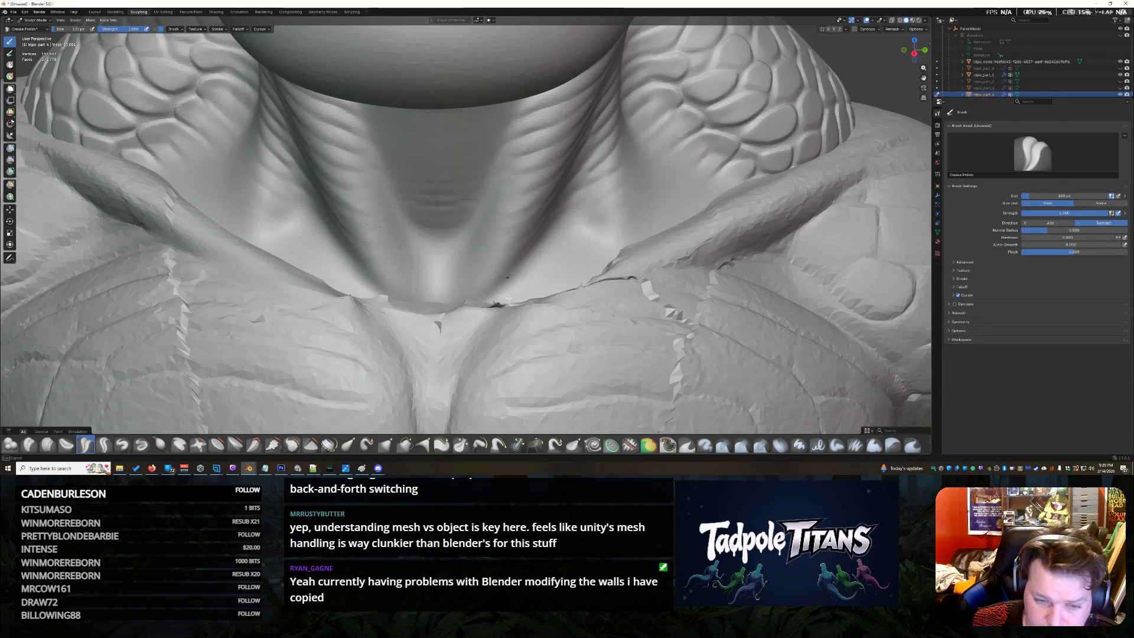
left_click_drag(615, 258, 662, 228)
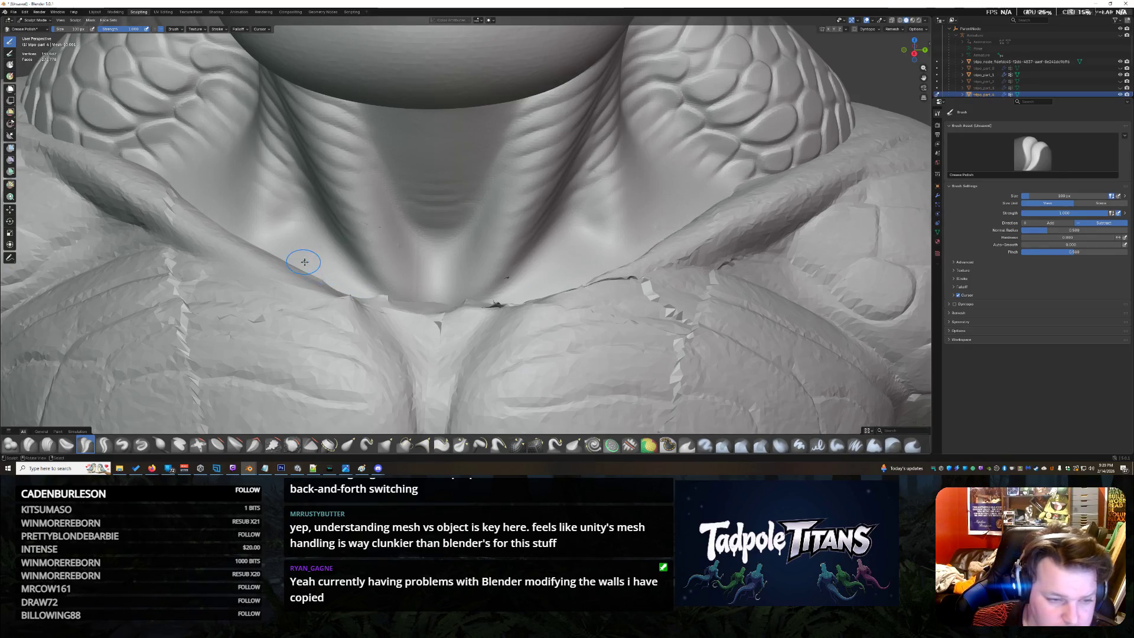
mouse_move(406, 301)
left_mouse_down()
mouse_move(447, 305)
mouse_move(417, 317)
left_mouse_up()
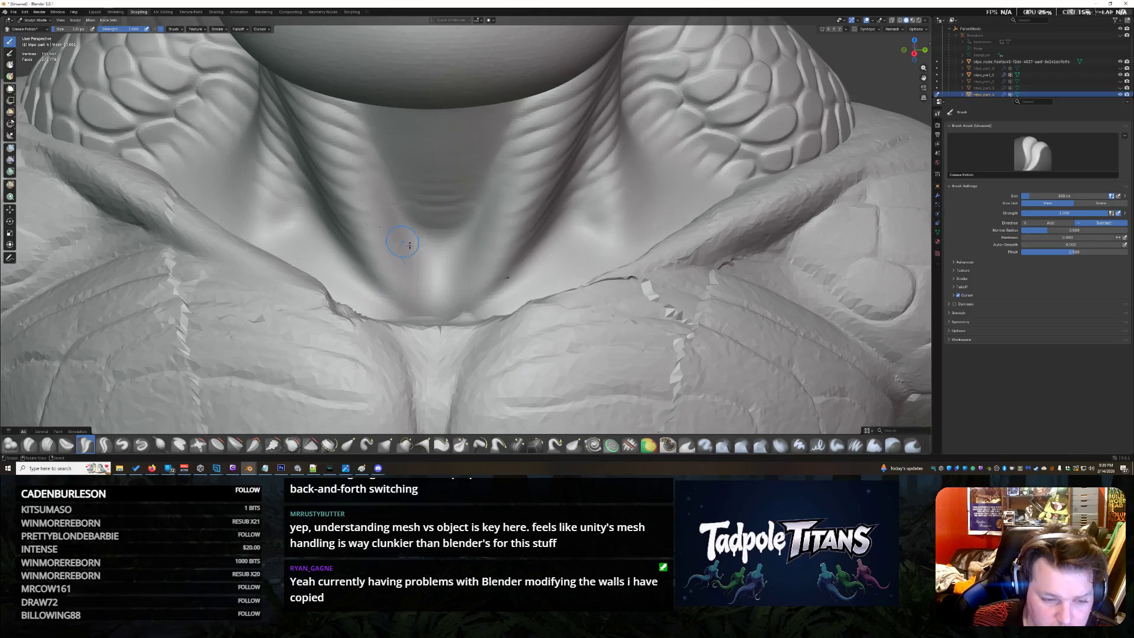
key("ctrl+z")
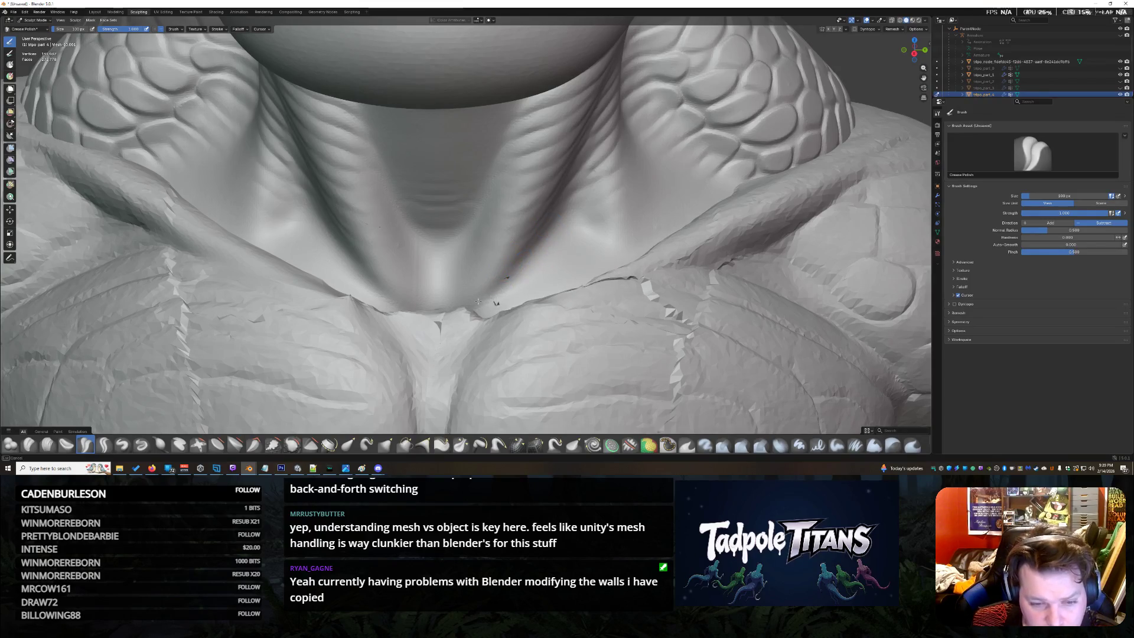
Smooth the notch under the neck into a clean crease and tilt the view
mouse_move(496, 301)
left_mouse_down()
mouse_move(430, 323)
mouse_move(390, 315)
mouse_move(443, 337)
mouse_move(397, 306)
left_mouse_up()
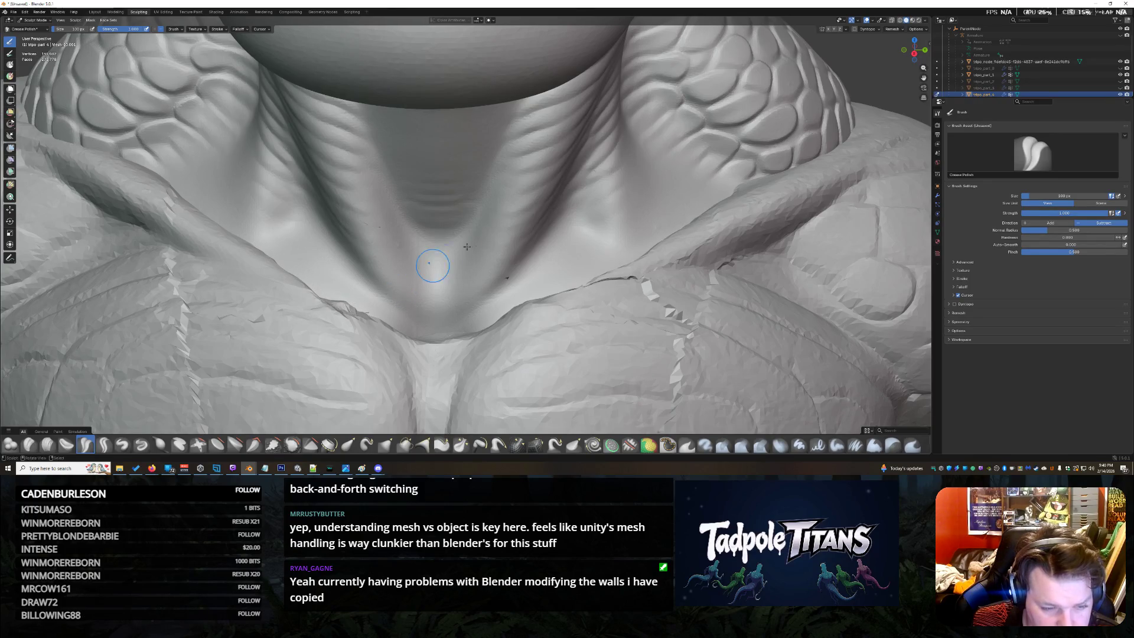
mouse_move(432, 266)
middle_mouse_down()
mouse_move(382, 293)
mouse_move(335, 136)
middle_mouse_up()
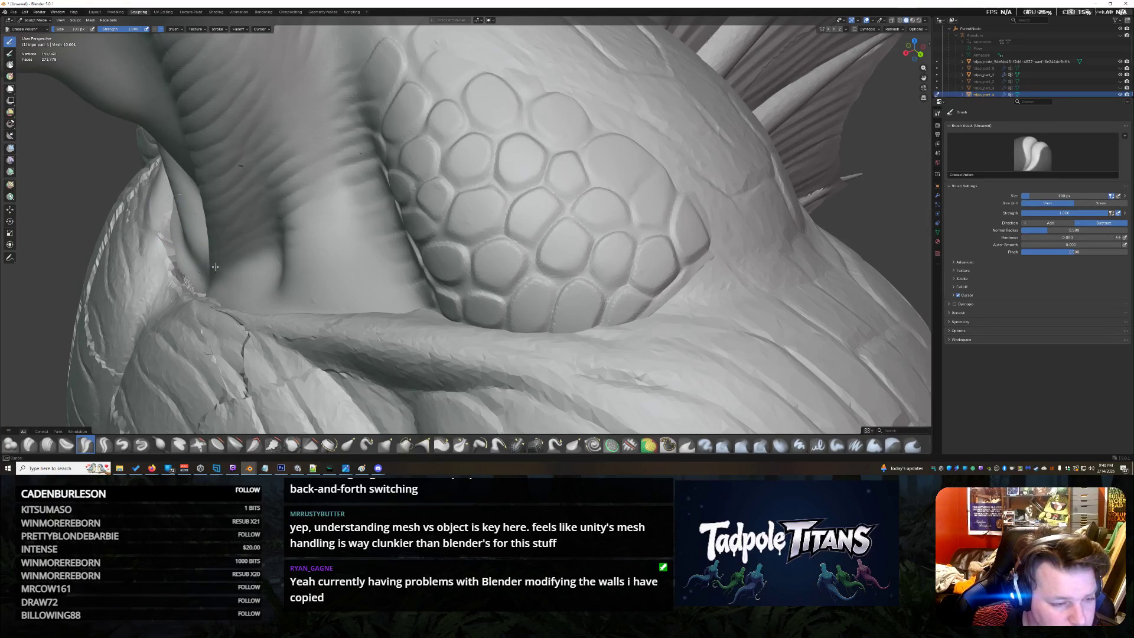
Add small sculpt marks along the chest crease from the front and pick the Scrape/Fill brush
middle_click_drag(478, 222, 518, 173)
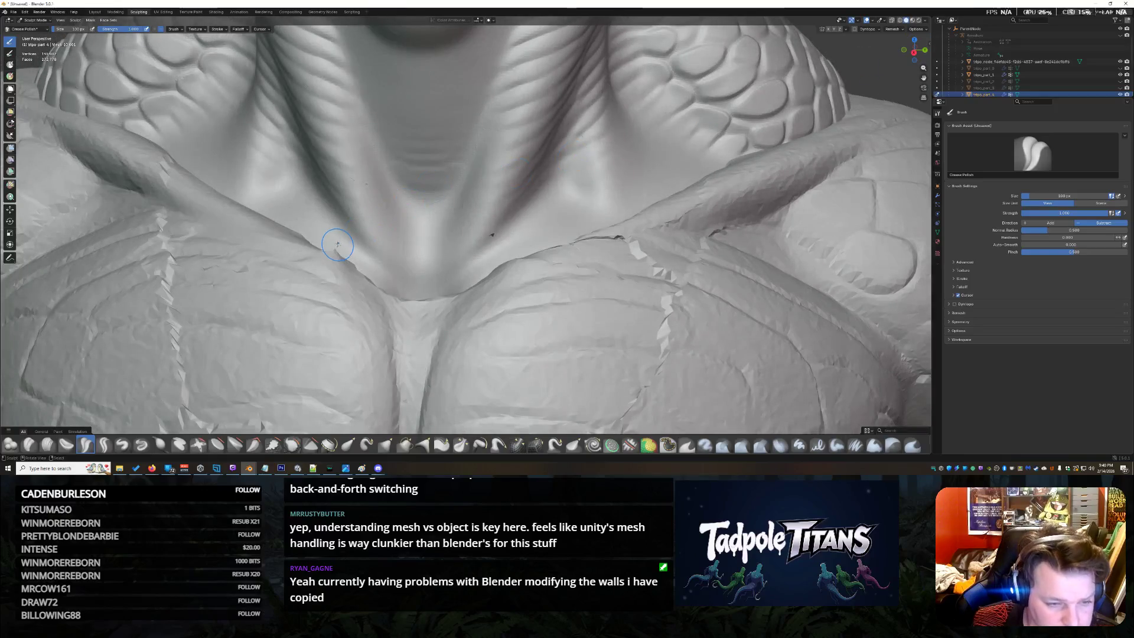
left_click_drag(355, 262, 331, 254)
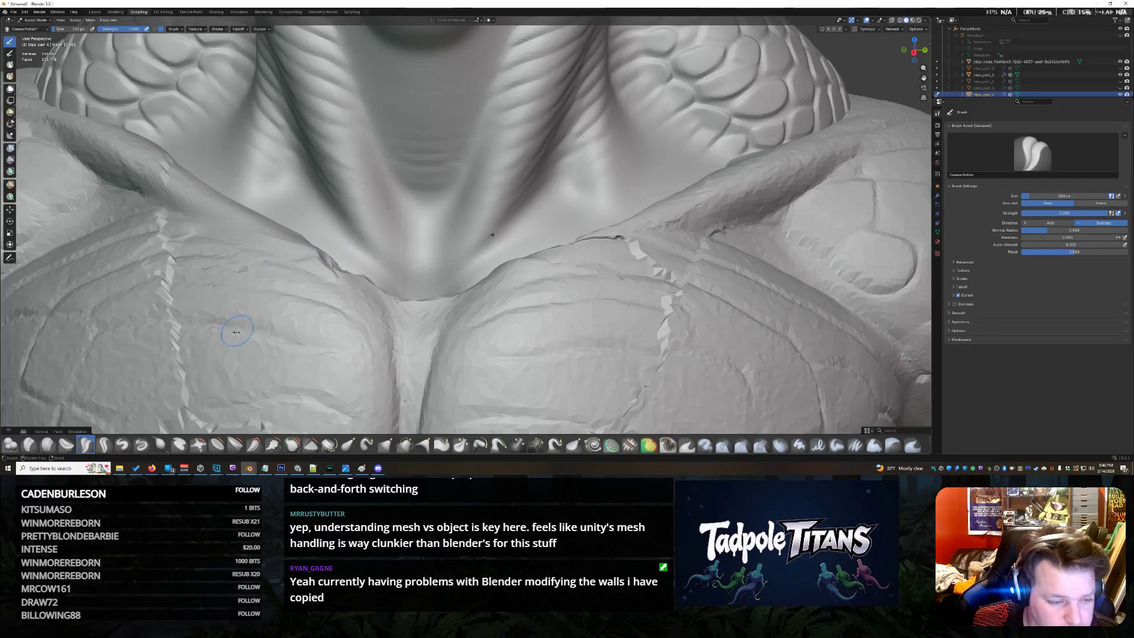
left_click(272, 444)
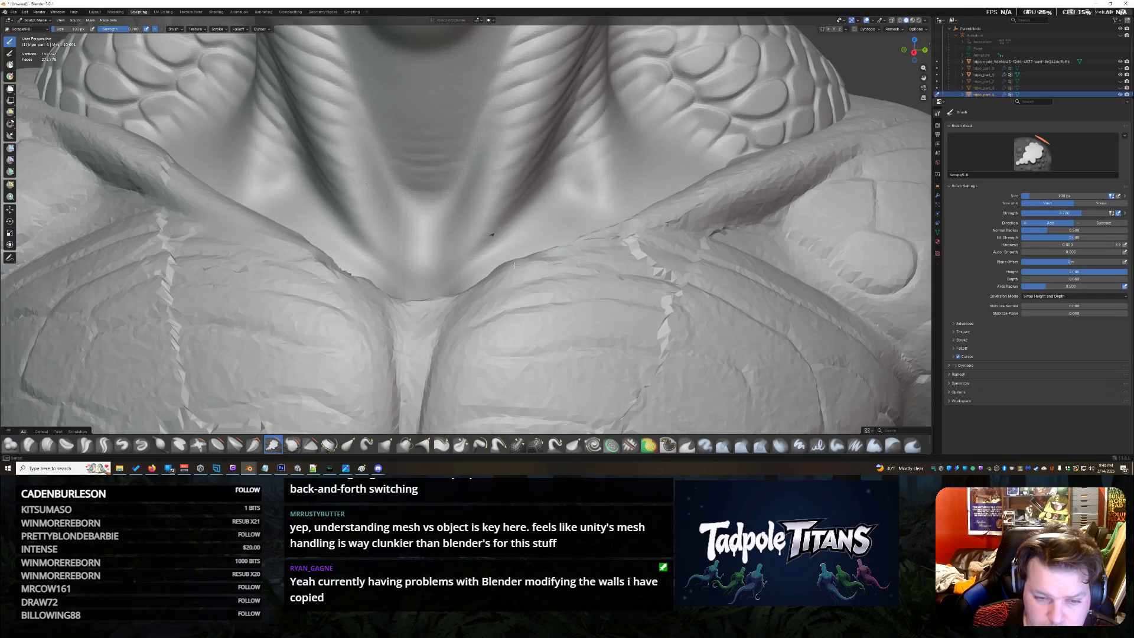
scroll(479, 277, "down", 7)
scroll(598, 144, "down", 4)
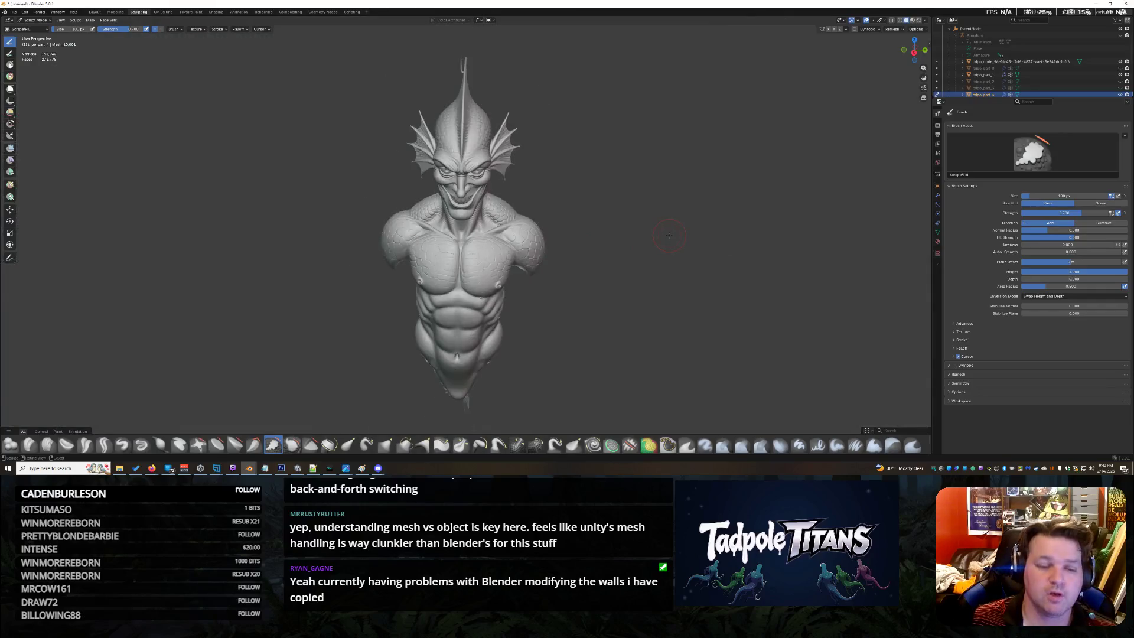
scroll(640, 208, "up", 2)
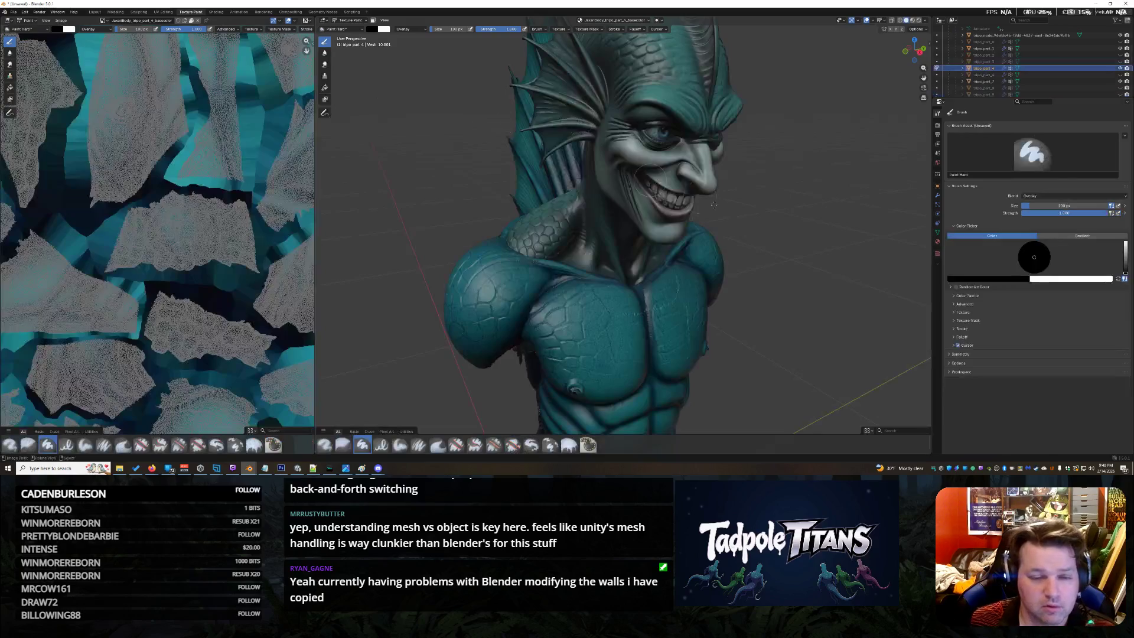
Orbit around the teal-painted bust to the shoulder and fin bases and open the mode list
left_click_drag(911, 55, 915, 49)
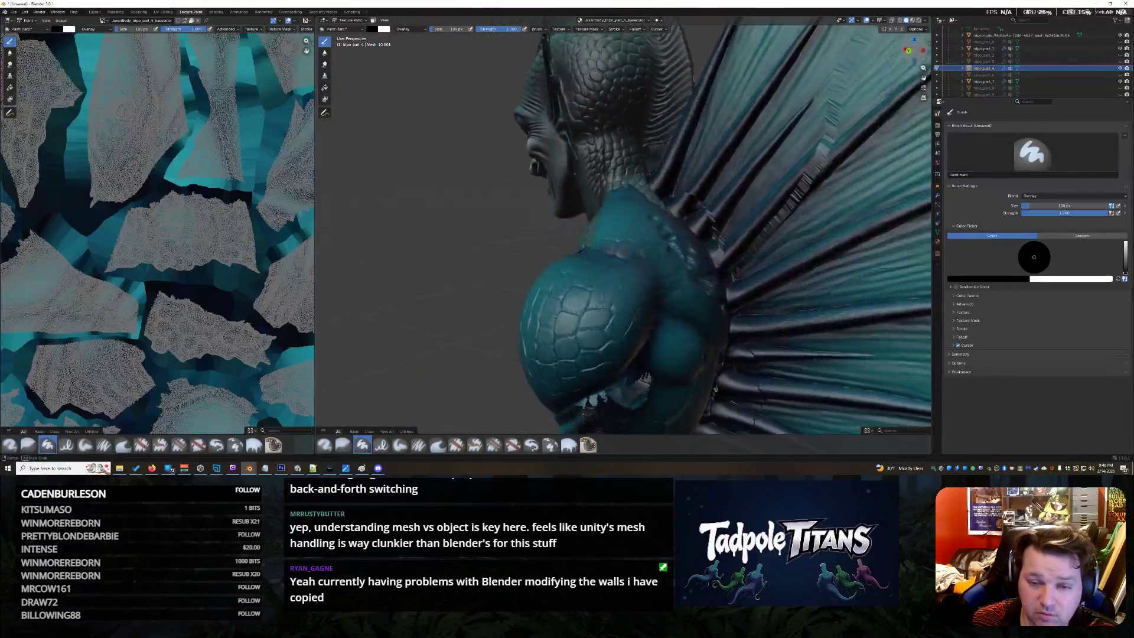
left_click_drag(915, 49, 909, 51)
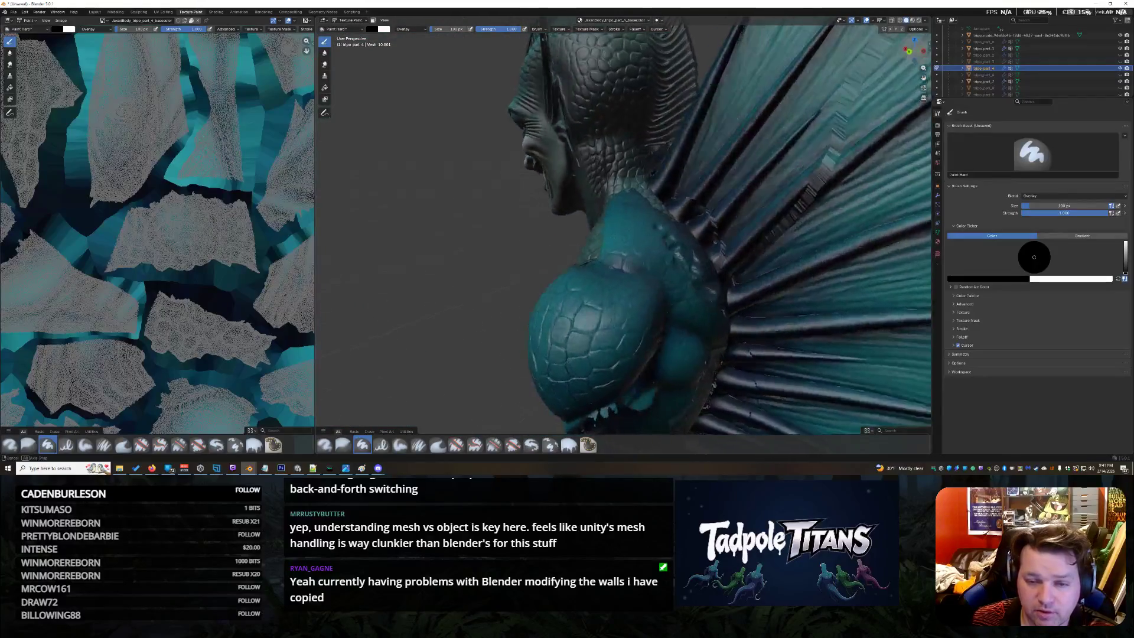
scroll(779, 197, "up", 5)
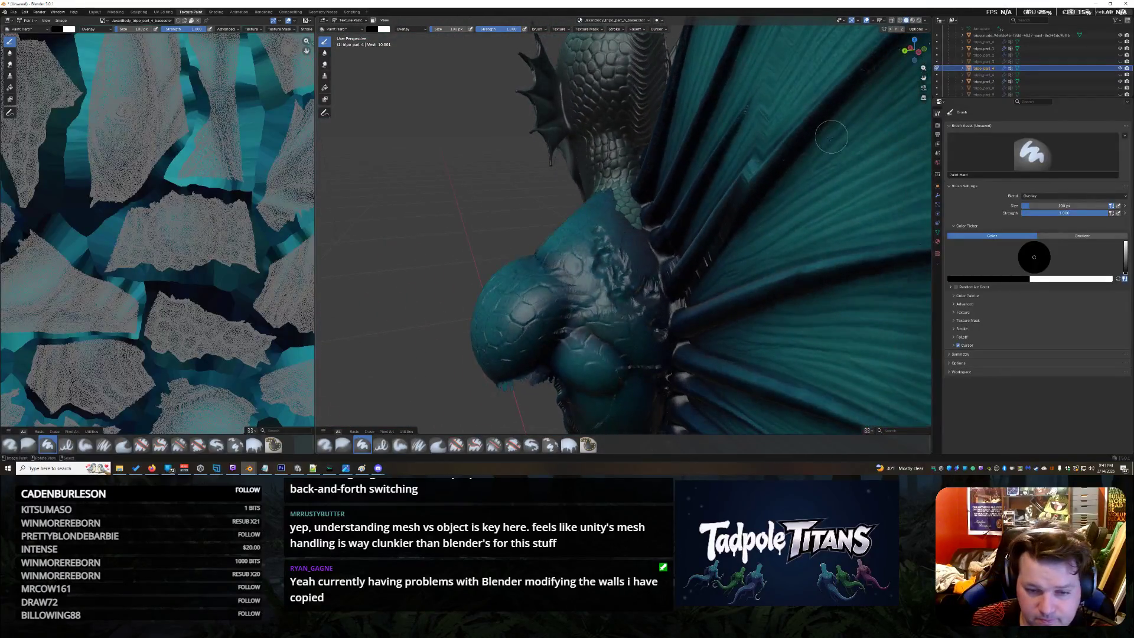
left_click_drag(911, 52, 908, 53)
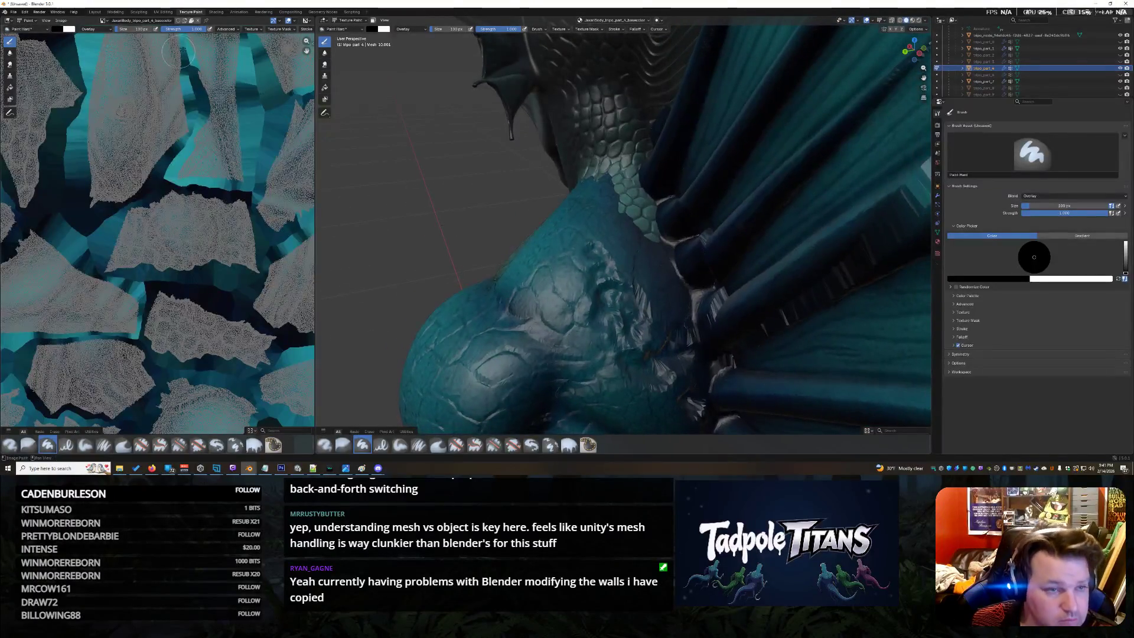
left_click(350, 19)
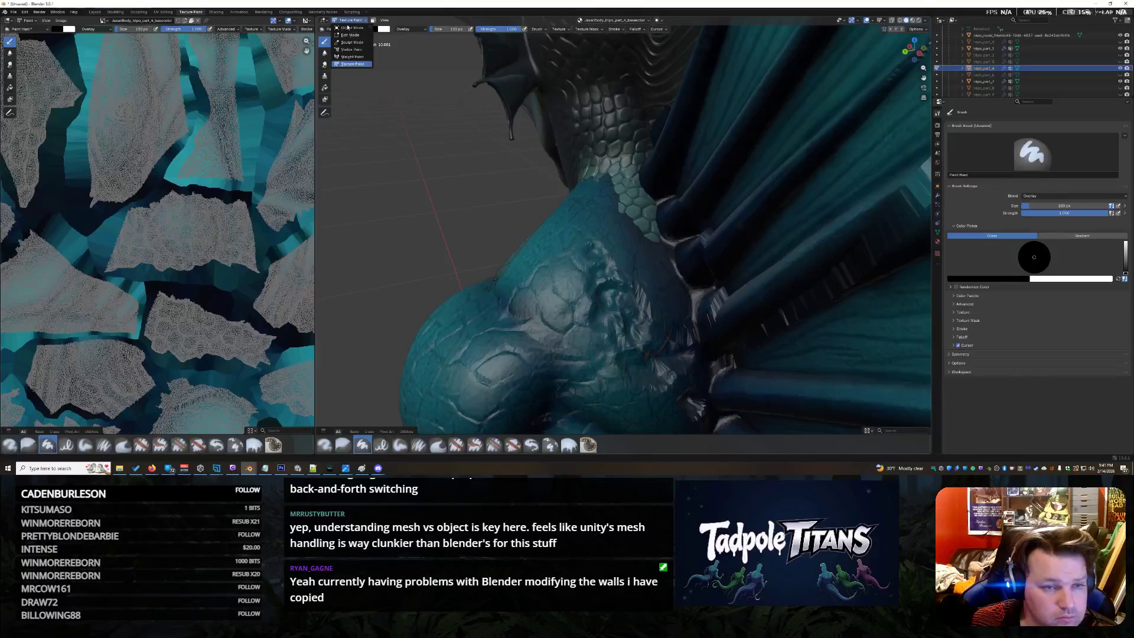
In Sculpt Mode with Crease Polish, stroke the scale pattern across the shoulder and down the neck
left_click(351, 42)
middle_click_drag(670, 295, 557, 310)
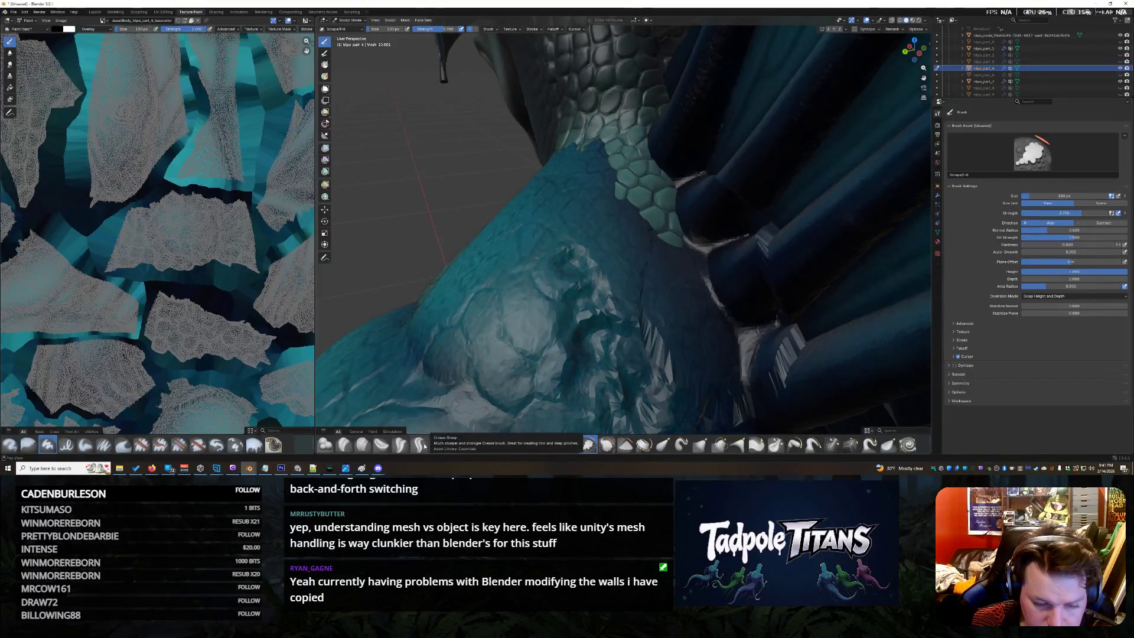
left_click(403, 445)
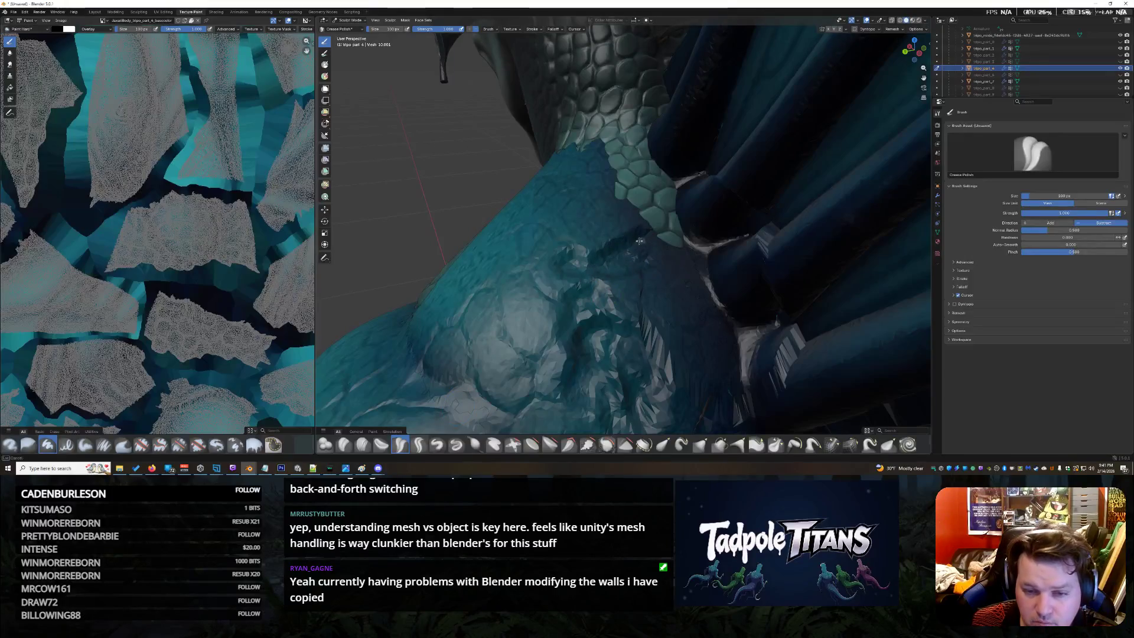
left_click_drag(644, 240, 586, 211)
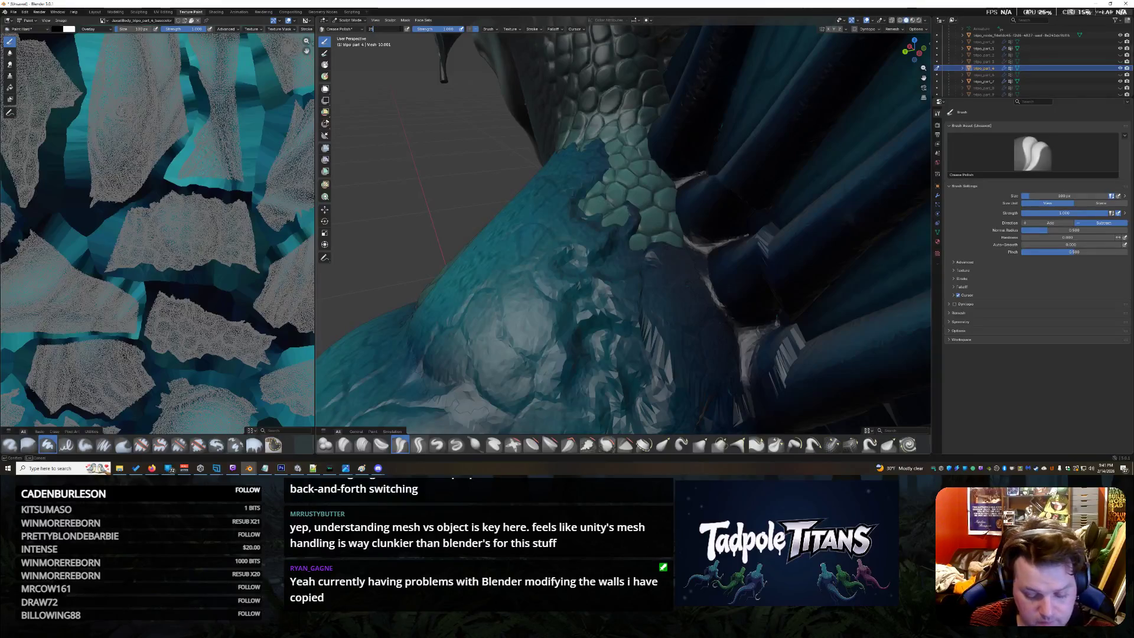
mouse_move(630, 266)
left_mouse_down()
mouse_move(589, 146)
mouse_move(626, 258)
mouse_move(559, 167)
left_mouse_up()
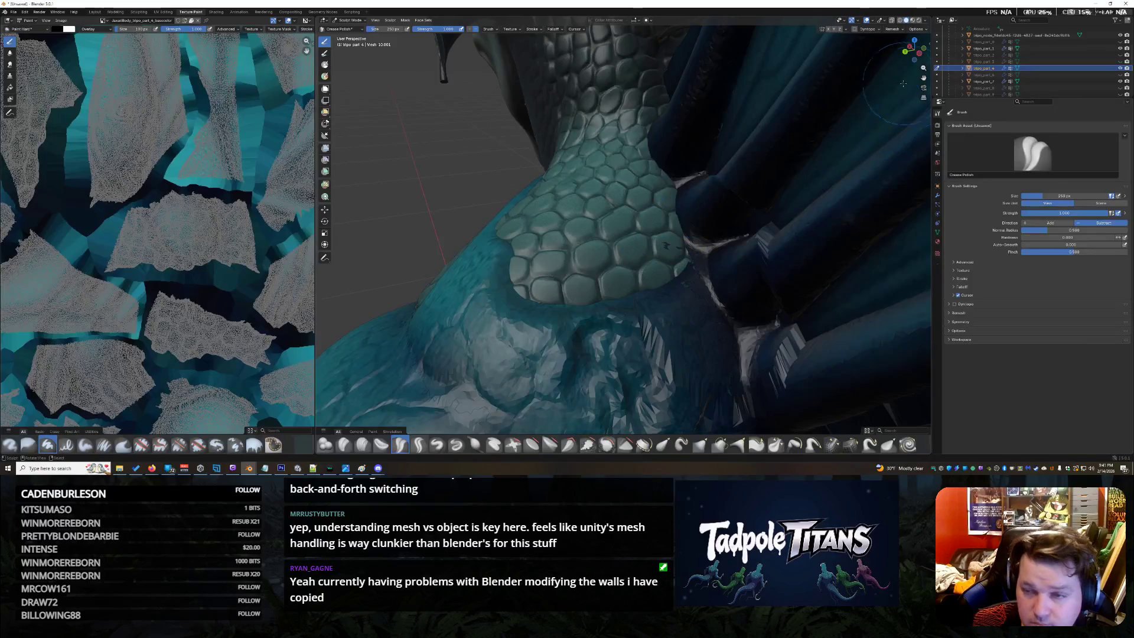
Paint scales farther over the shoulder, undoing a stray stroke
left_click_drag(912, 50, 887, 81)
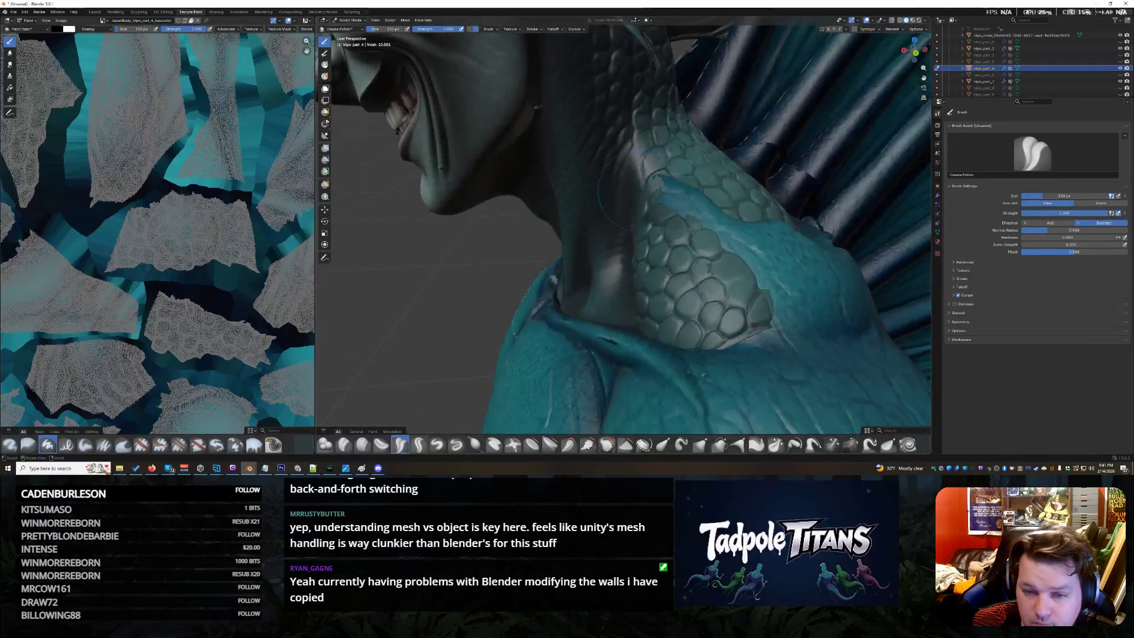
mouse_move(694, 205)
left_mouse_down()
mouse_move(783, 232)
mouse_move(798, 249)
left_mouse_up()
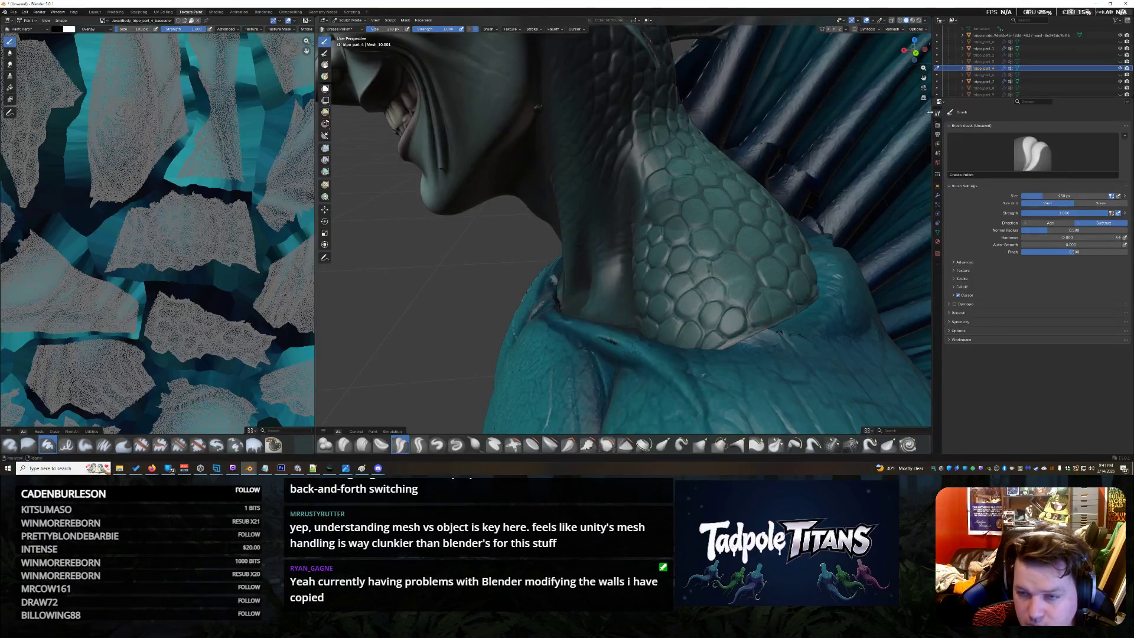
key("ctrl+z")
left_click_drag(922, 73, 914, 53)
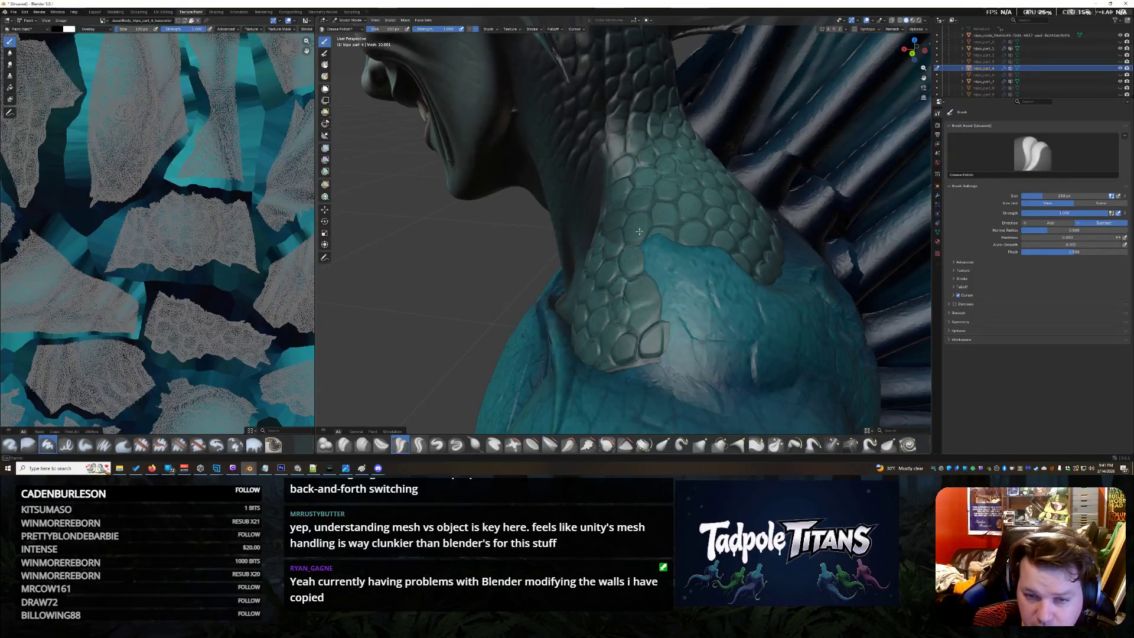
Add scale detail over the shoulder below the neck and return to a front view
left_click_drag(638, 232, 769, 263)
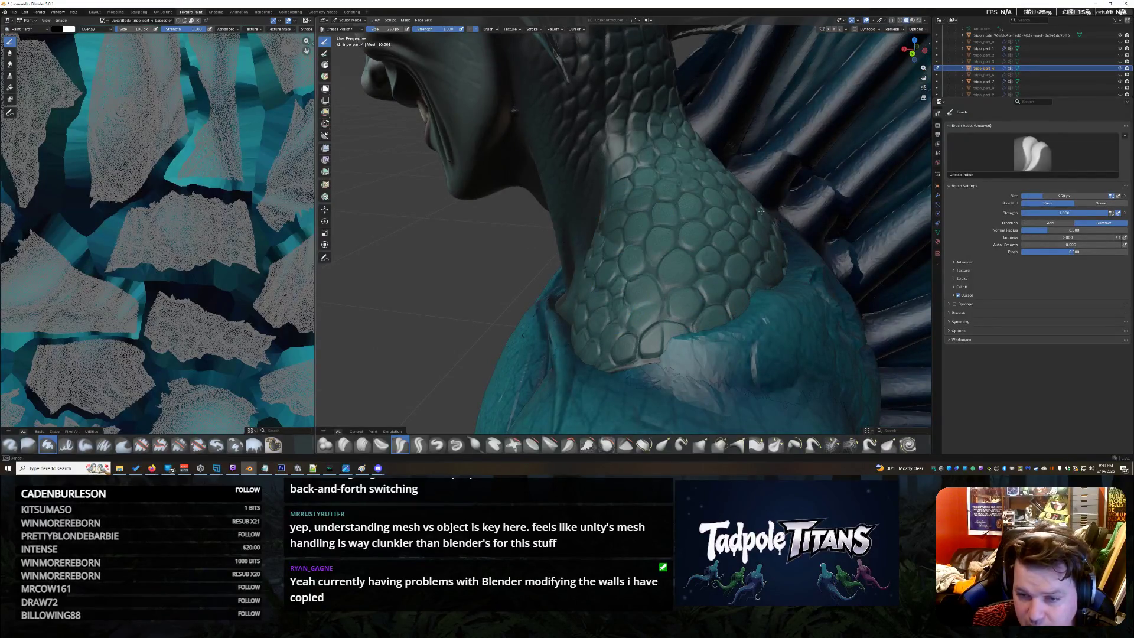
left_click_drag(700, 292, 749, 281)
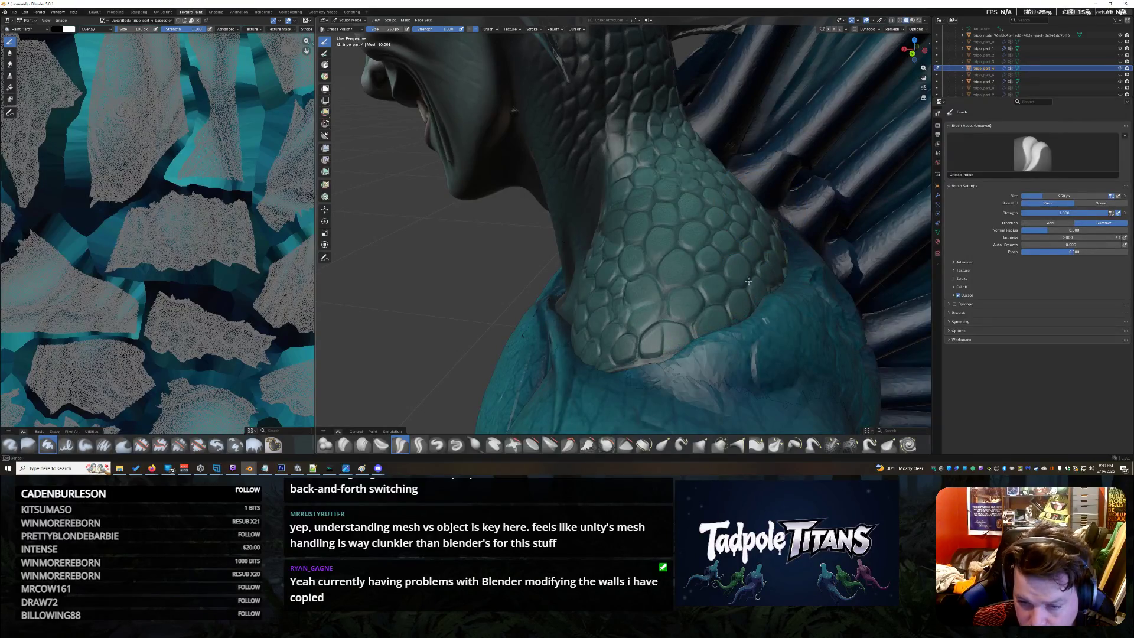
left_click_drag(905, 60, 915, 50)
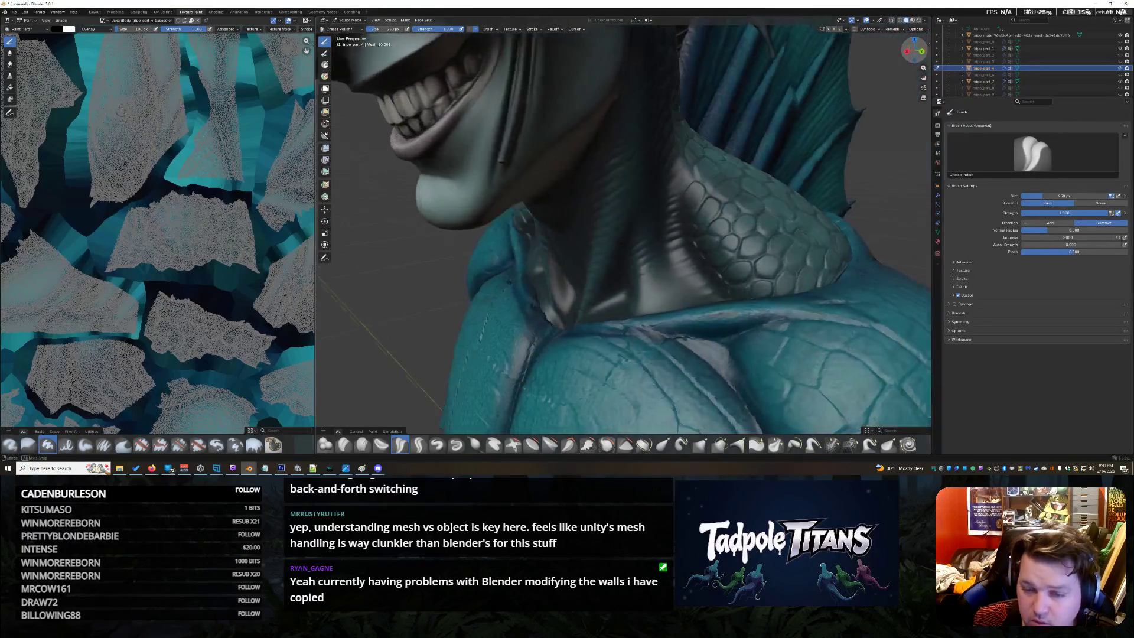
scroll(727, 176, "down", 2)
scroll(727, 176, "down", 2)
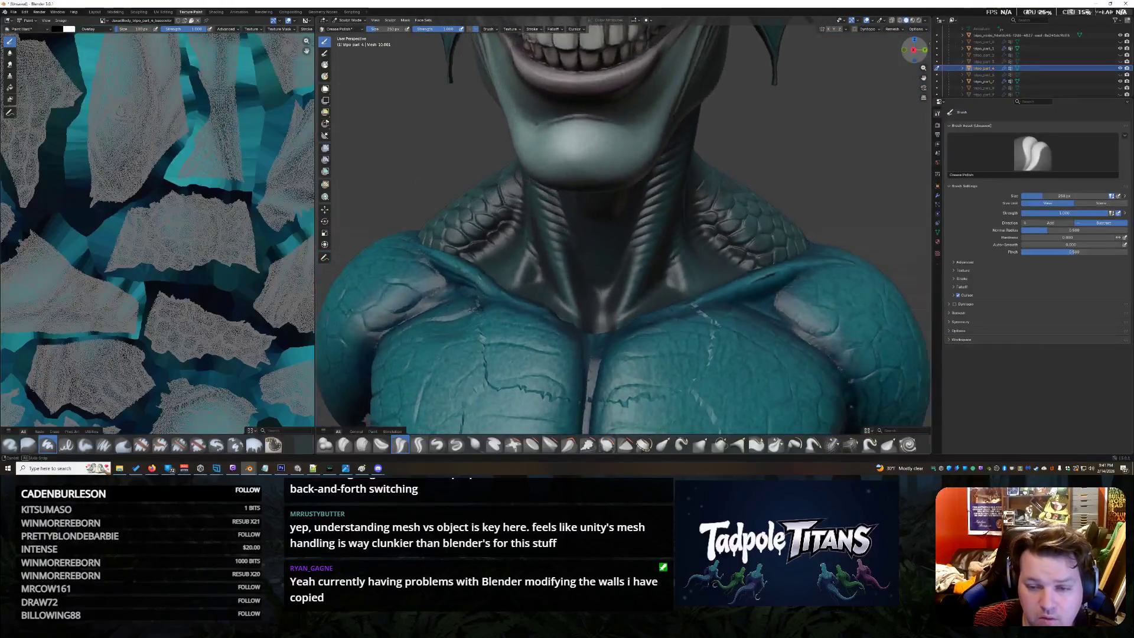
scroll(726, 175, "down", 3)
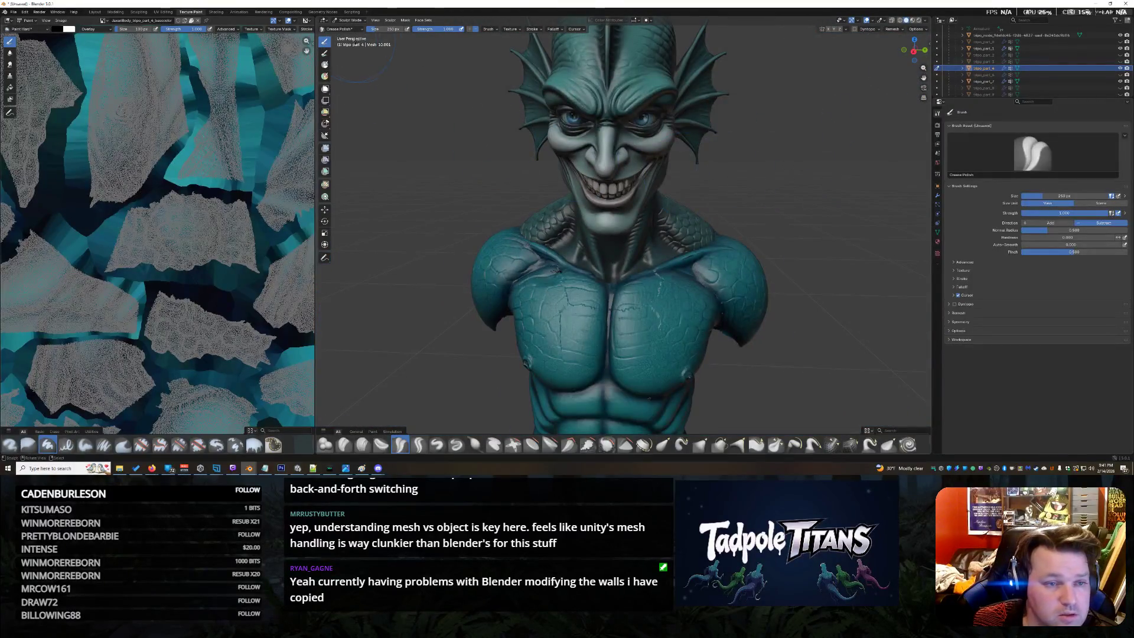
In Object Mode, select the head object and rotate it to realign with the neck
left_click(341, 28)
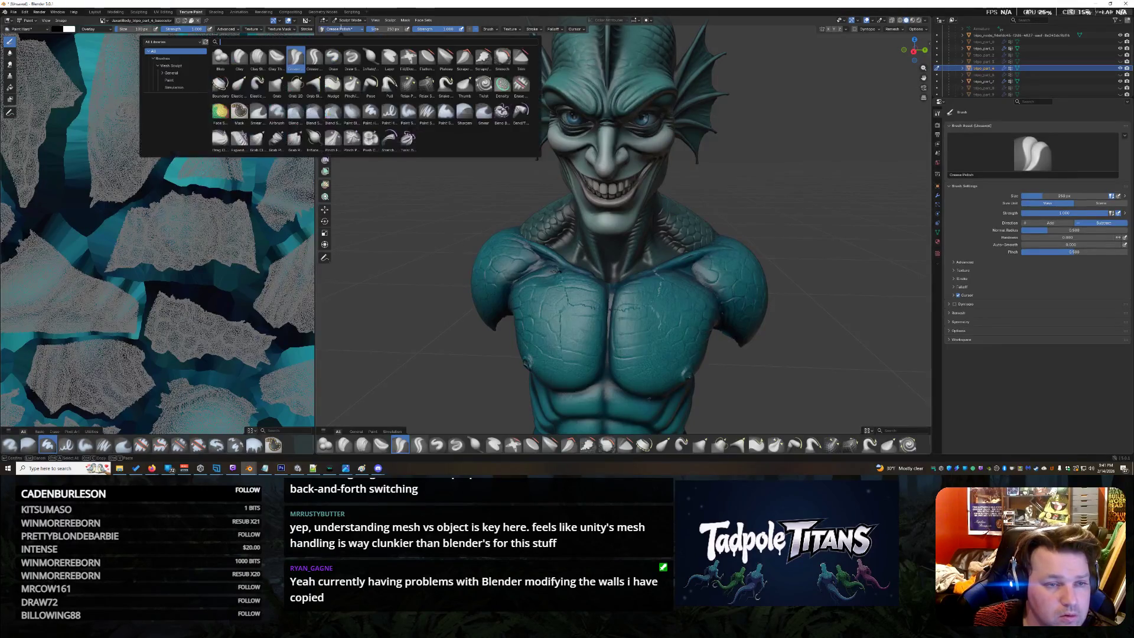
left_click(345, 20)
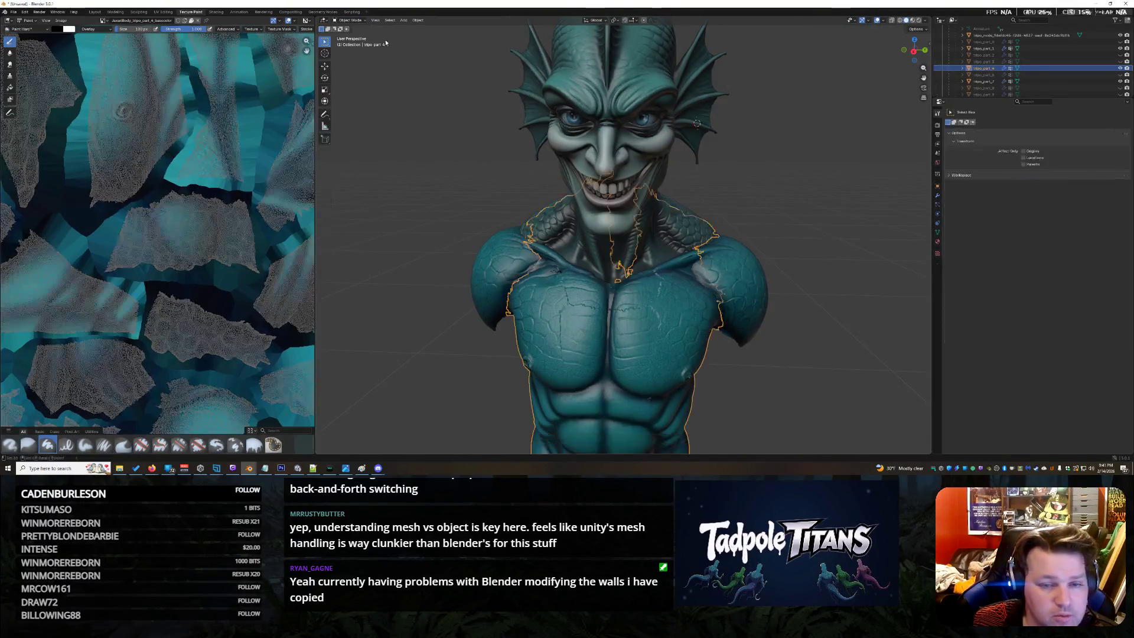
right_click(602, 86, "shift")
left_click(602, 86)
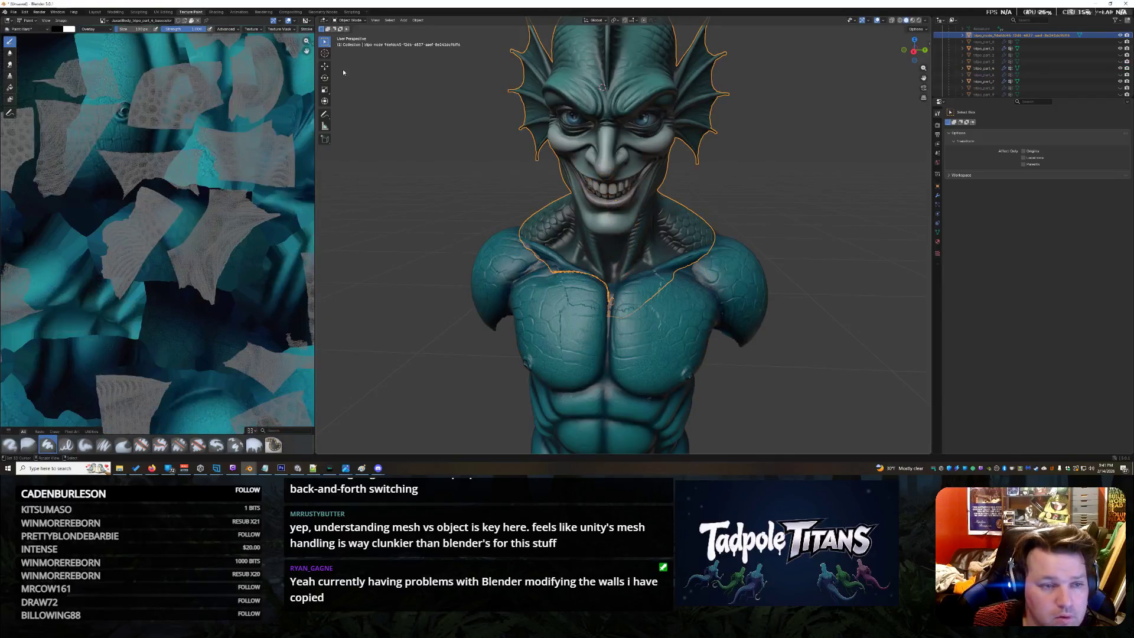
key("shift+space")
key("r")
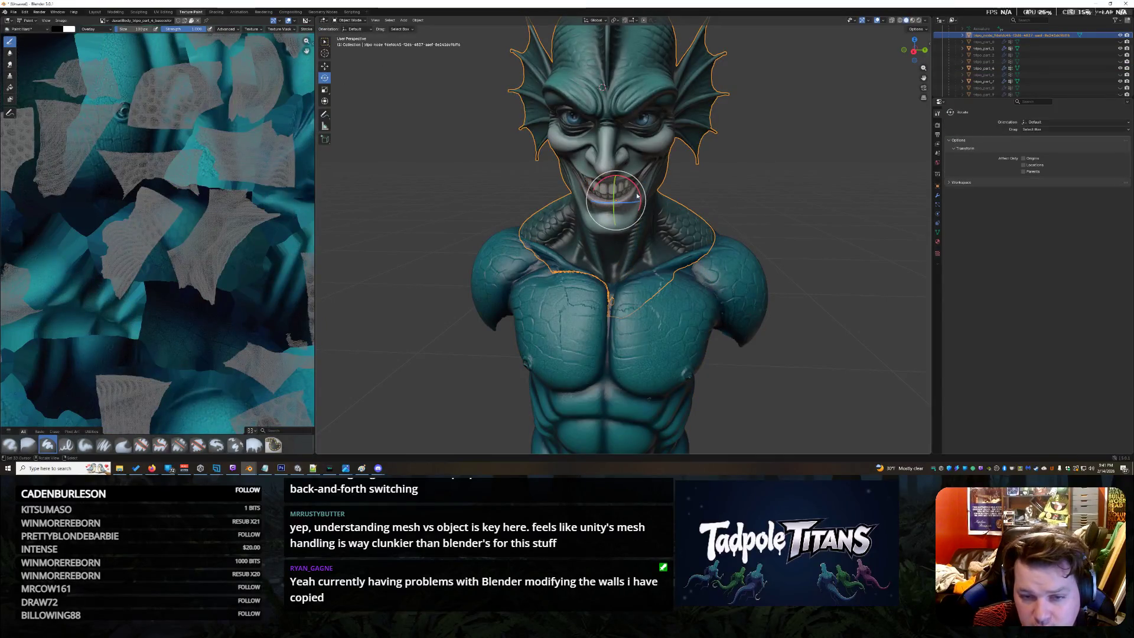
left_click_drag(638, 205, 358, 450)
Shift the head along the Y axis to line up with the body, then return to Sculpt Mode
key("shift+space")
key("g")
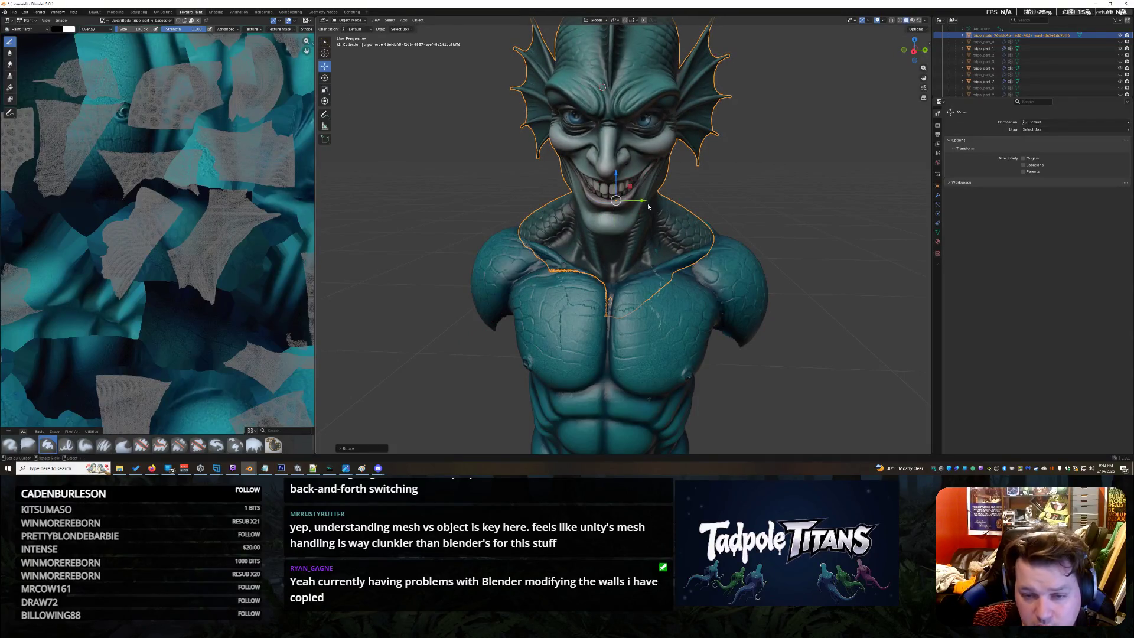
left_click_drag(649, 203, 649, 203)
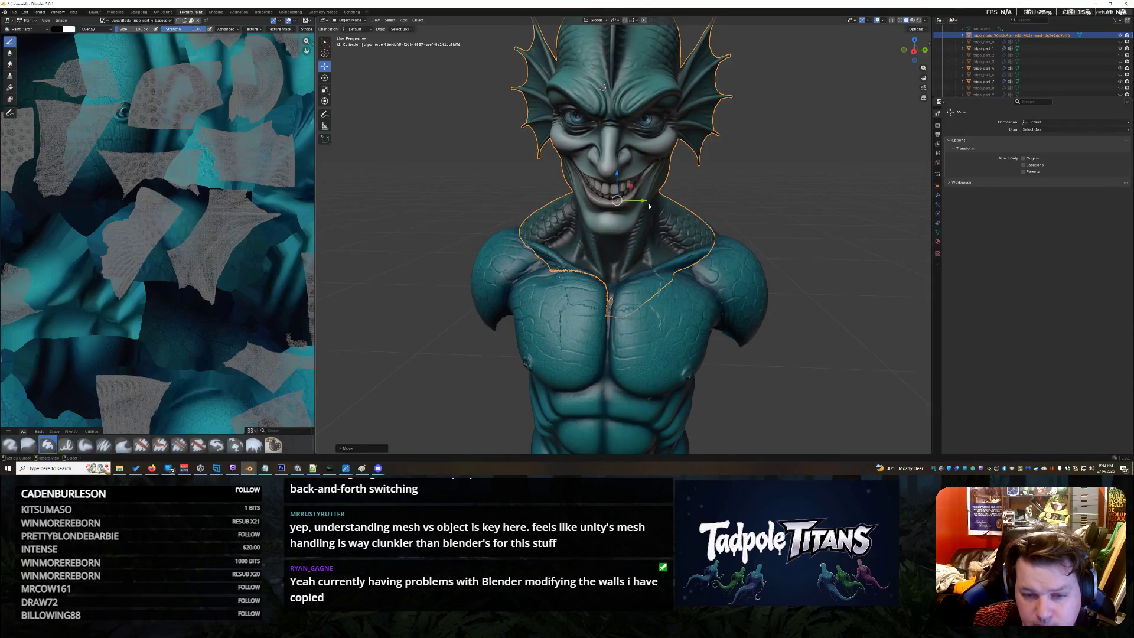
left_click(349, 20)
left_click(351, 42)
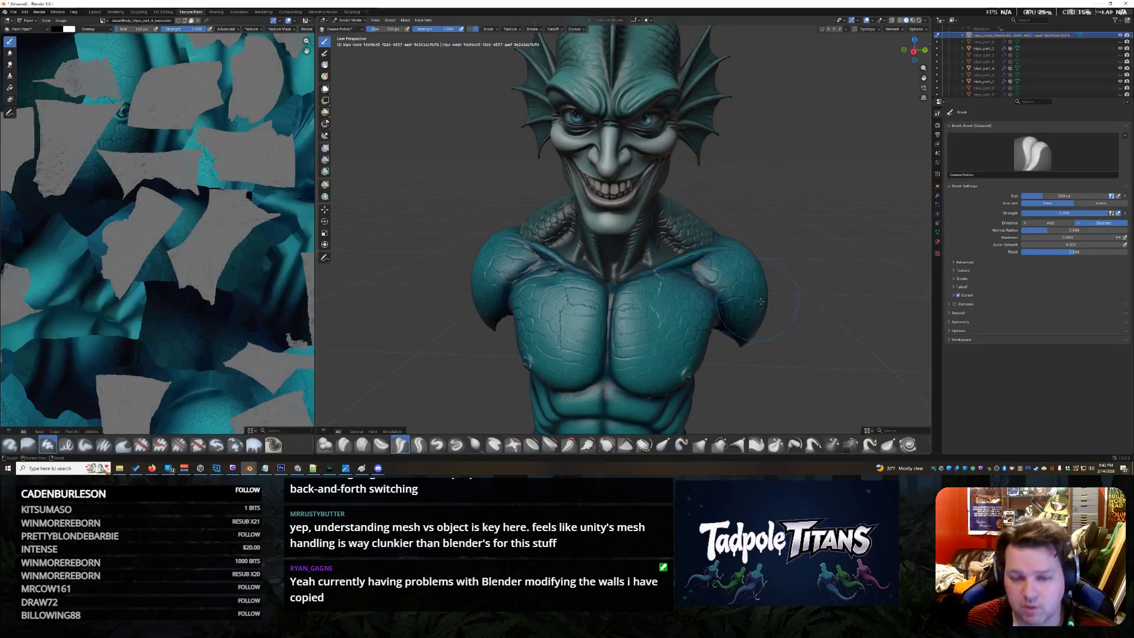
scroll(800, 311, "up", 5)
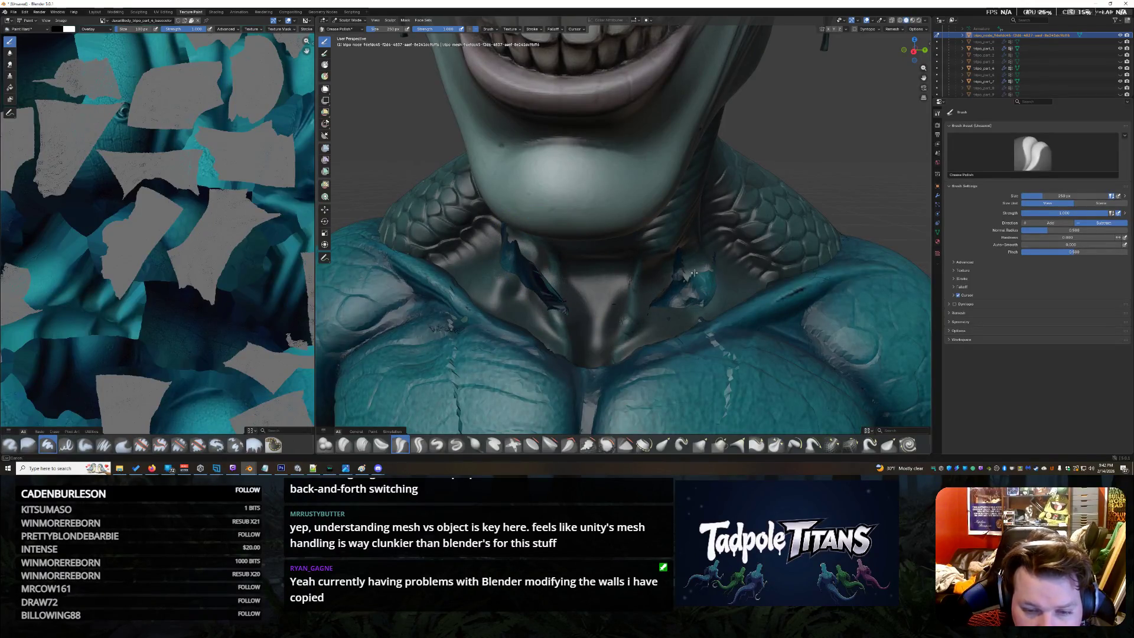
Undo the stray teal patch on the neck and inspect the neck piece from the front
key("ctrl+z")
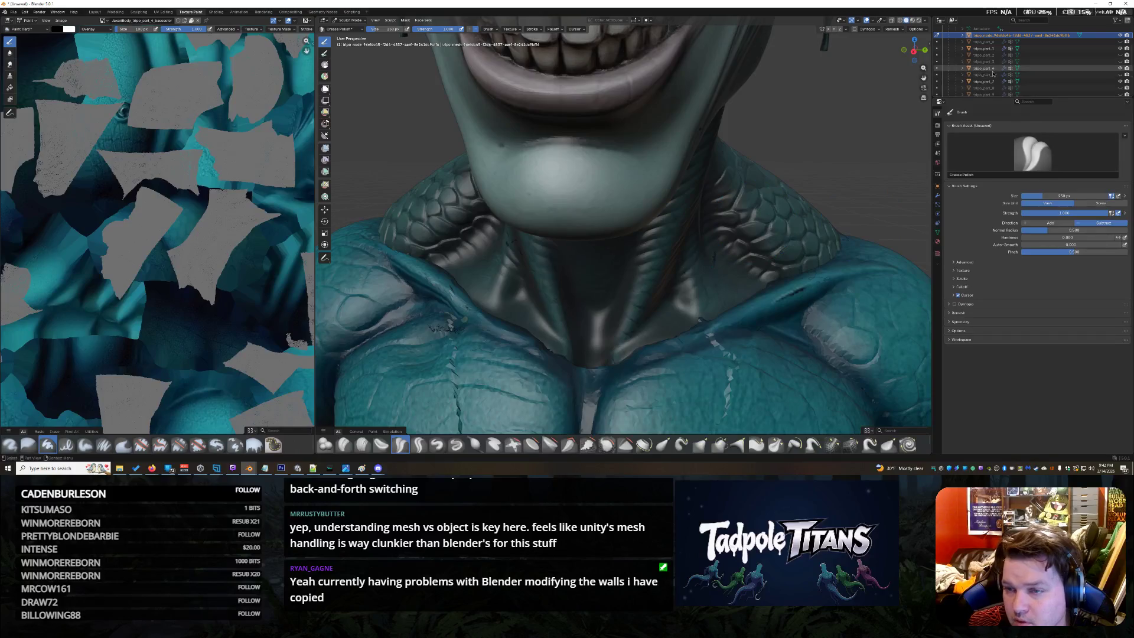
left_click(985, 68)
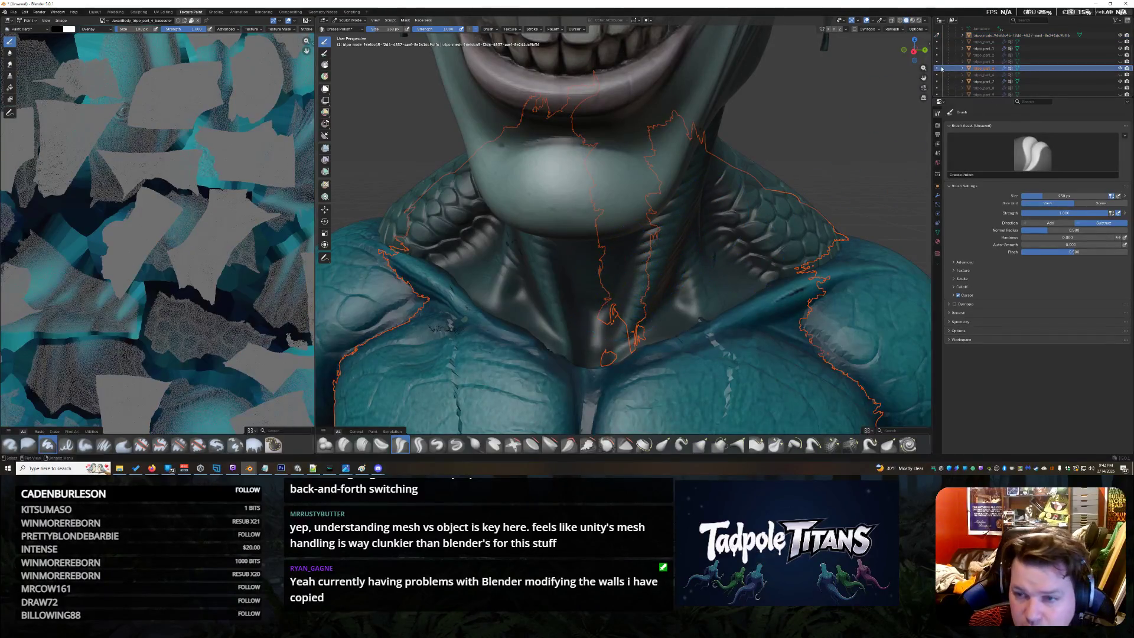
left_click_drag(915, 51, 909, 51)
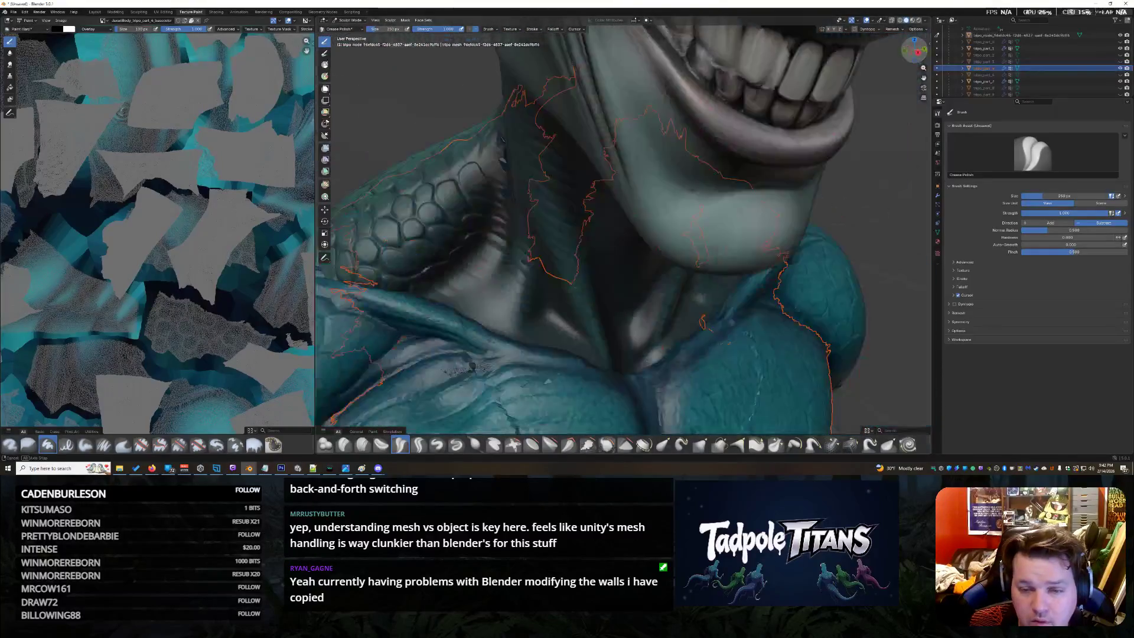
left_click_drag(910, 51, 914, 50)
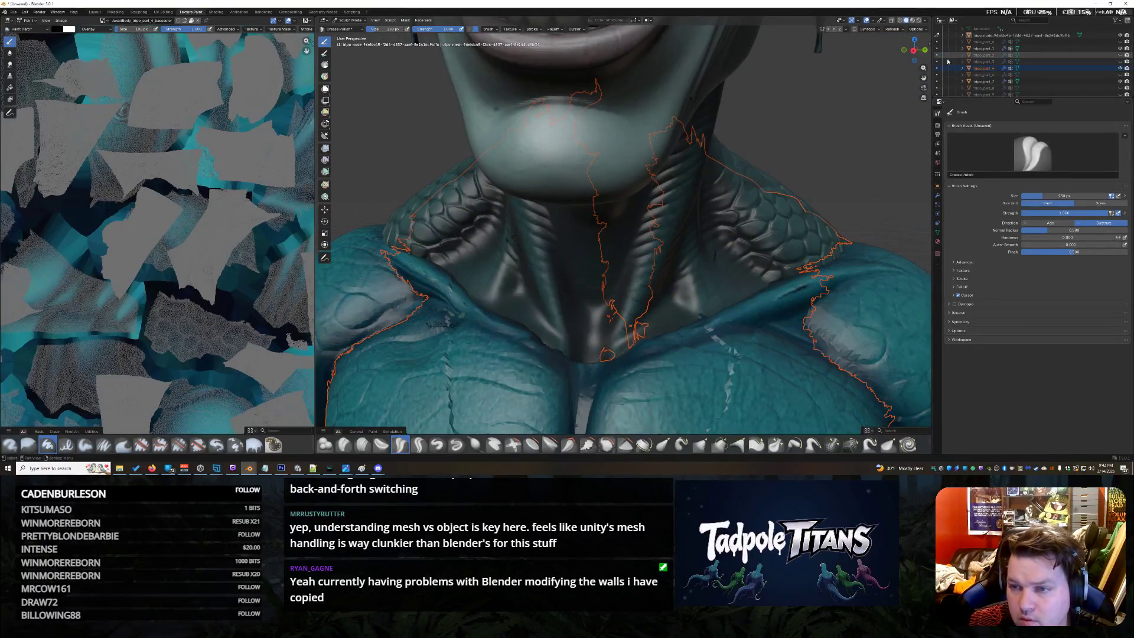
Make tripo_part_4 the active object from Object Mode and re-enter Sculpt Mode on it
left_click(1019, 35)
left_click(975, 68)
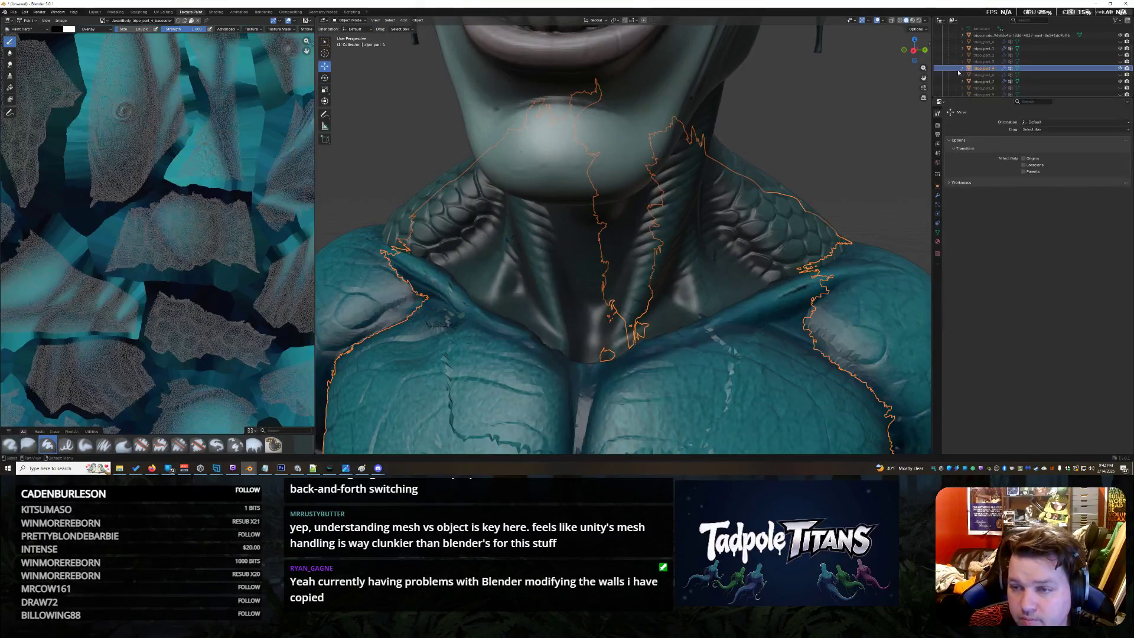
left_click(351, 20)
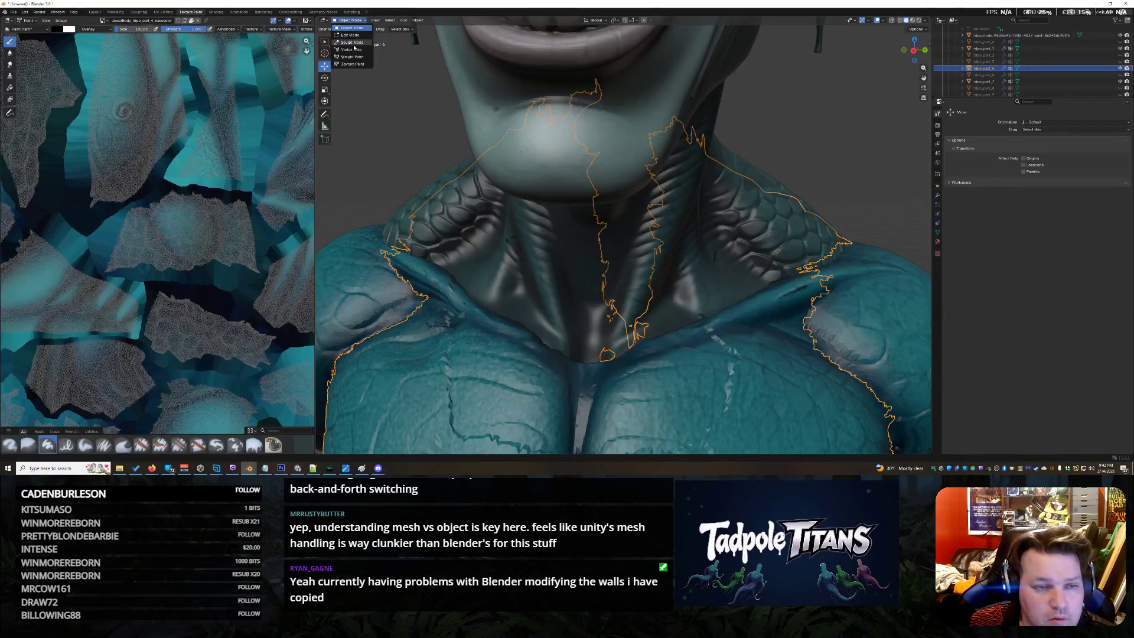
left_click(350, 41)
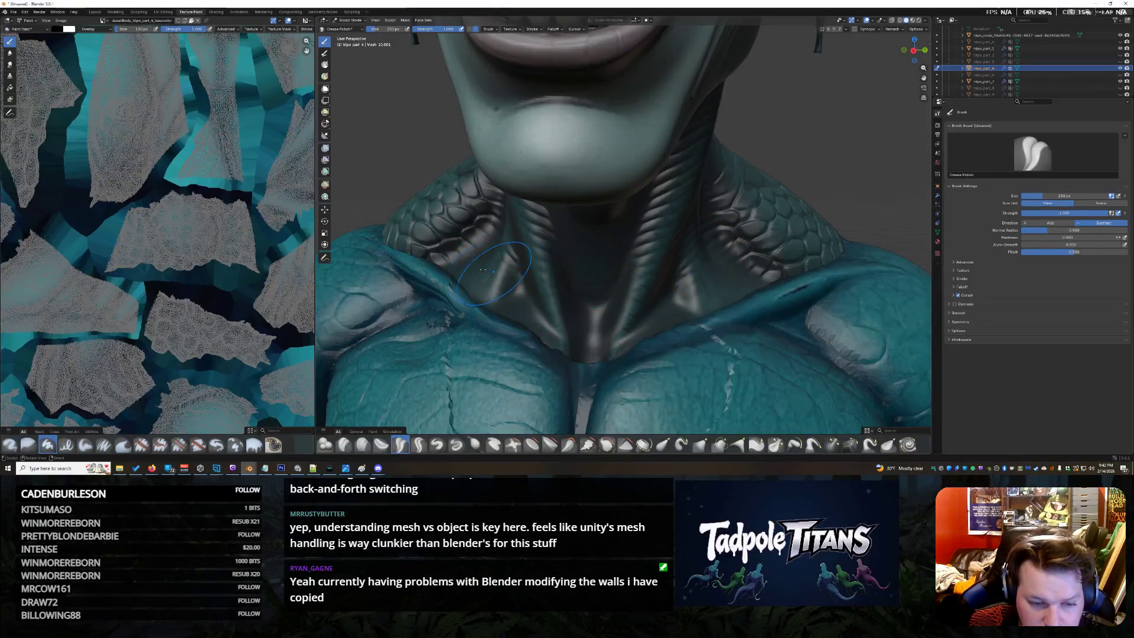
scroll(567, 265, "down", 2)
scroll(576, 268, "up", 1)
scroll(954, 46, "up", 2)
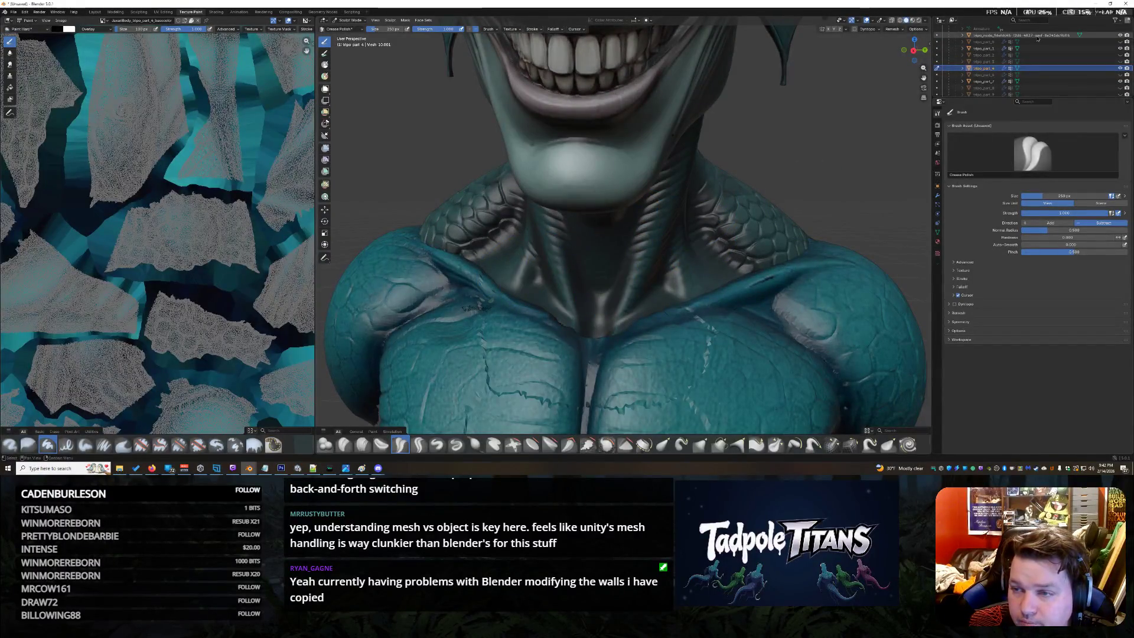
Select the body mesh, re-enter Sculpt Mode and shrink the brush to about 75 px
left_click(975, 35)
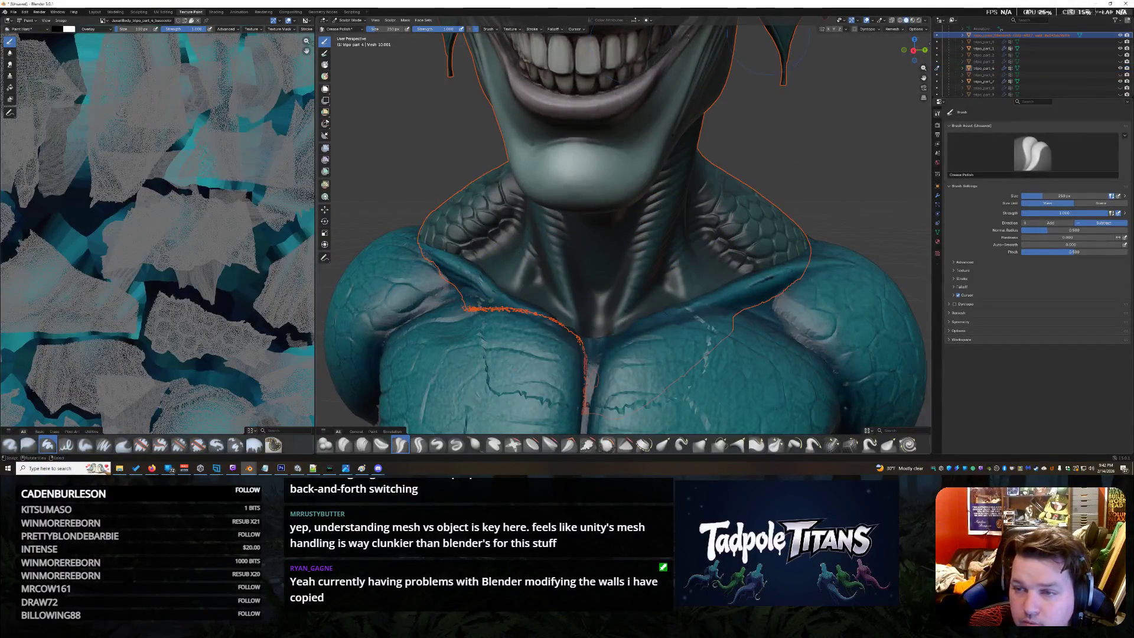
left_click(390, 21)
mouse_move(350, 20)
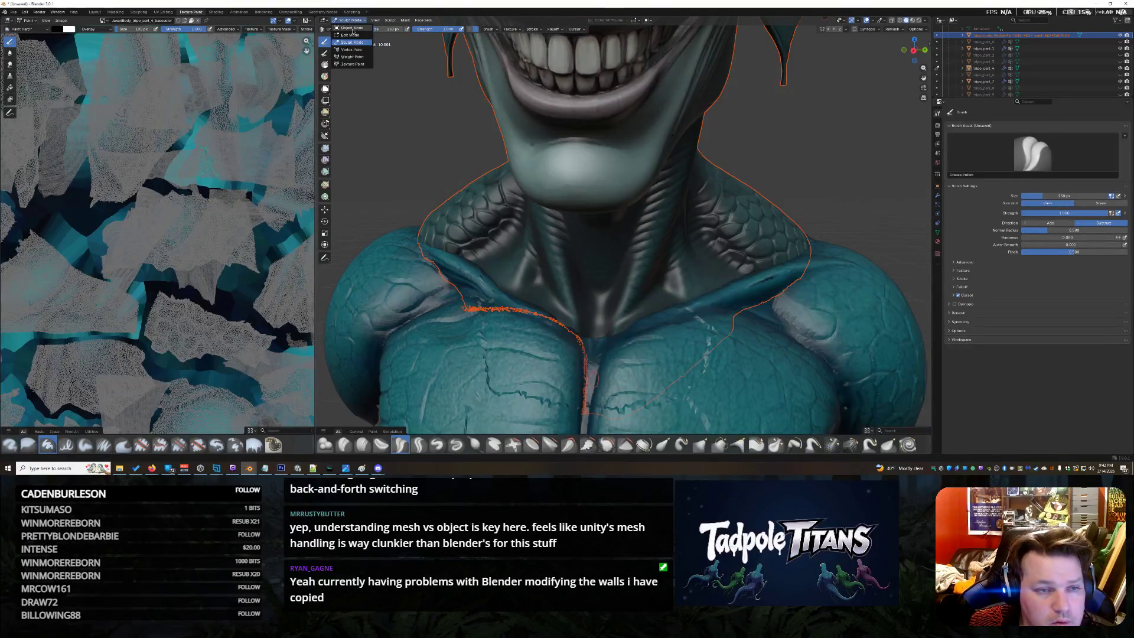
left_click(355, 34)
left_click(350, 19)
left_click(350, 42)
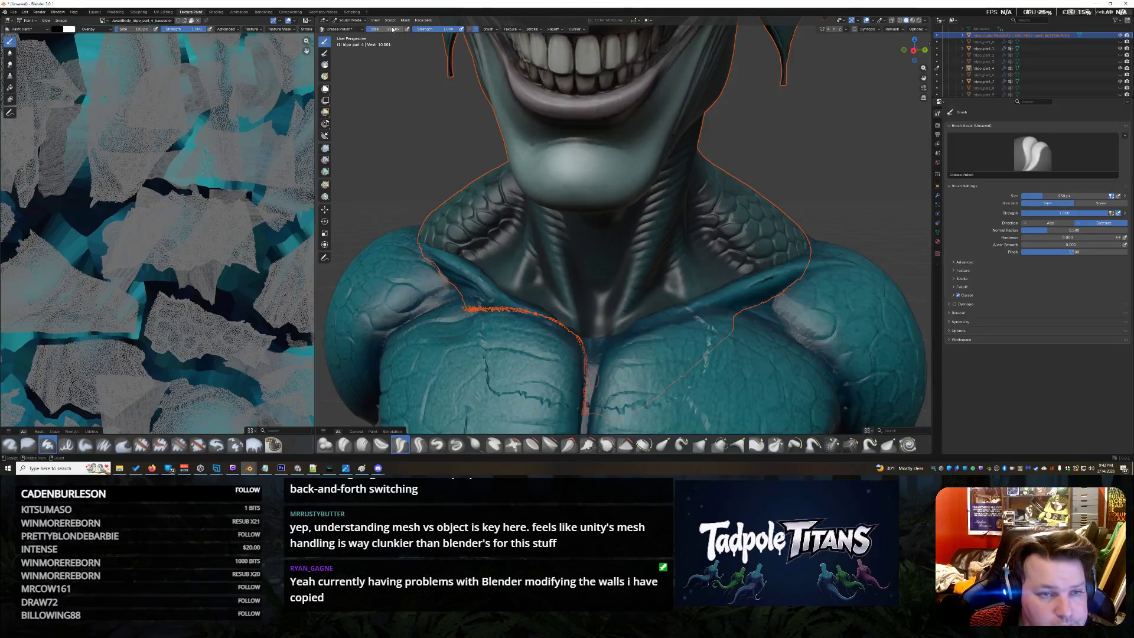
key("f")
left_click(470, 317)
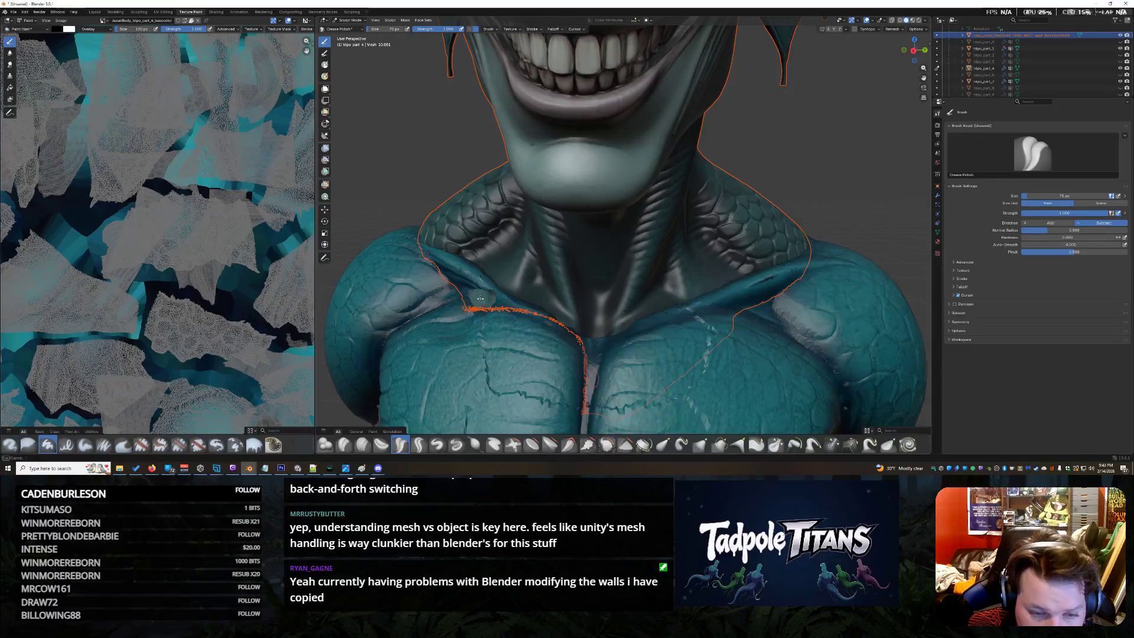
From the Texture Paint workspace, switch to Sculpt Mode and make another model part active
left_click(968, 35)
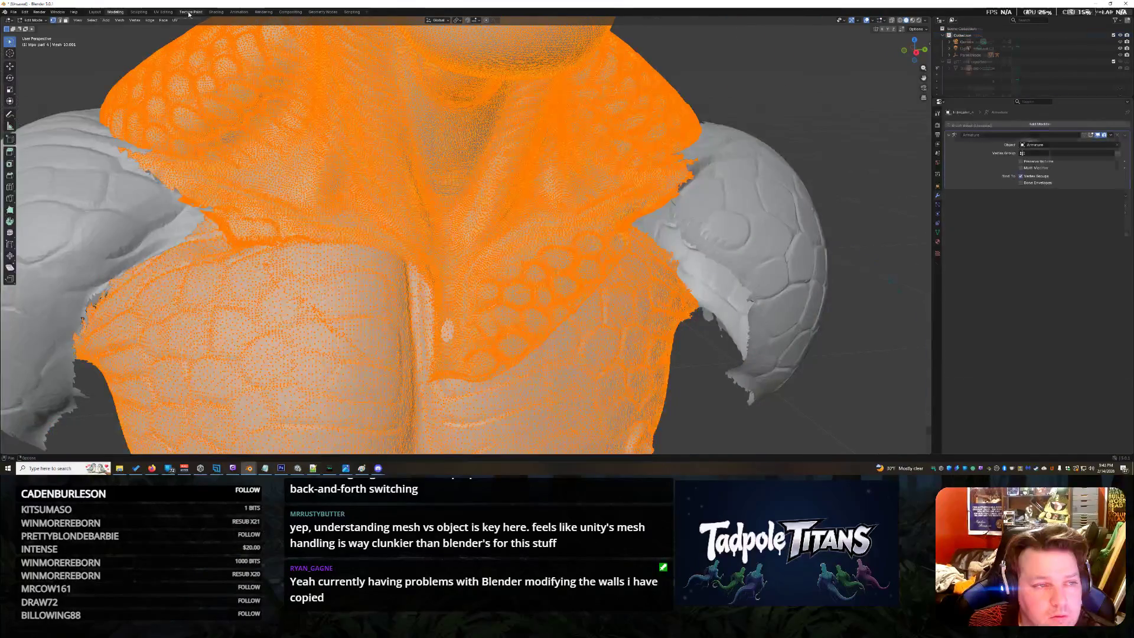
left_click(189, 12)
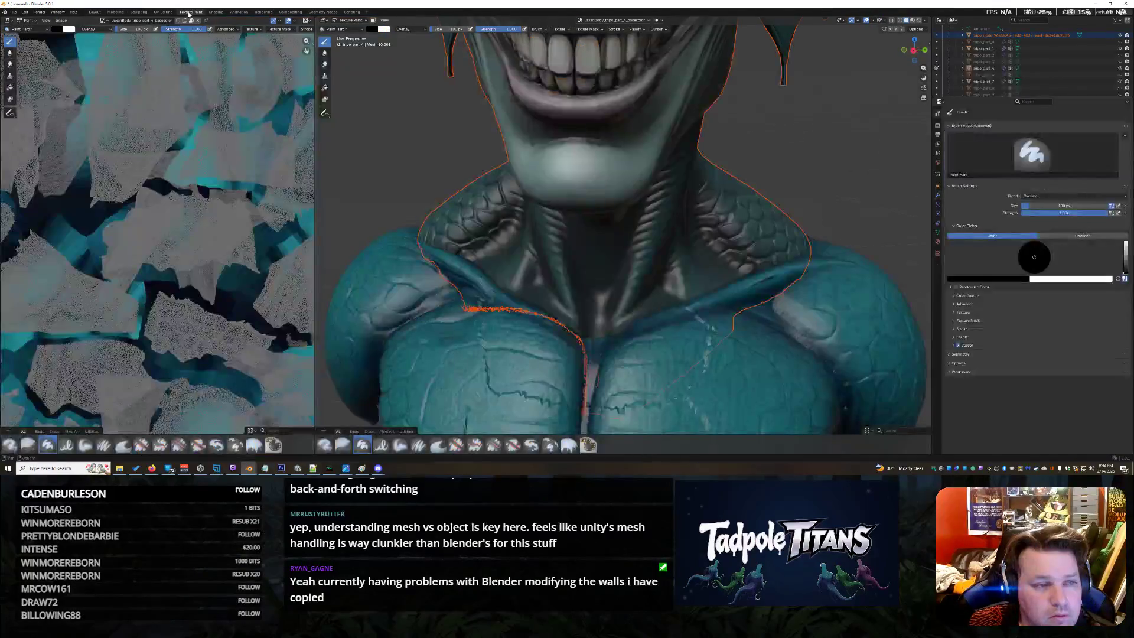
left_click(350, 20)
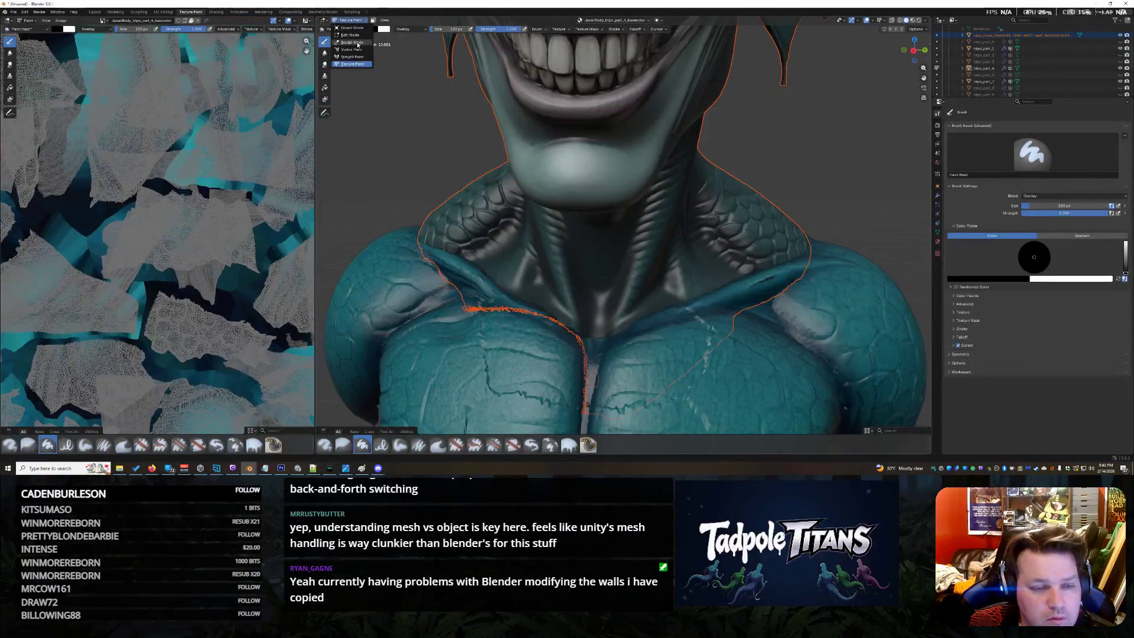
left_click(352, 42)
left_click(1010, 35)
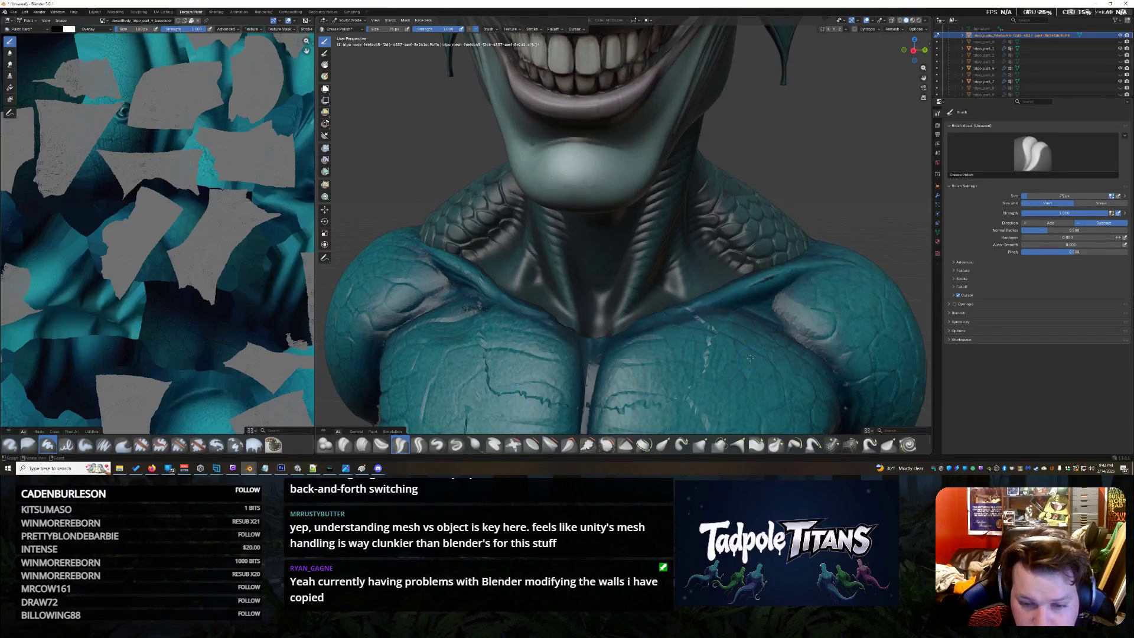
Orbit to the rough shoulder below the wing and choose the Clay Strips brush
left_click_drag(914, 51, 910, 51)
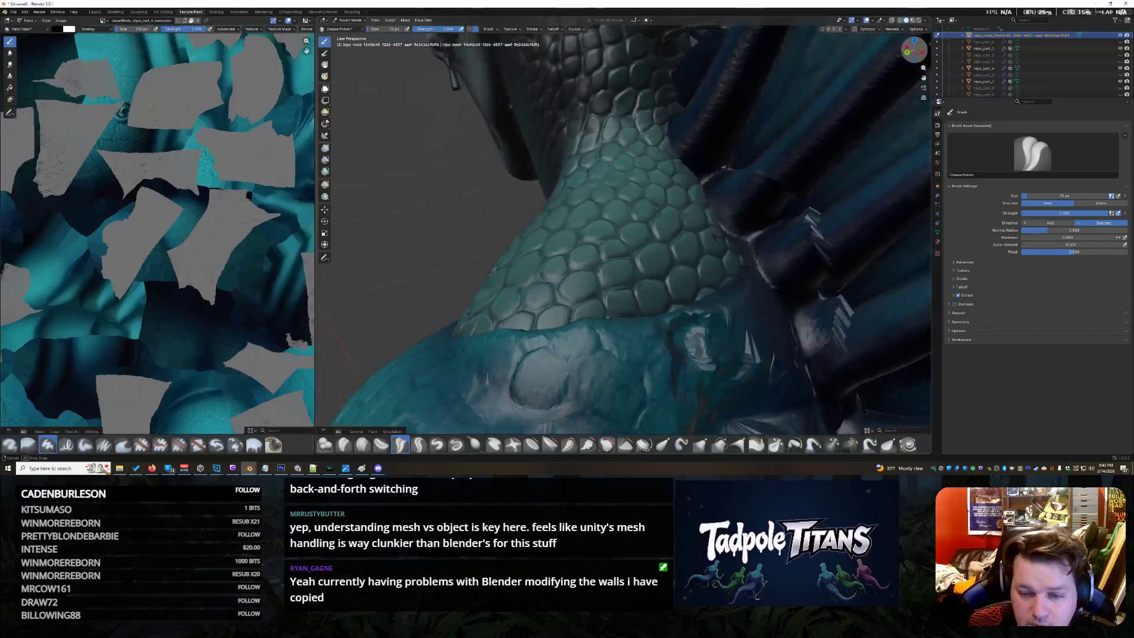
left_click_drag(909, 51, 913, 50)
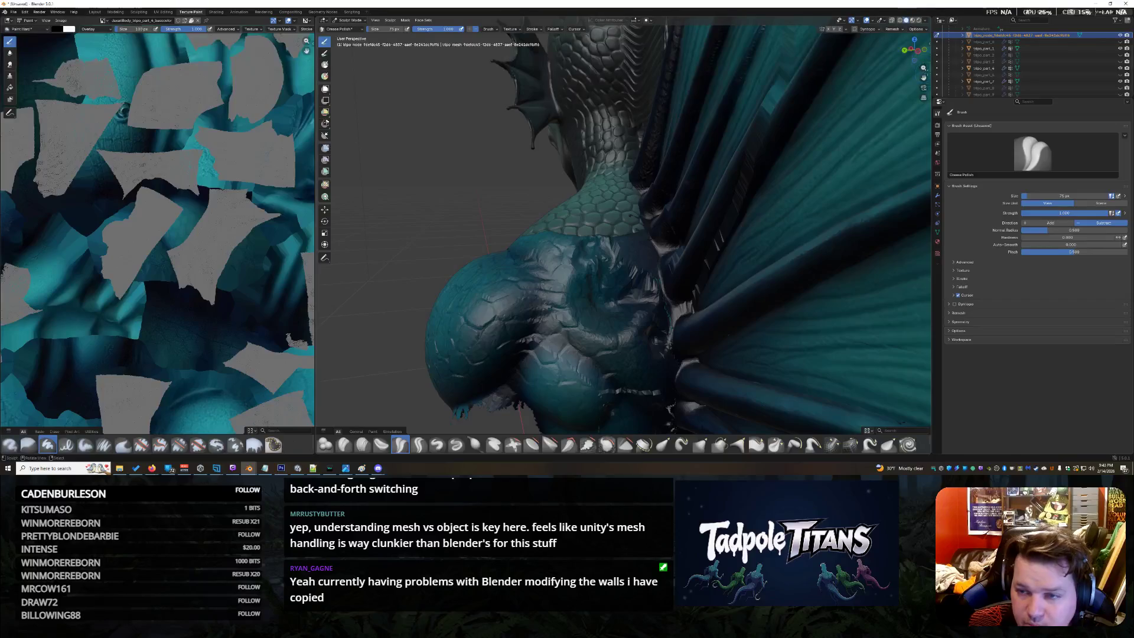
middle_click_drag(674, 293, 754, 347)
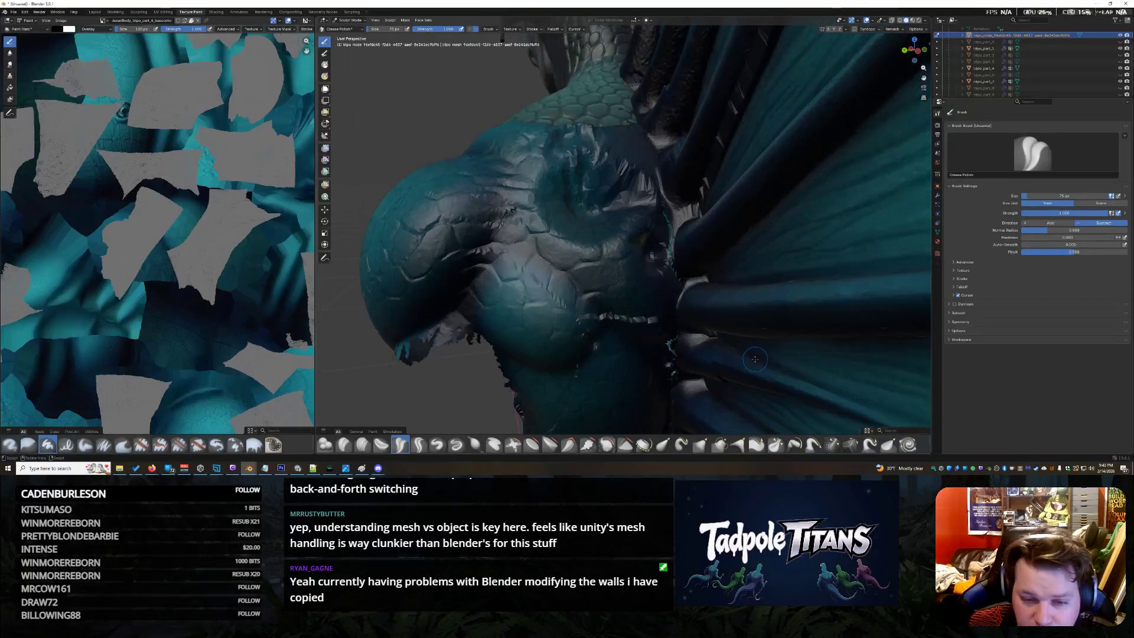
scroll(753, 346, "up", 3)
scroll(754, 345, "down", 2)
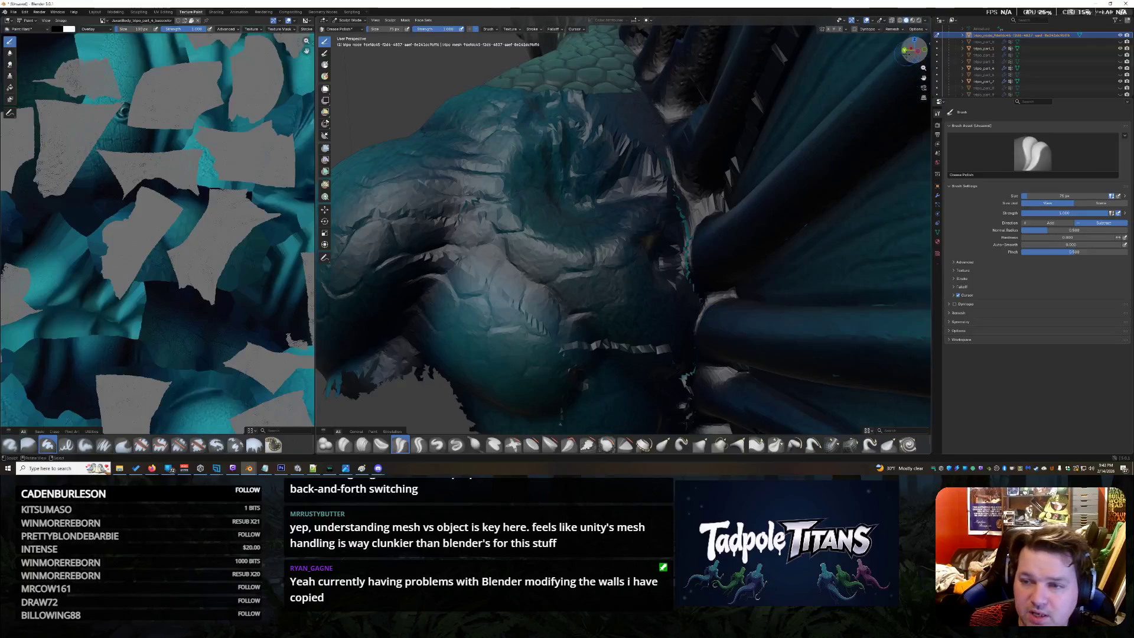
left_click_drag(914, 50, 921, 55)
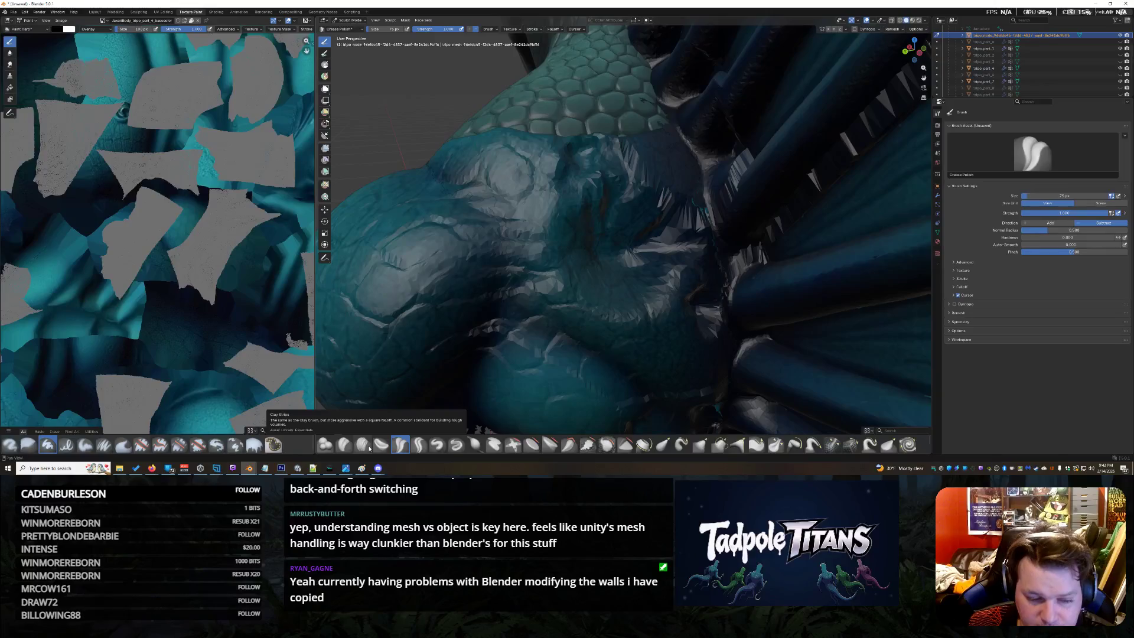
left_click(364, 445)
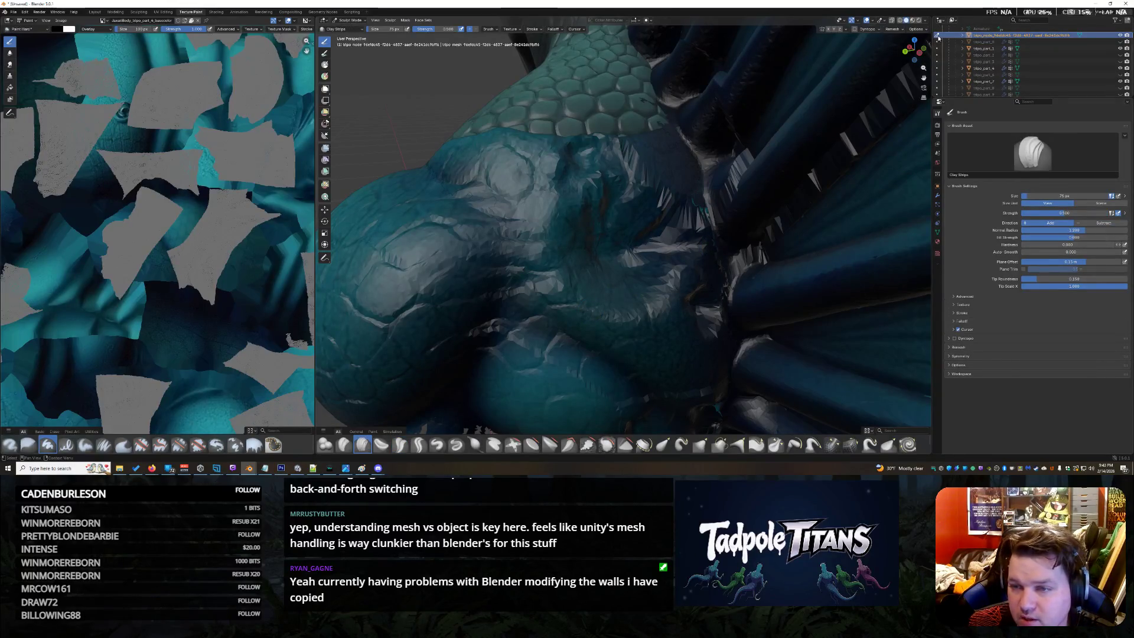
Leave sculpting, select the shoulder body-part object, and re-enter Sculpt Mode on it
key("ctrl+Tab")
left_click(975, 69)
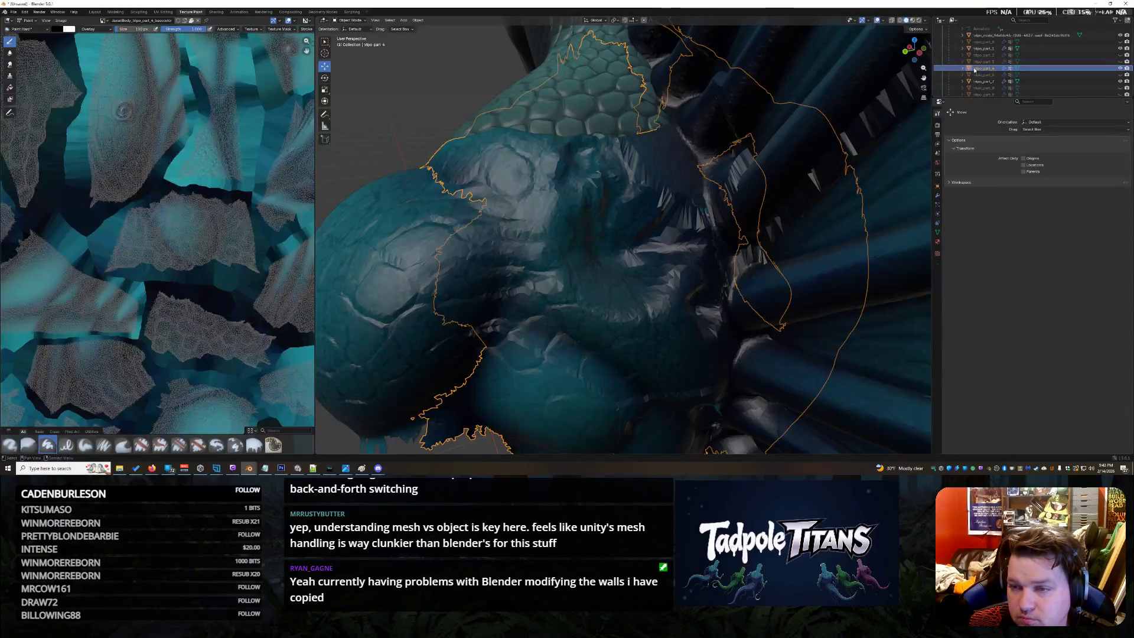
left_click(348, 21)
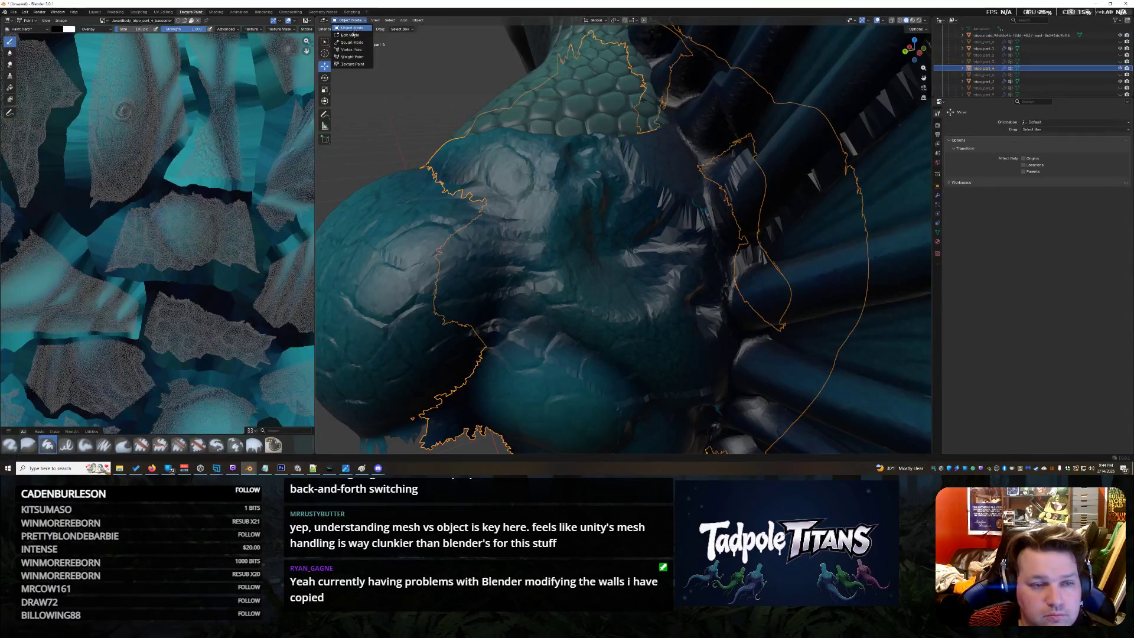
left_click(350, 41)
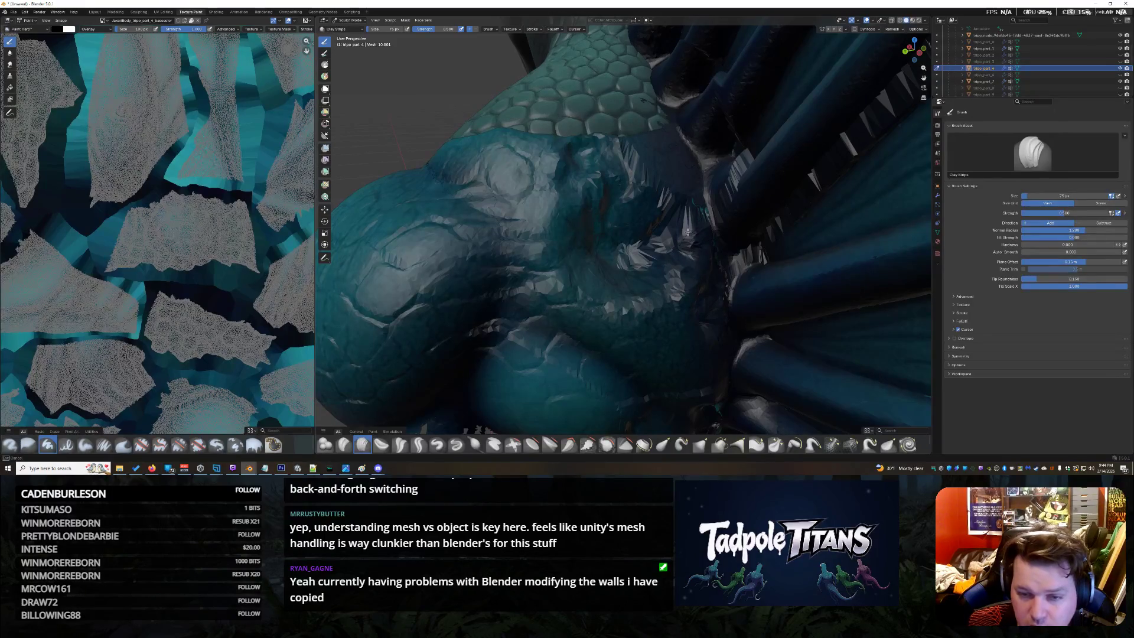
Build up Clay Strips strokes over the spiky shoulder and wing base with a resized brush
mouse_move(627, 176)
left_mouse_down()
mouse_move(568, 144)
mouse_move(590, 198)
left_mouse_up()
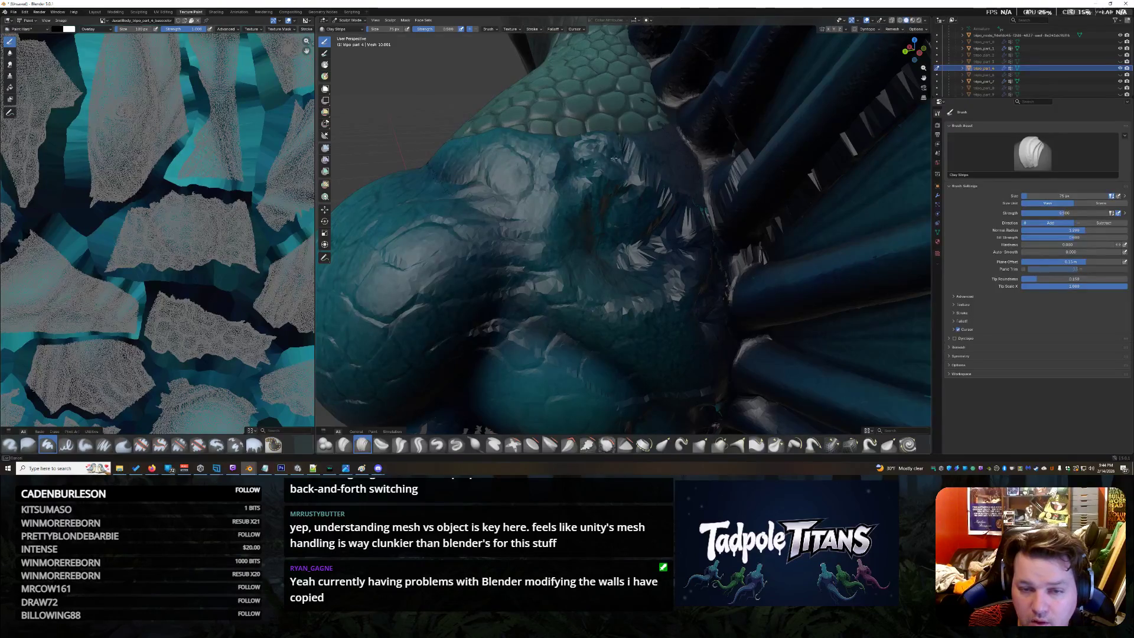
left_click_drag(624, 248, 631, 261)
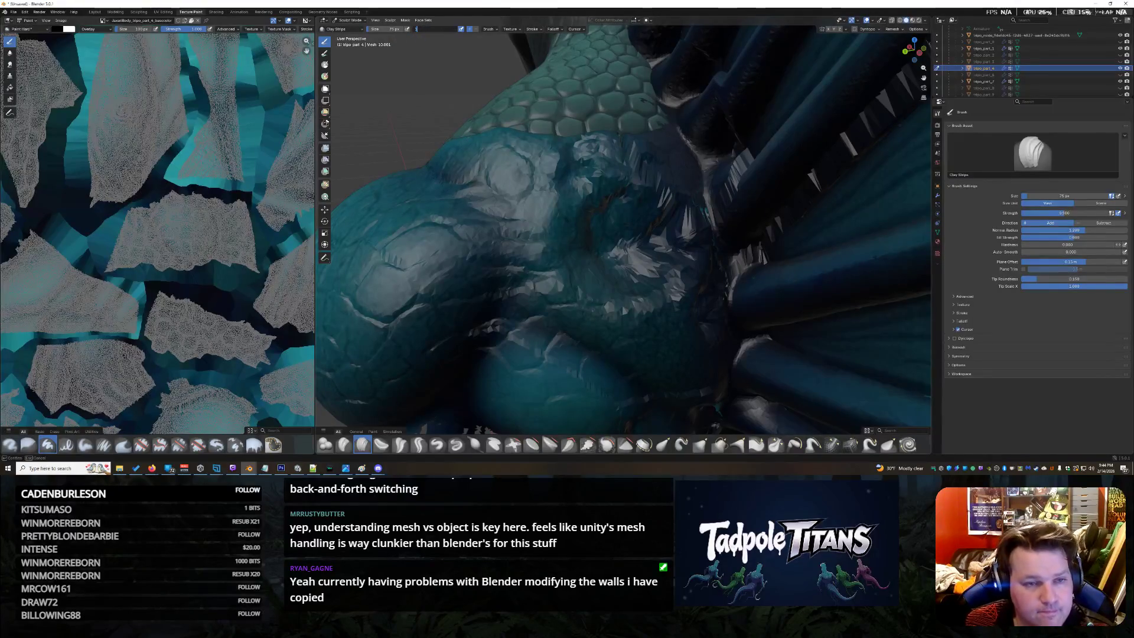
left_click_drag(377, 28, 394, 29)
mouse_move(633, 257)
left_mouse_down()
mouse_move(610, 175)
mouse_move(580, 204)
left_mouse_up()
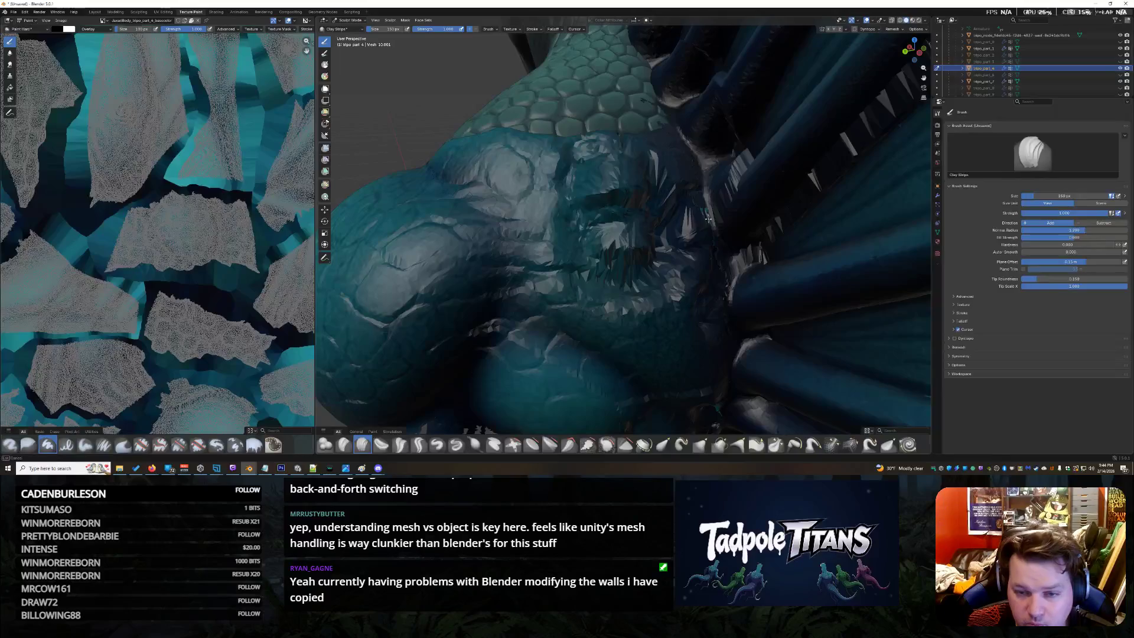
mouse_move(695, 217)
left_mouse_down()
mouse_move(593, 295)
mouse_move(635, 267)
mouse_move(590, 170)
mouse_move(621, 169)
mouse_move(665, 205)
mouse_move(670, 248)
mouse_move(590, 288)
mouse_move(660, 270)
mouse_move(567, 240)
mouse_move(662, 182)
mouse_move(674, 230)
mouse_move(655, 257)
left_mouse_up()
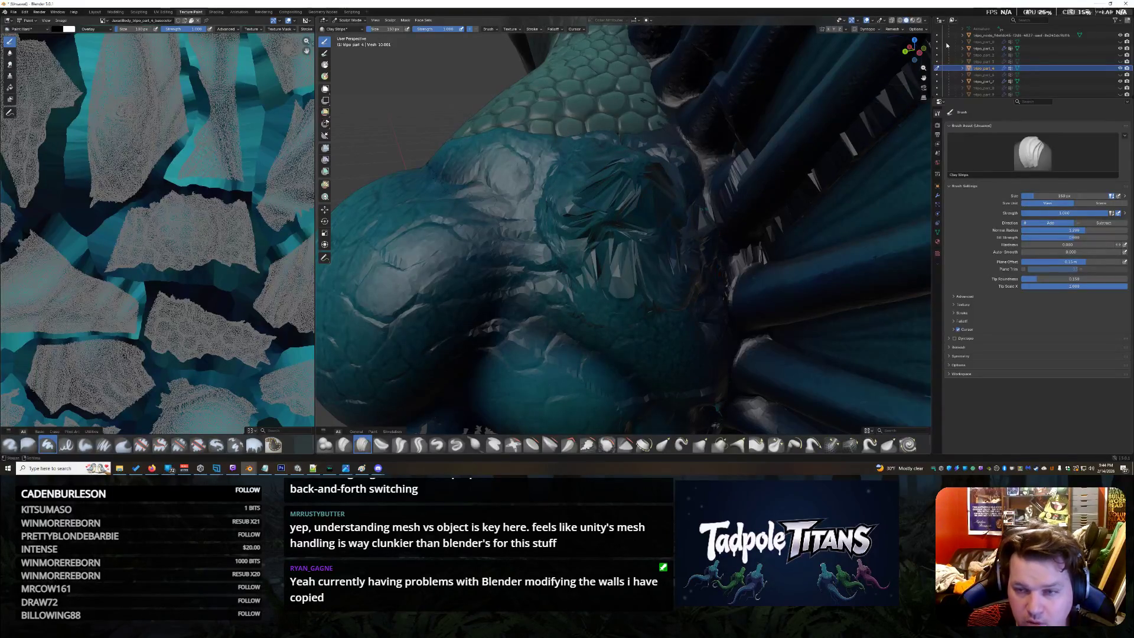
left_click_drag(913, 49, 906, 54)
mouse_move(673, 262)
left_mouse_down()
mouse_move(643, 250)
mouse_move(683, 262)
mouse_move(691, 292)
mouse_move(664, 258)
mouse_move(700, 297)
mouse_move(683, 222)
left_mouse_up()
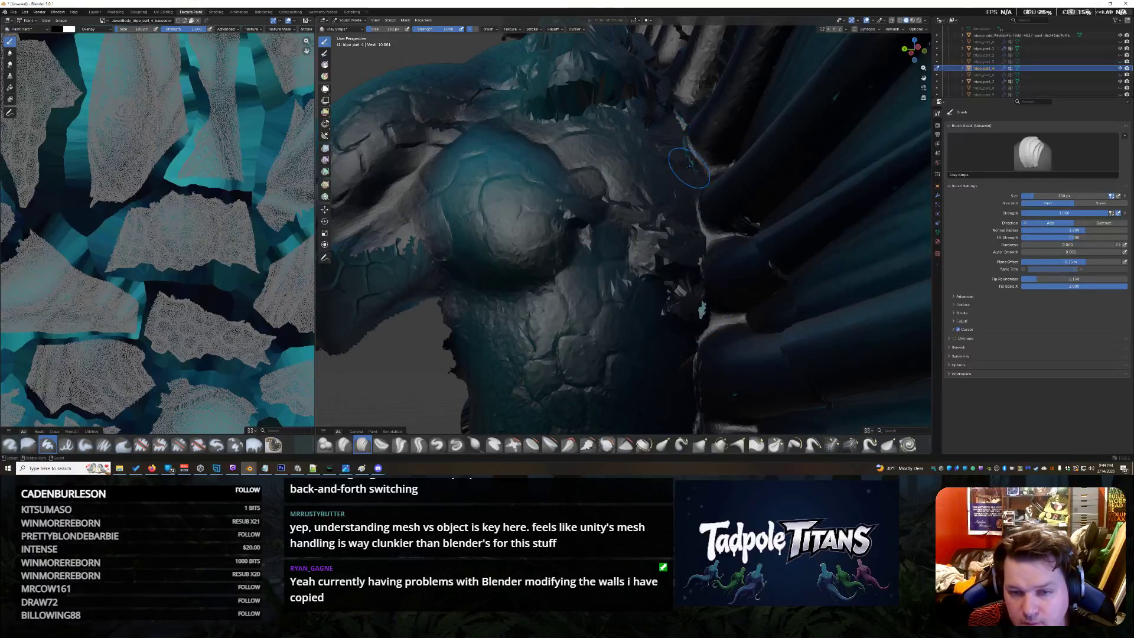
left_click_drag(676, 153, 695, 199)
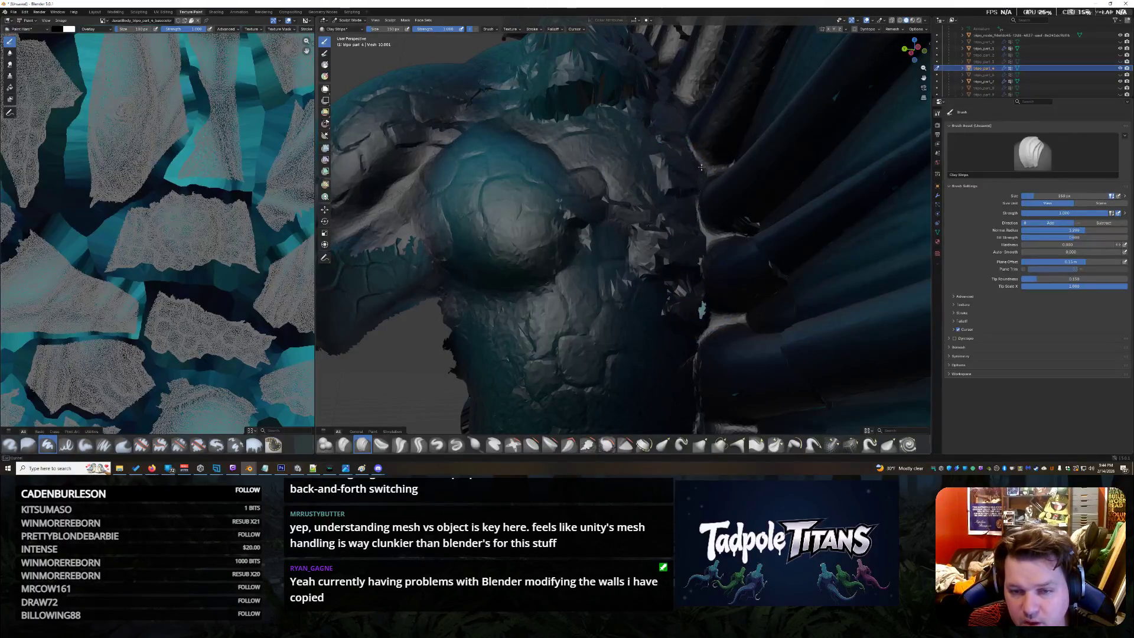
left_click_drag(911, 55, 913, 52)
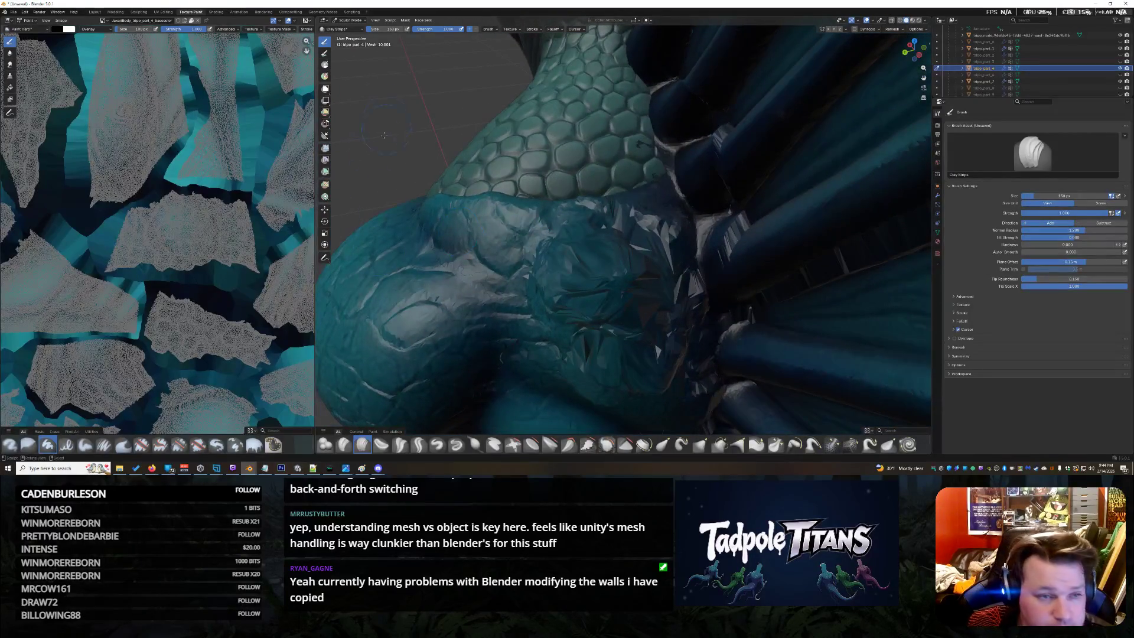
left_click(550, 444)
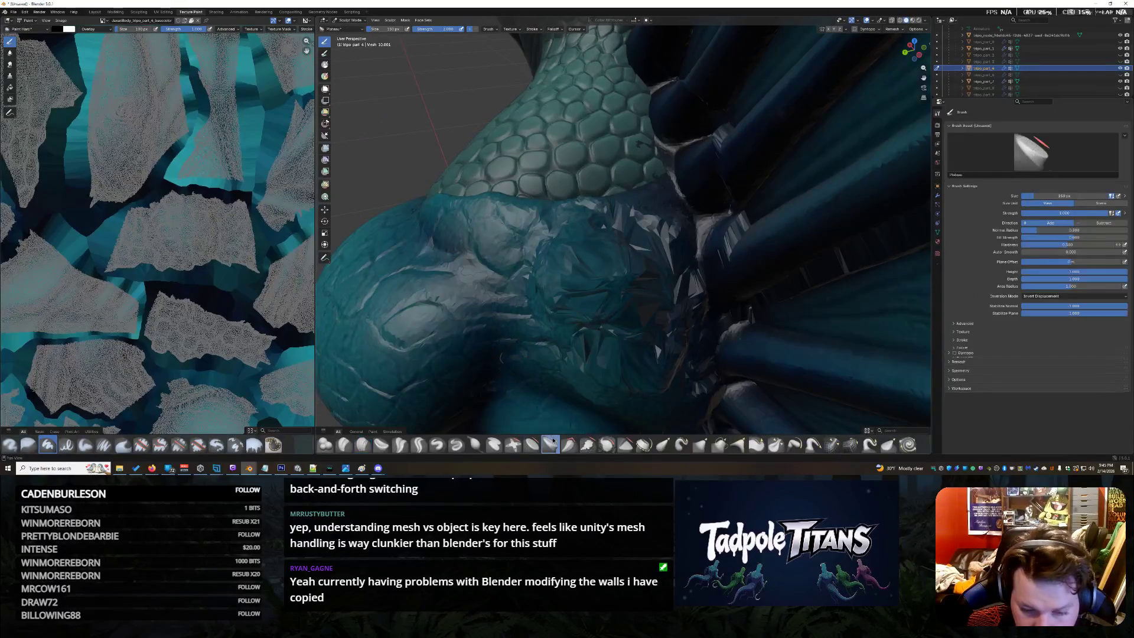
Crumple the shoulder surface near the wing, then begin smoothing the spiky geometry with the Smooth brush
left_click_drag(518, 302, 655, 201)
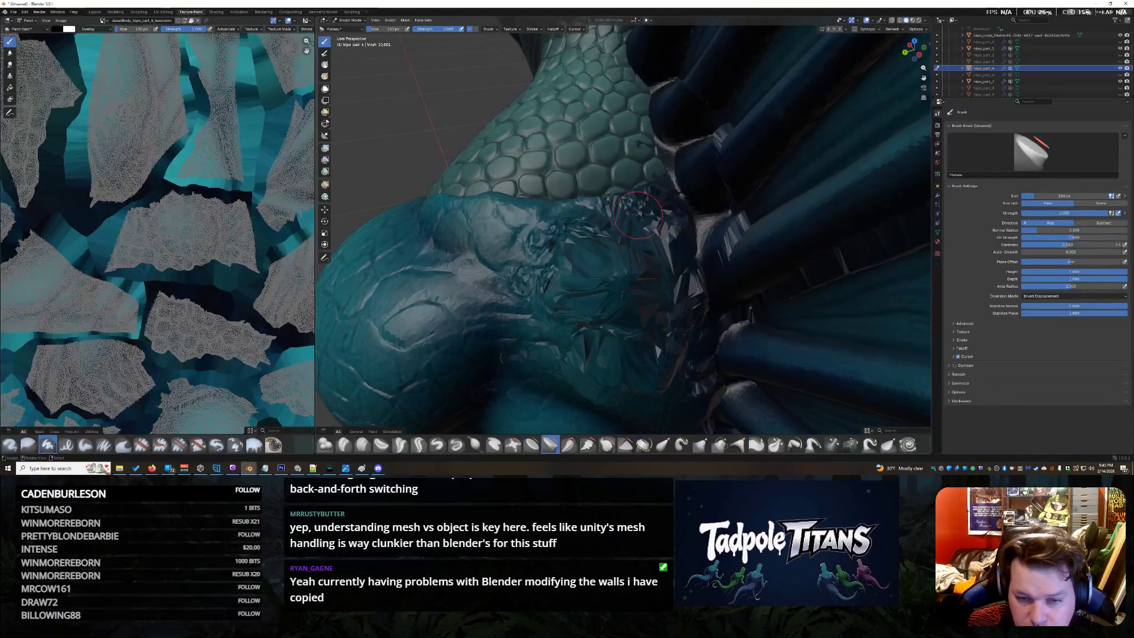
mouse_move(656, 202)
left_mouse_down()
mouse_move(545, 323)
mouse_move(598, 365)
mouse_move(681, 390)
mouse_move(682, 401)
mouse_move(704, 349)
left_mouse_up()
left_click_drag(631, 311, 572, 337)
mouse_move(912, 50)
left_mouse_down()
mouse_move(632, 193)
mouse_move(569, 174)
mouse_move(620, 143)
left_mouse_up()
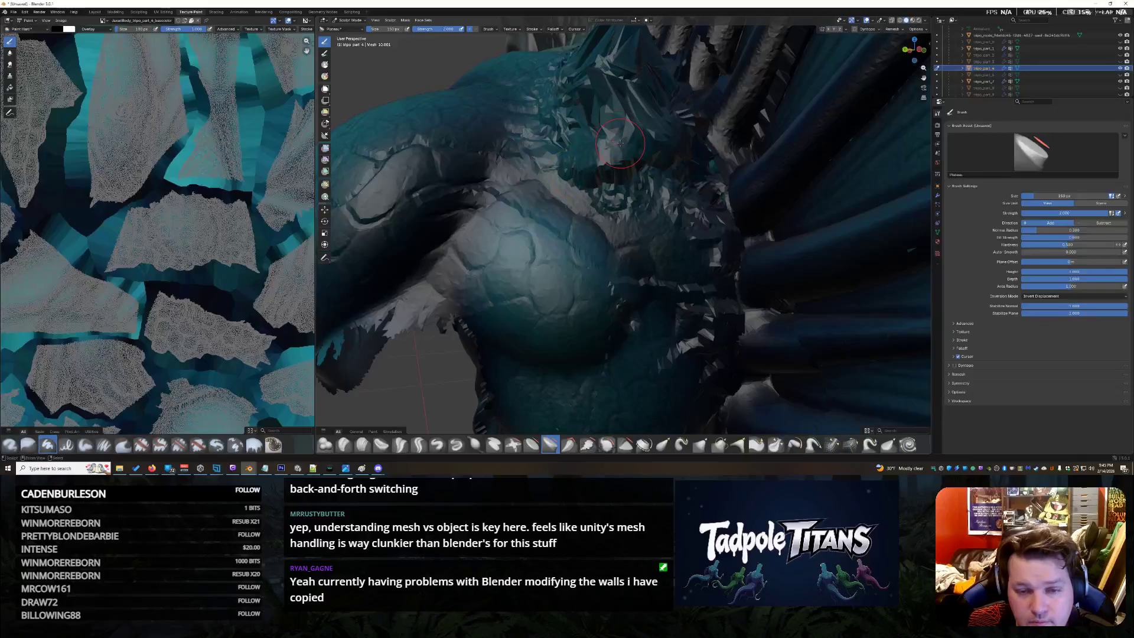
left_click_drag(913, 50, 897, 60)
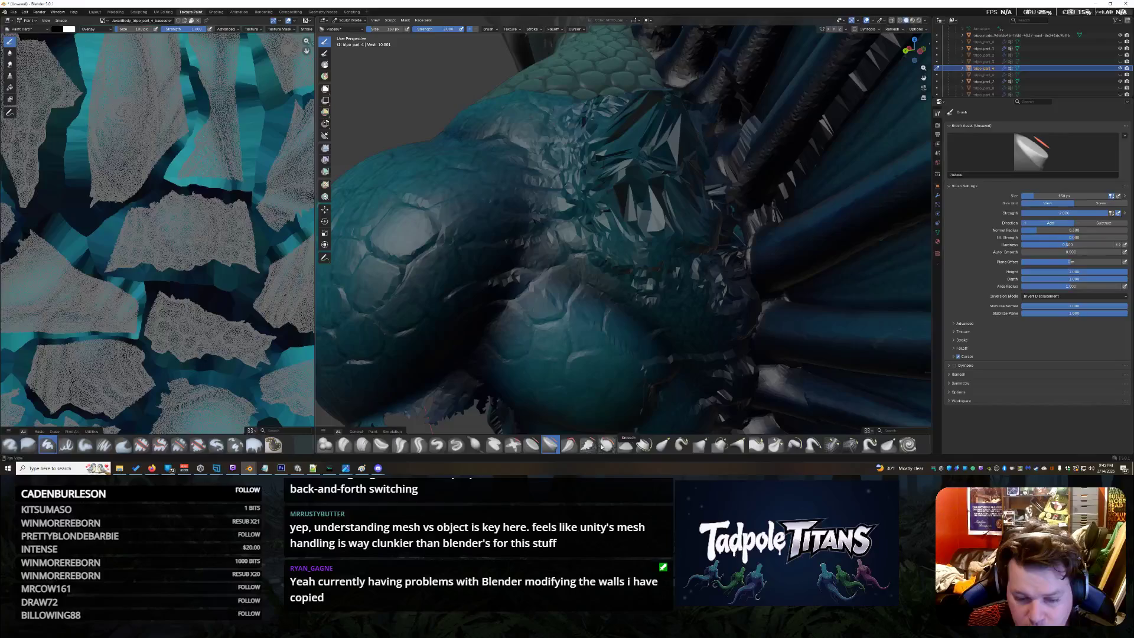
left_click(608, 444)
mouse_move(603, 157)
left_mouse_down()
mouse_move(621, 135)
mouse_move(573, 188)
left_mouse_up()
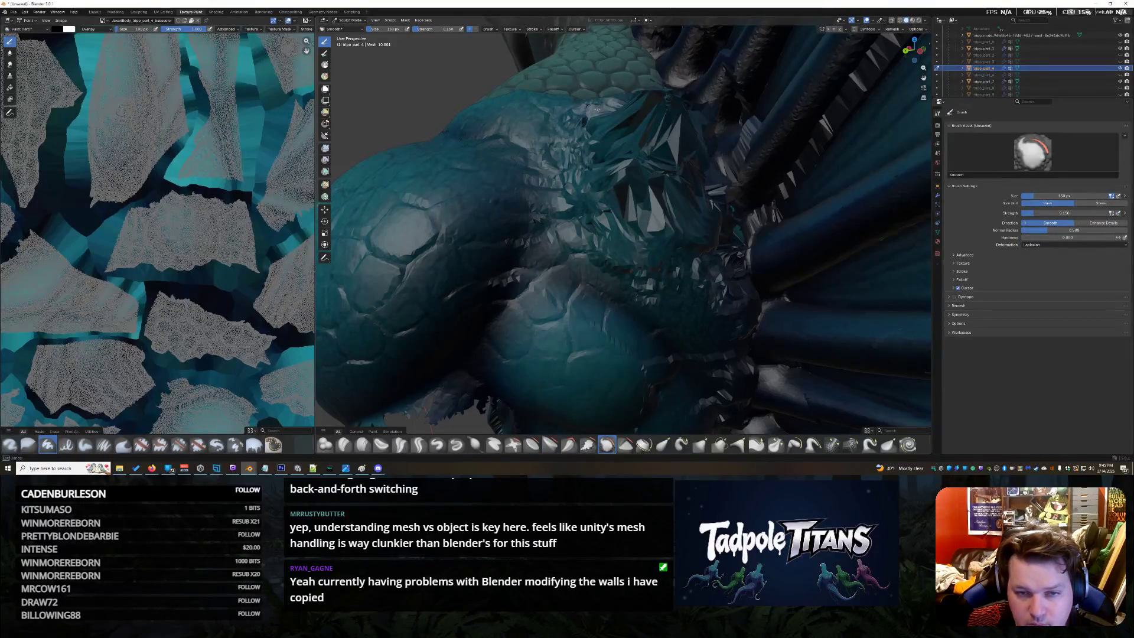
Smooth the spiky, faceted shoulder geometry from the wing base up to below the scaled neck
left_click_drag(599, 232, 629, 267)
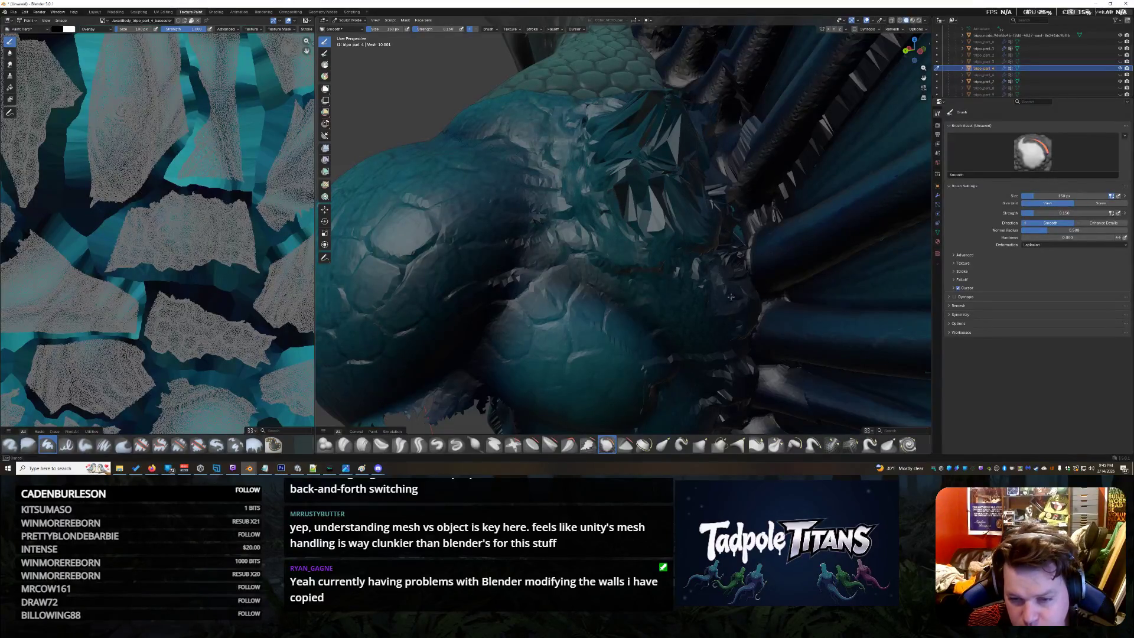
left_click_drag(717, 191, 594, 239)
mouse_move(654, 219)
left_mouse_down()
mouse_move(625, 169)
mouse_move(643, 143)
mouse_move(631, 199)
left_mouse_up()
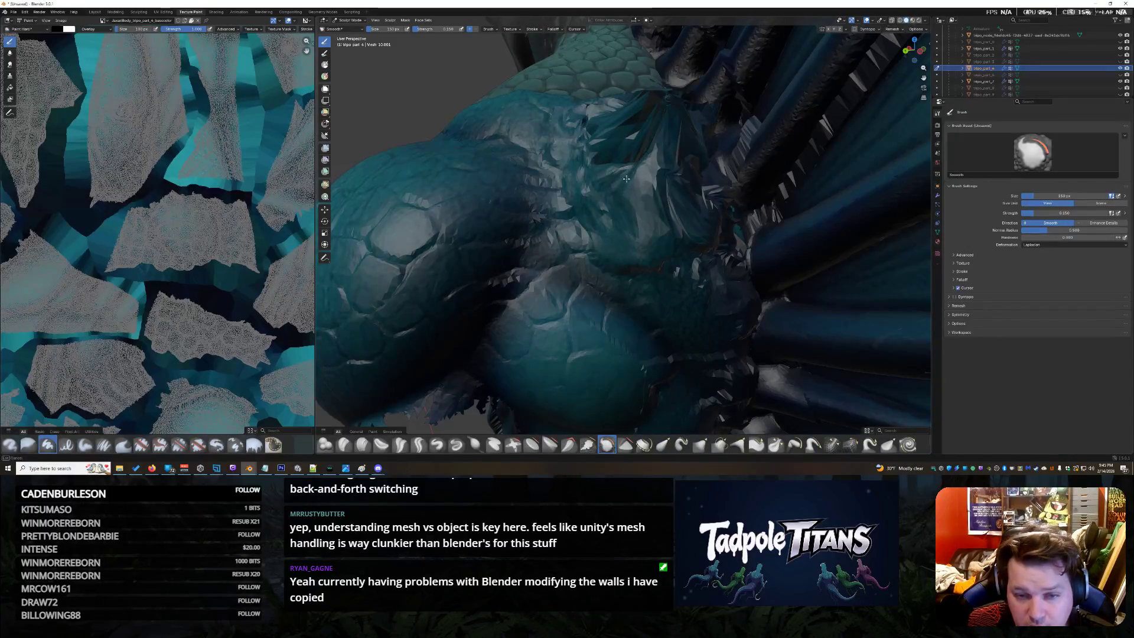
left_click_drag(626, 179, 689, 228)
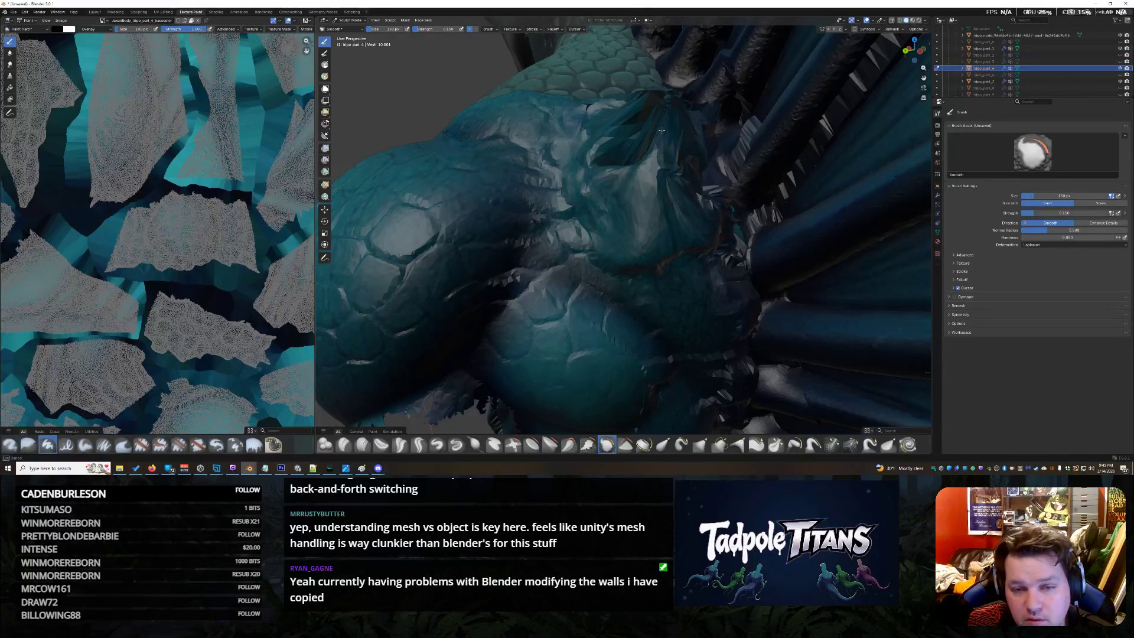
left_click_drag(668, 106, 689, 173)
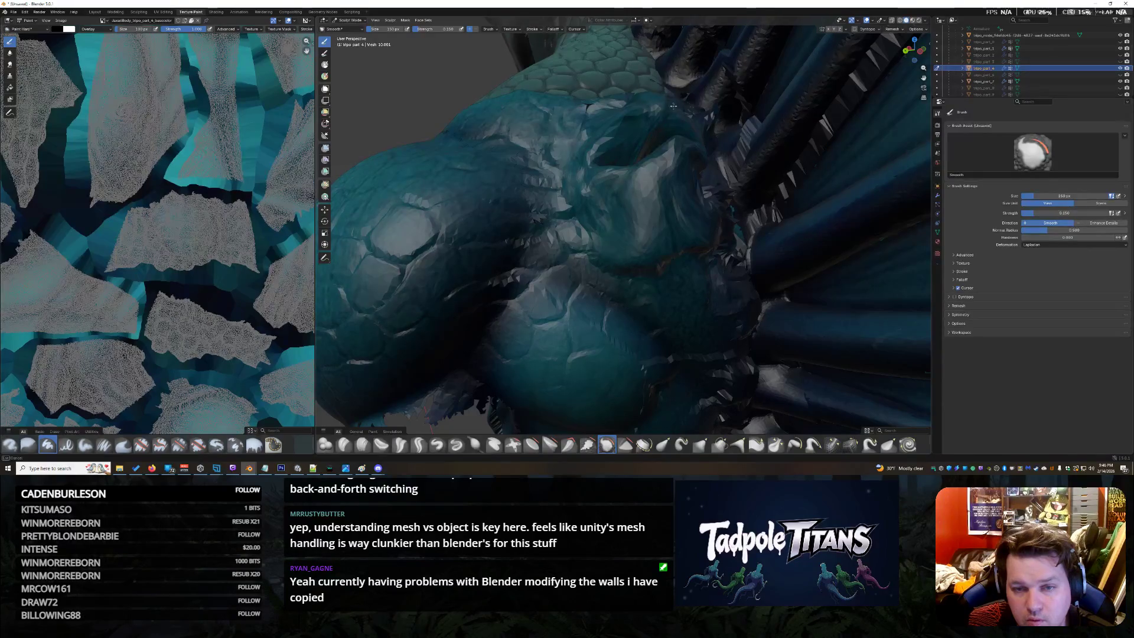
left_click_drag(655, 110, 655, 123)
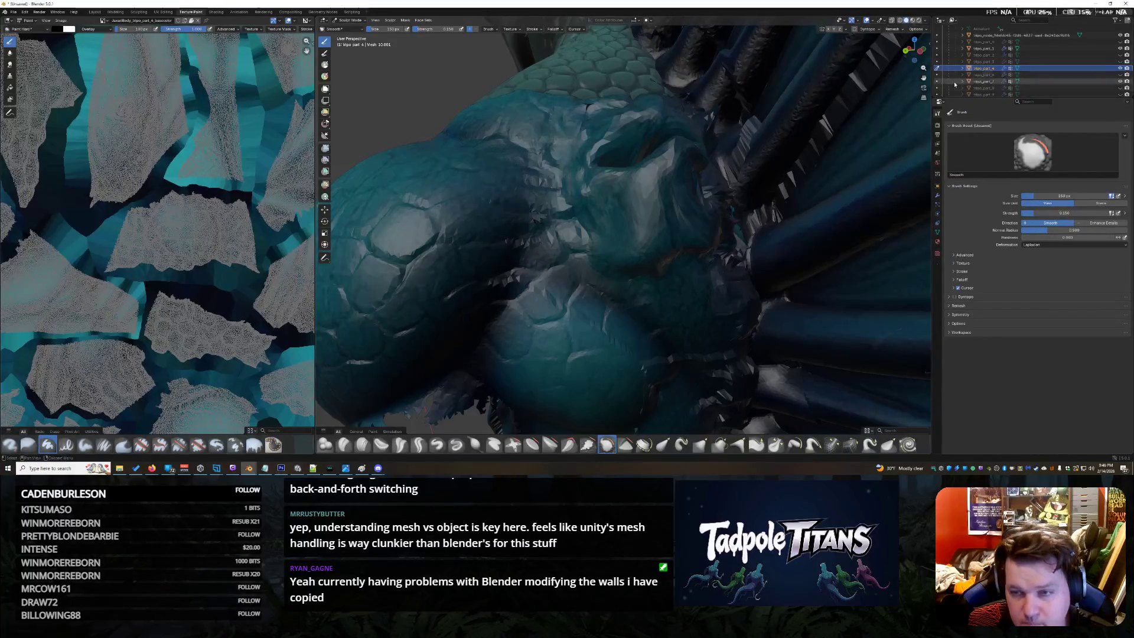
mouse_move(673, 254)
middle_mouse_down()
mouse_move(639, 266)
mouse_move(600, 308)
middle_mouse_up()
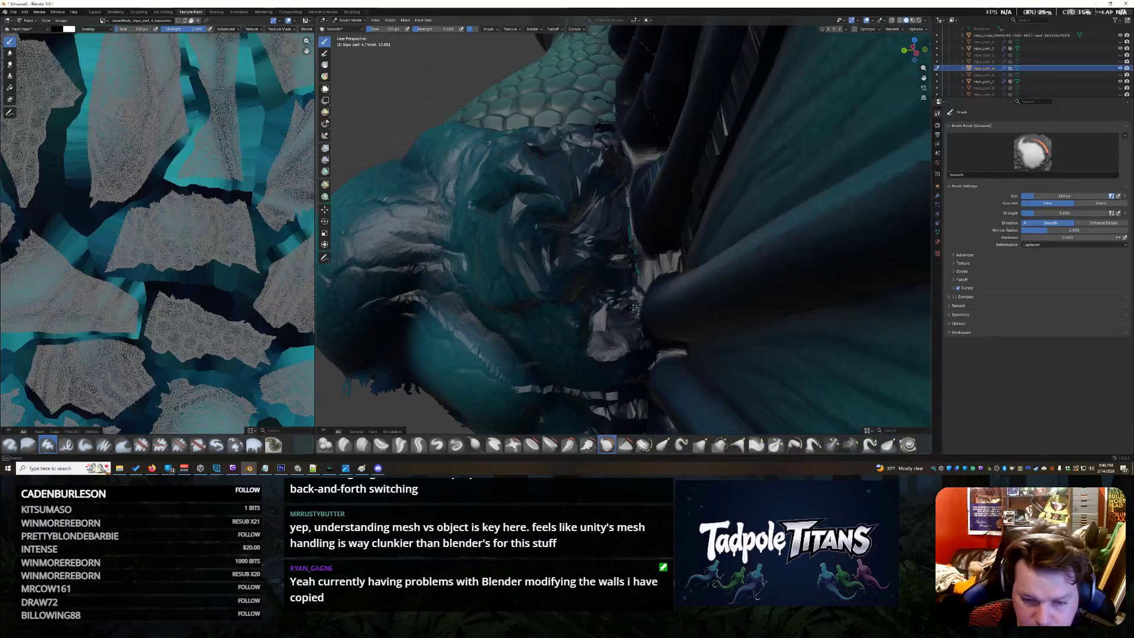
Smooth the crumpled dark folds at the shoulder-fin join, raising the Smooth brush Strength partway
left_click_drag(585, 208, 581, 242)
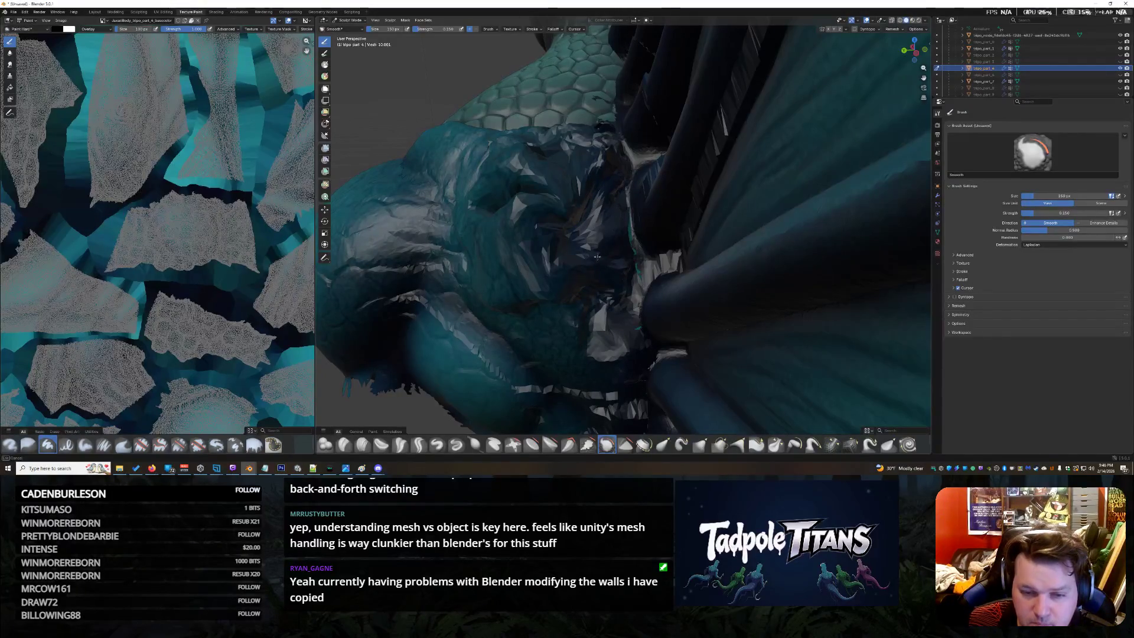
left_click_drag(541, 219, 539, 223)
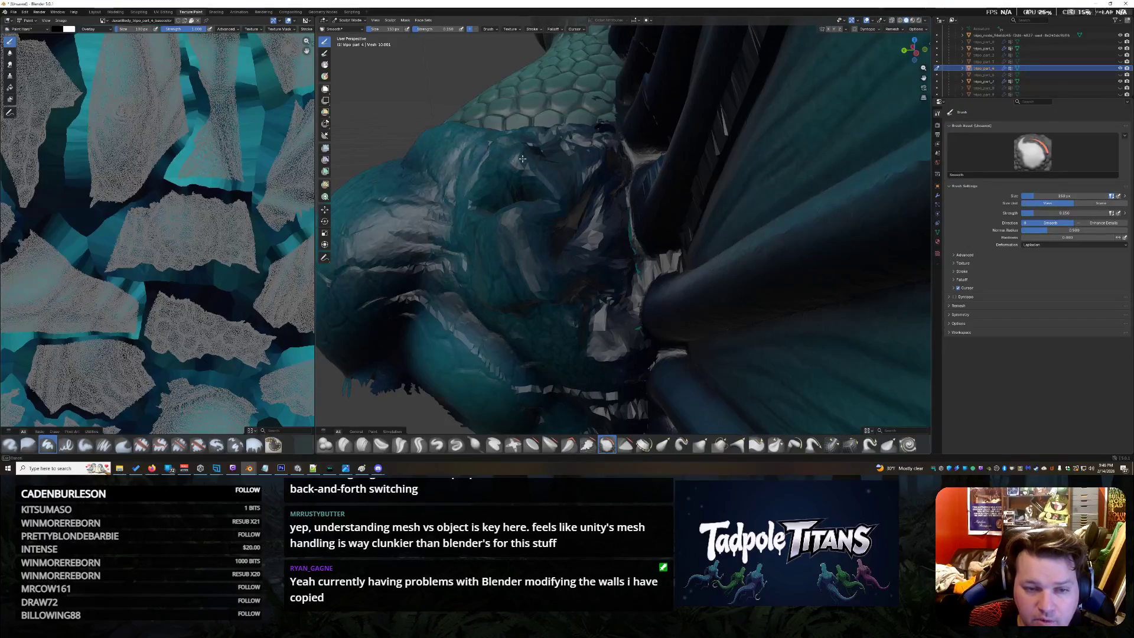
left_click_drag(537, 155, 509, 204)
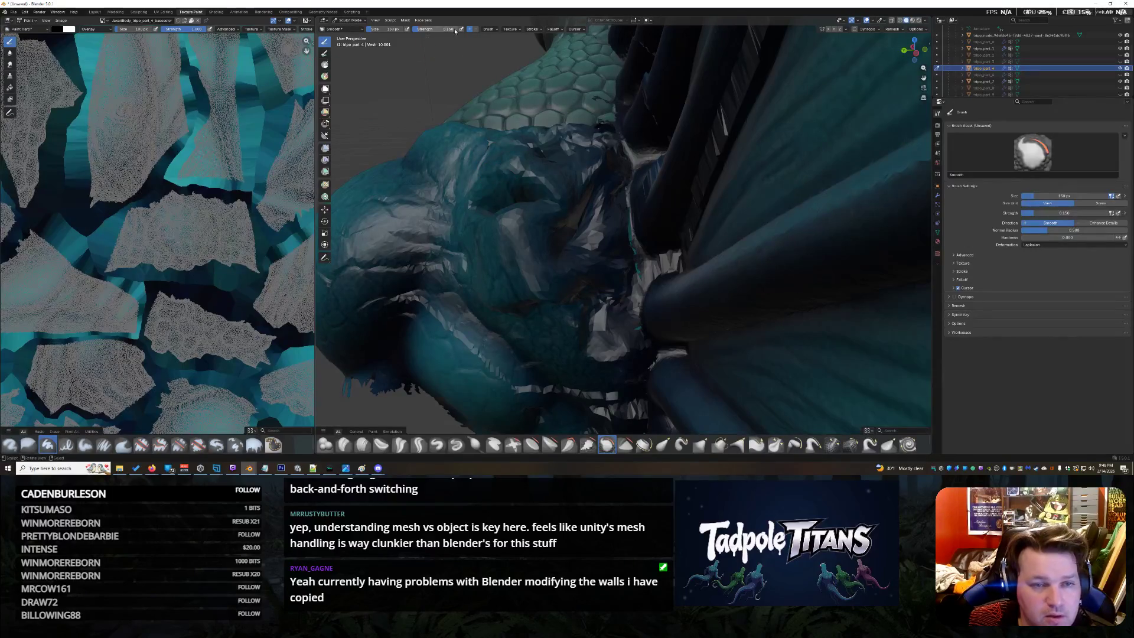
left_click_drag(417, 29, 444, 28)
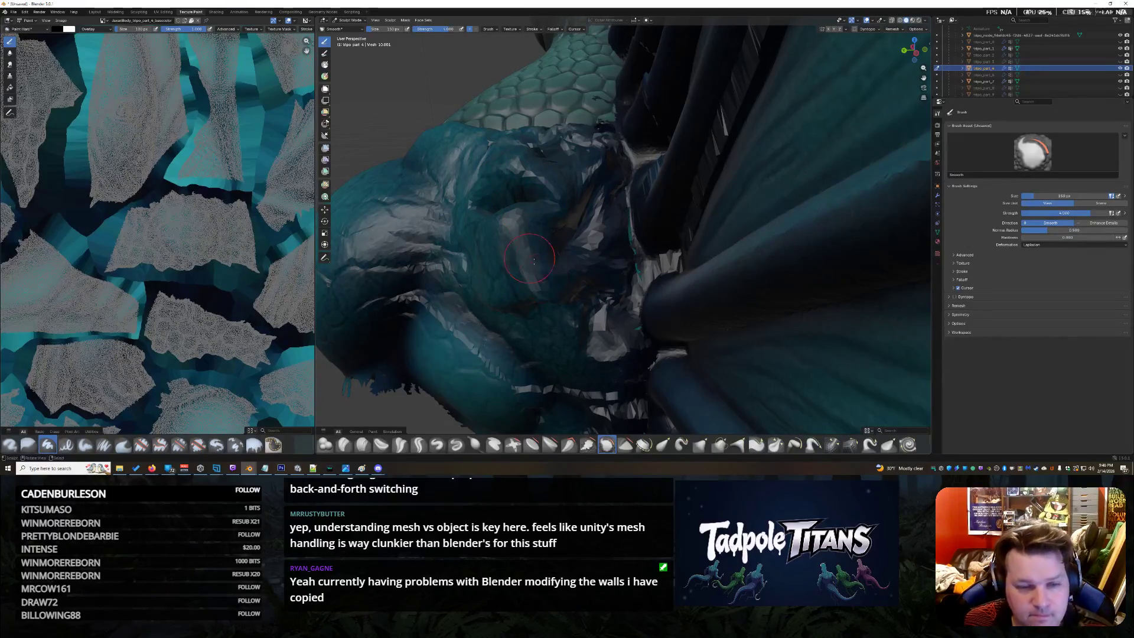
mouse_move(549, 222)
left_mouse_down()
mouse_move(461, 191)
mouse_move(536, 237)
mouse_move(606, 209)
mouse_move(539, 305)
mouse_move(514, 217)
mouse_move(576, 215)
mouse_move(596, 171)
mouse_move(514, 261)
left_mouse_up()
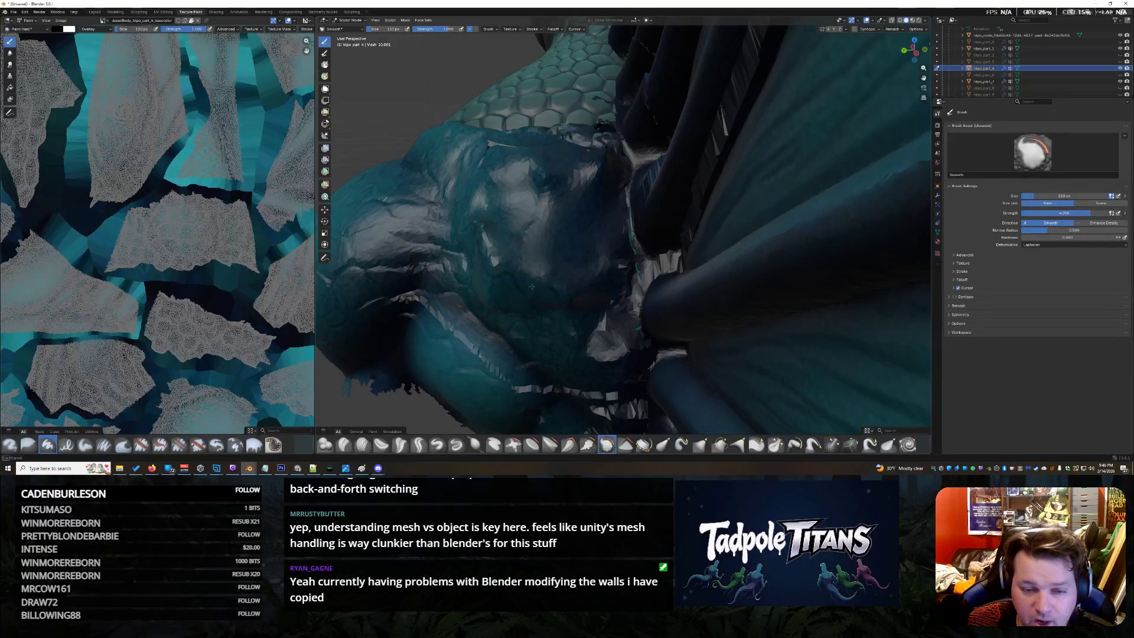
left_click_drag(912, 49, 914, 49)
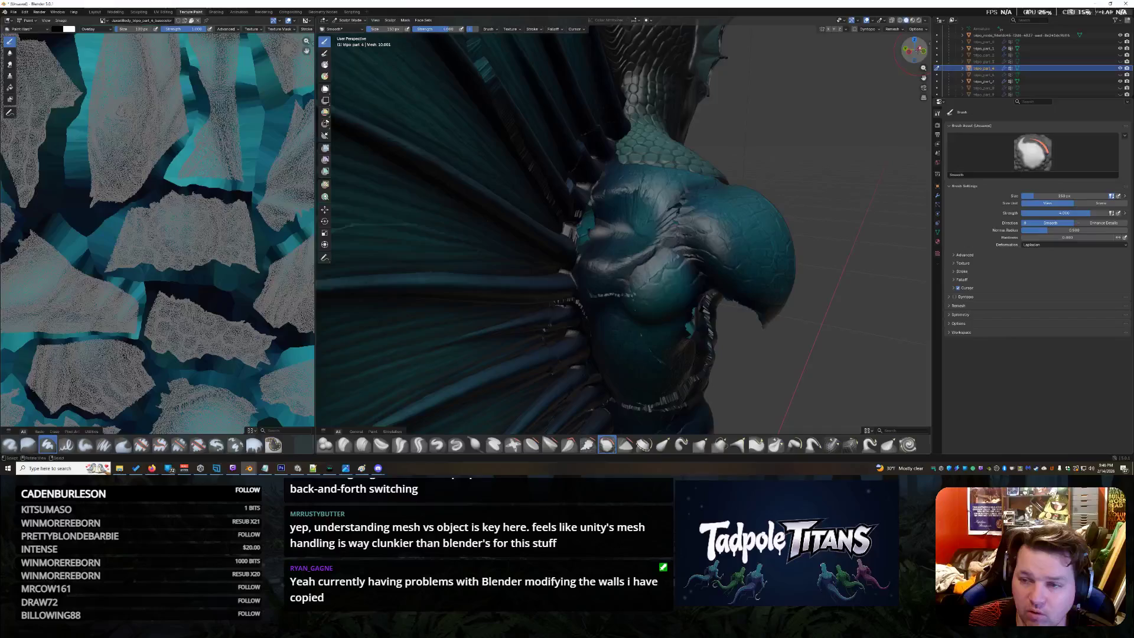
Smooth the upper chest and the fin base, checking the torso from front and finned side
left_click_drag(913, 49, 915, 50)
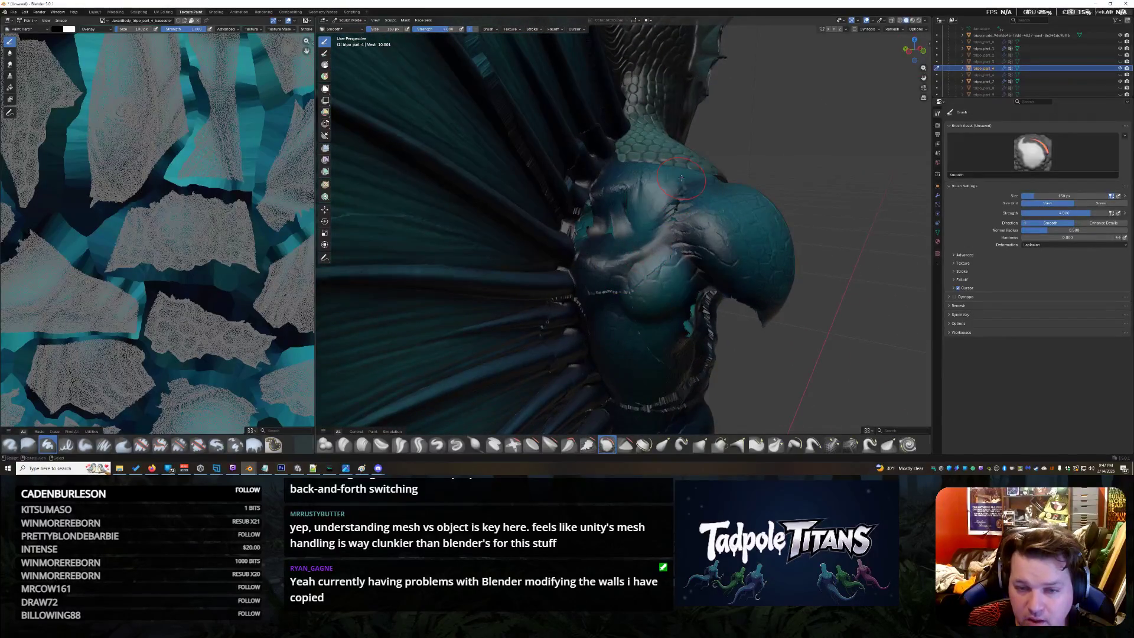
mouse_move(630, 196)
left_mouse_down()
mouse_move(620, 225)
mouse_move(630, 242)
left_mouse_up()
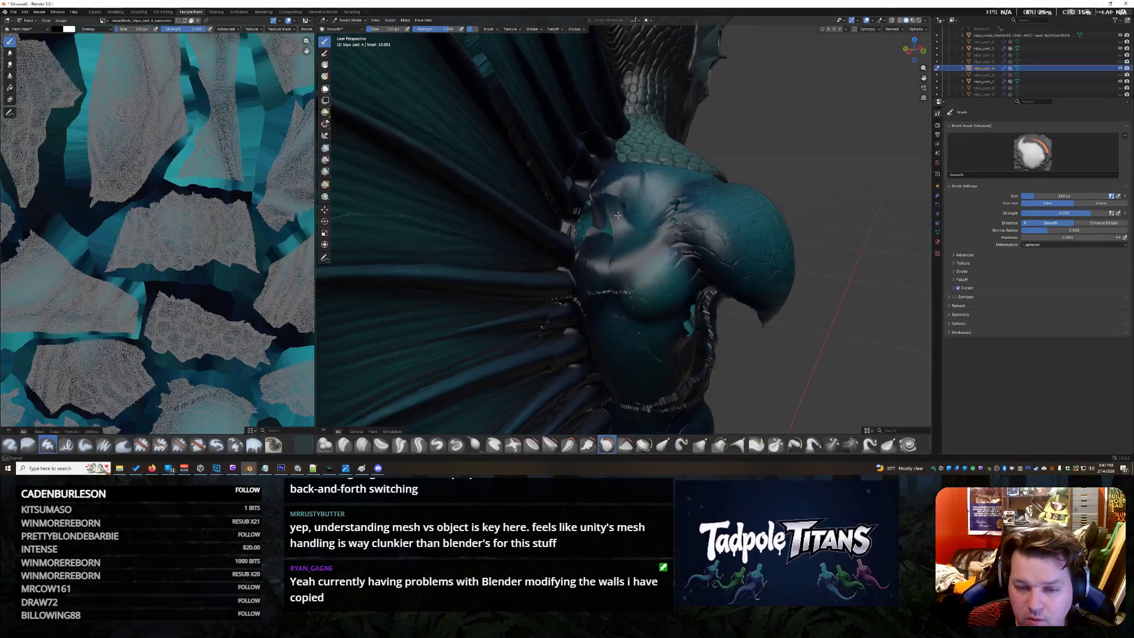
left_click_drag(620, 191, 612, 176)
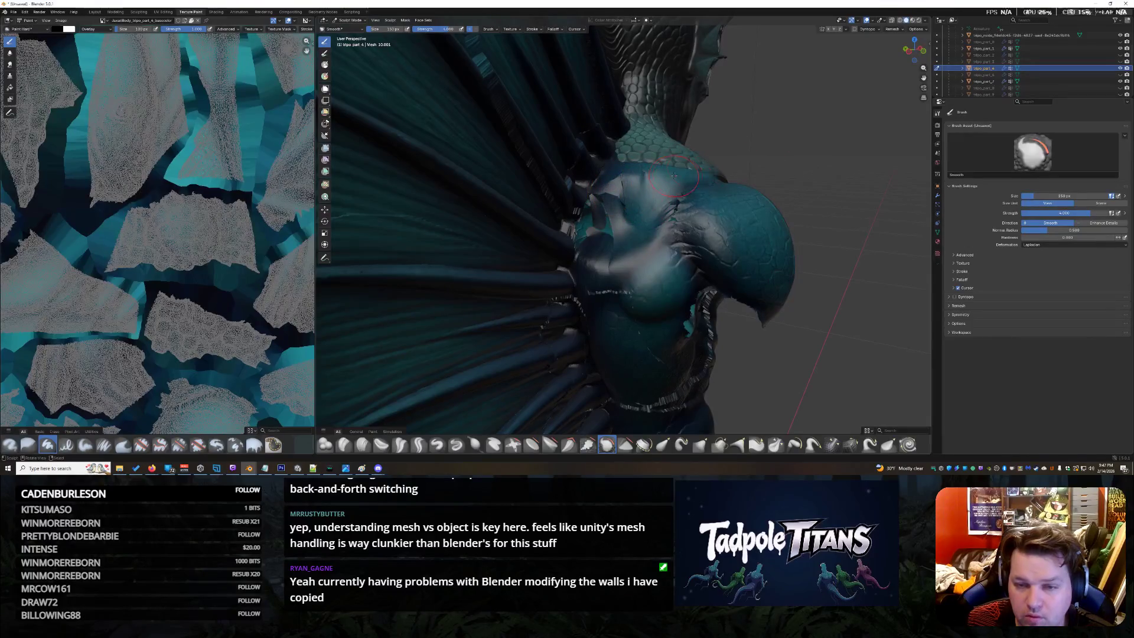
left_click_drag(915, 50, 913, 52)
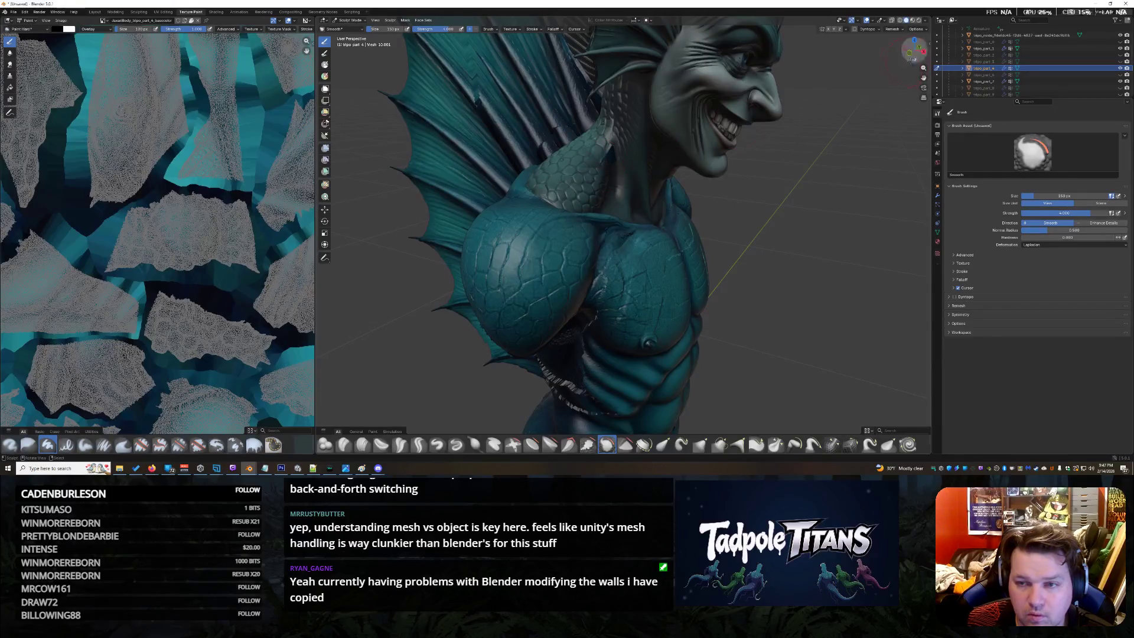
left_click_drag(915, 49, 913, 51)
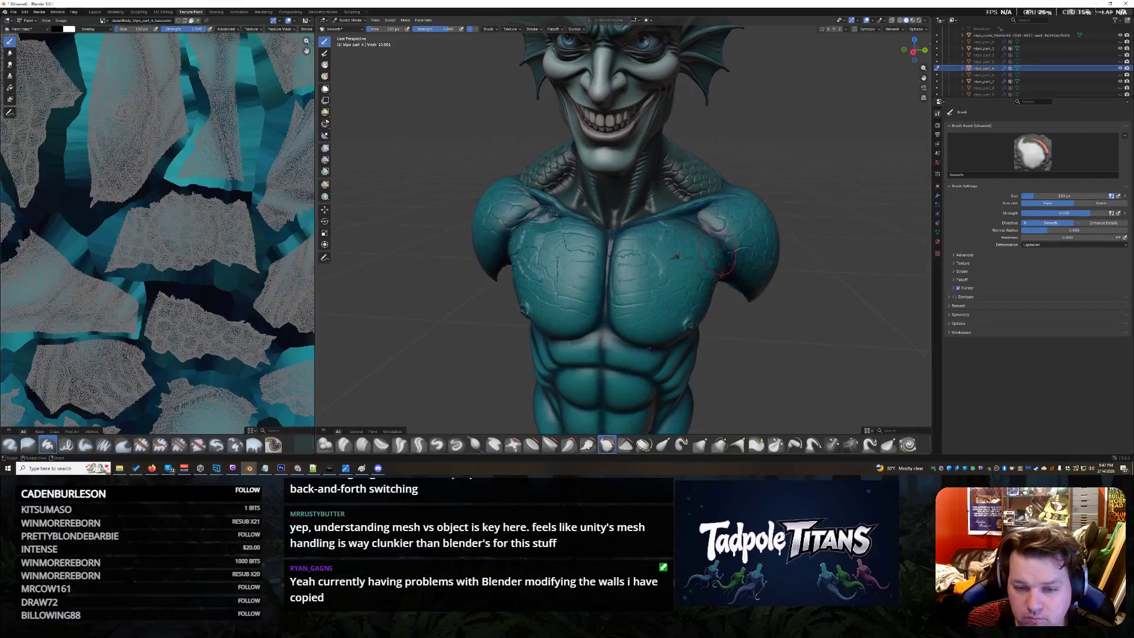
left_click_drag(915, 49, 909, 49)
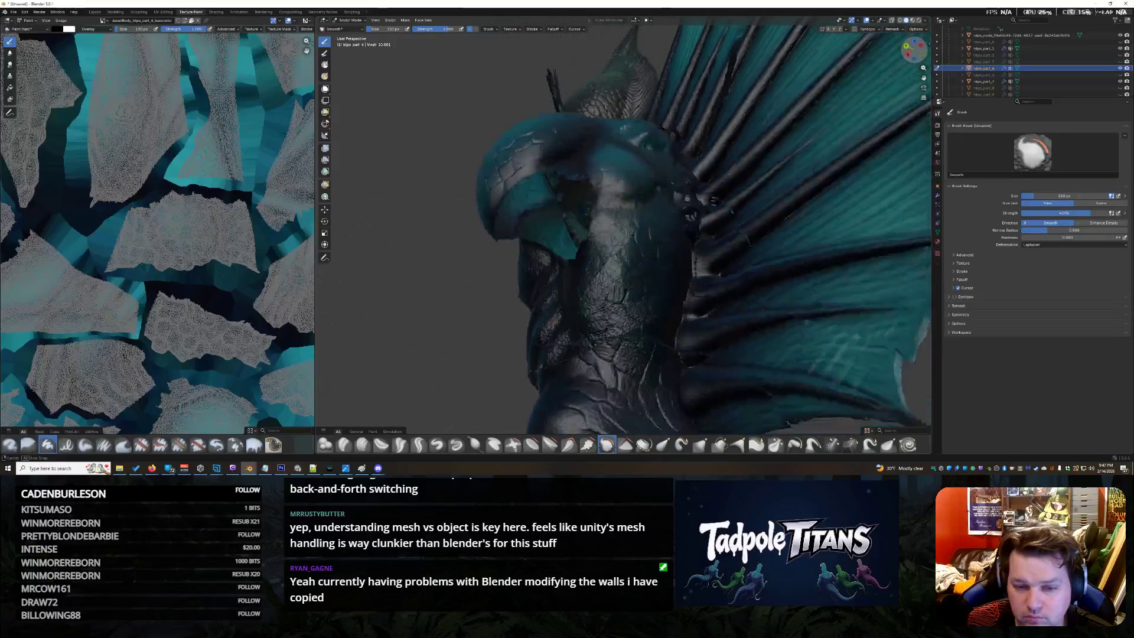
left_click_drag(911, 50, 912, 50)
left_click_drag(747, 269, 669, 234)
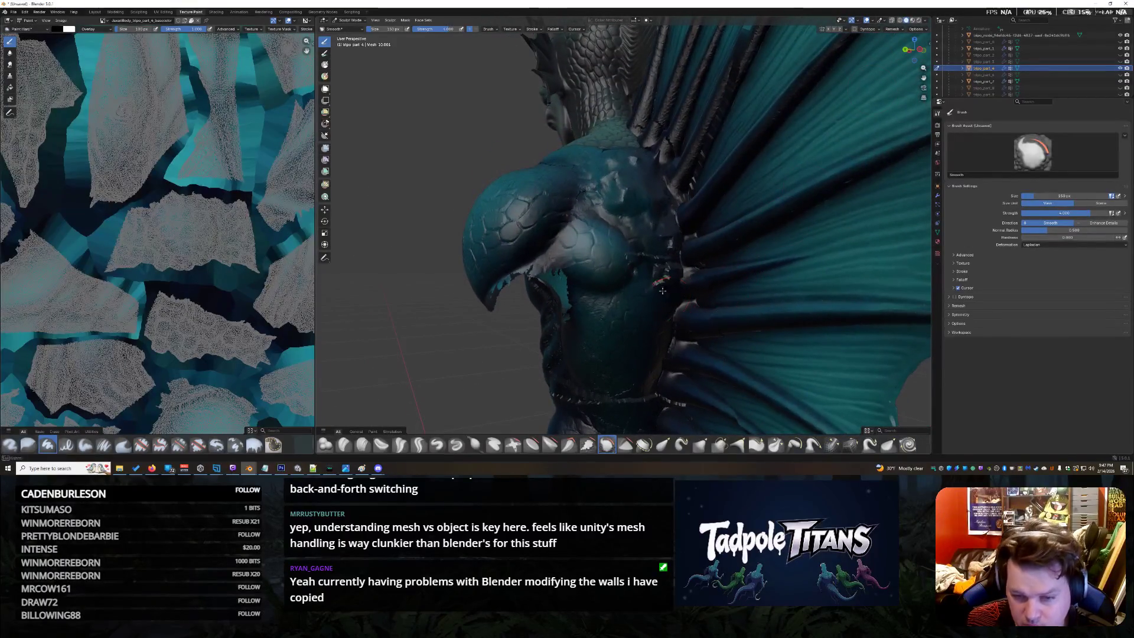
mouse_move(651, 168)
left_mouse_down()
mouse_move(631, 213)
mouse_move(620, 202)
left_mouse_up()
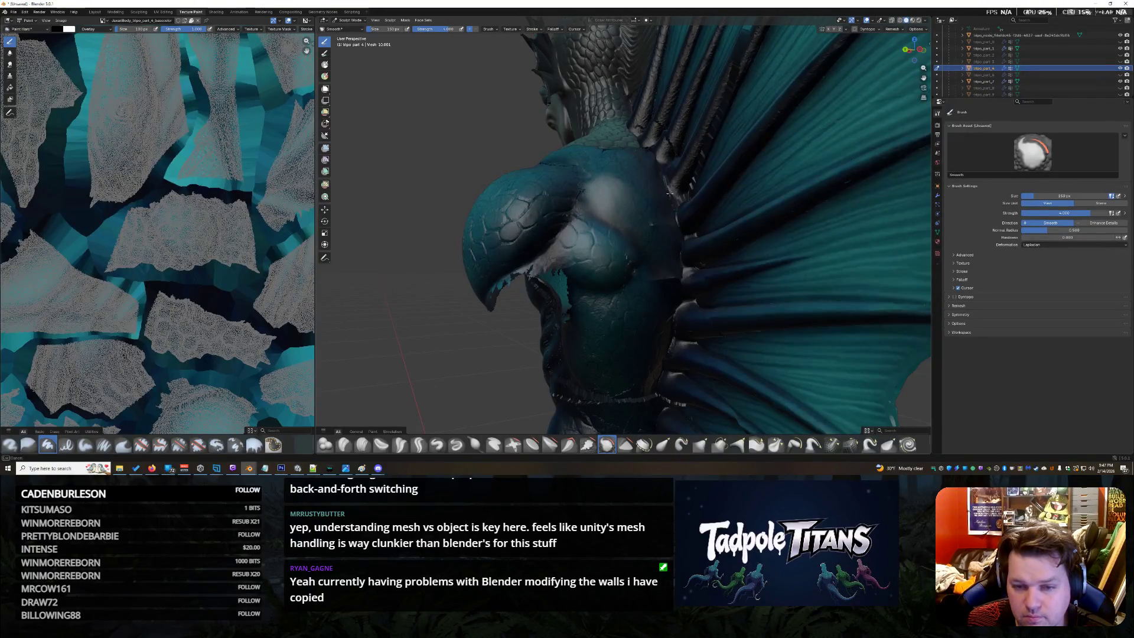
Switch to a different sculpting brush and start adding rough detail down the chest
left_click_drag(907, 49, 911, 52)
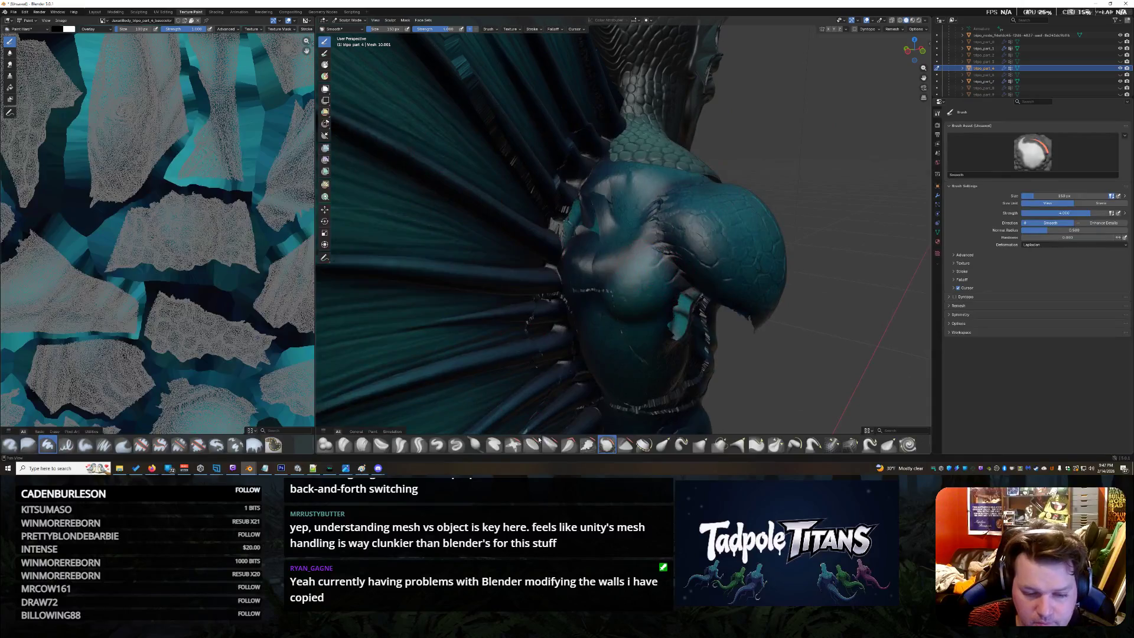
left_click(550, 444)
left_click_drag(602, 178, 590, 242)
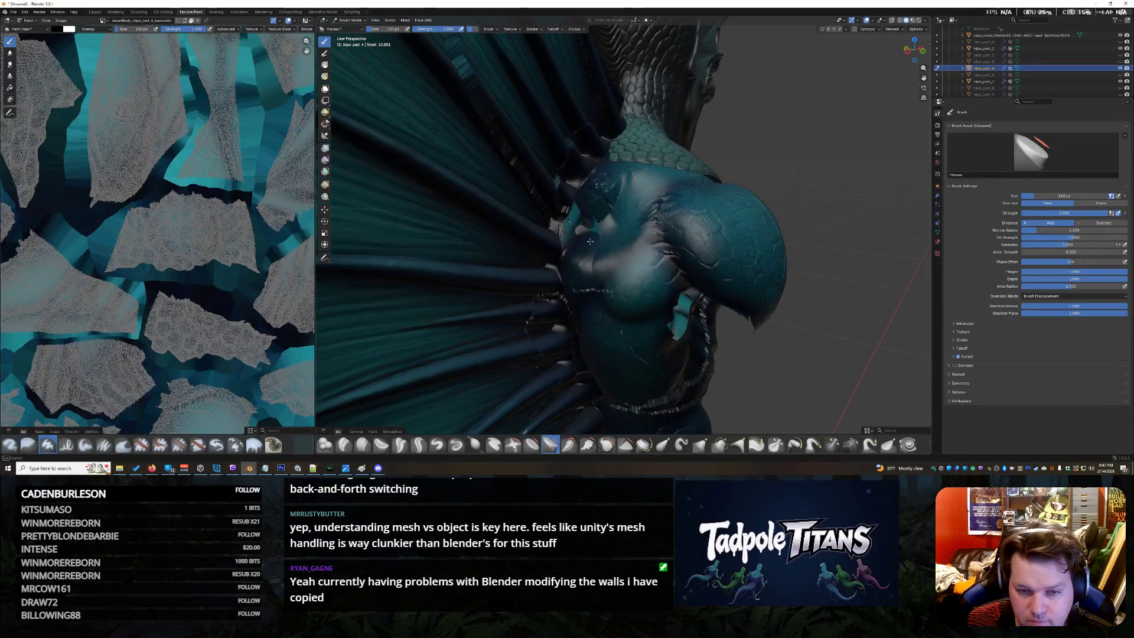
Build up rough sculpted texture across the fish-man's upper chest
mouse_move(624, 185)
left_mouse_down()
mouse_move(607, 211)
mouse_move(563, 220)
left_mouse_up()
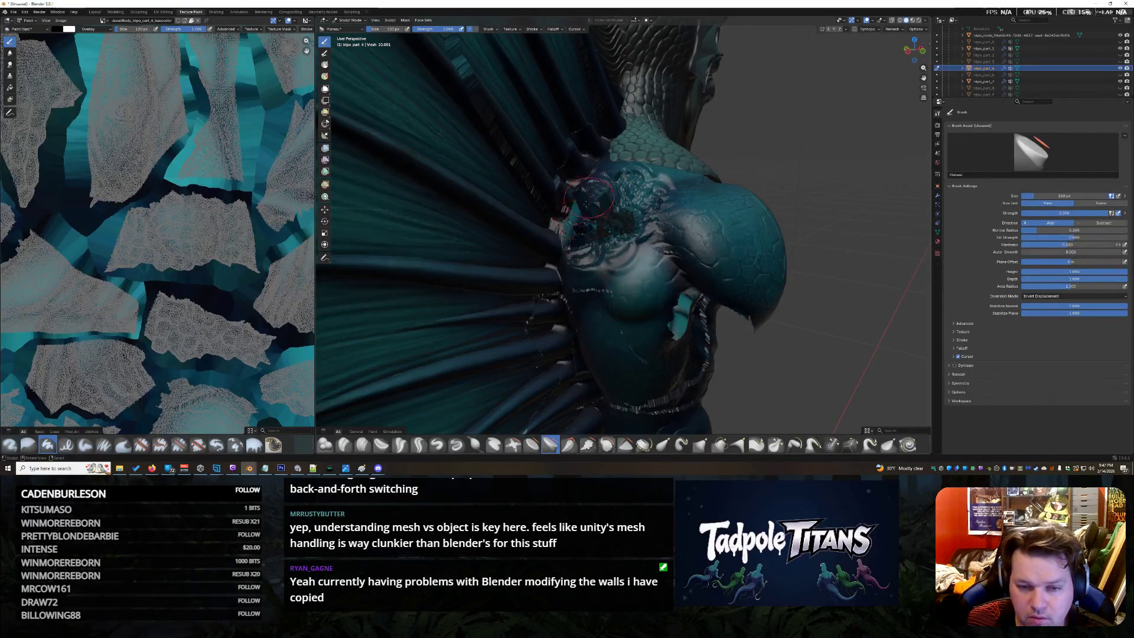
mouse_move(589, 199)
left_mouse_down()
mouse_move(625, 232)
mouse_move(591, 229)
left_mouse_up()
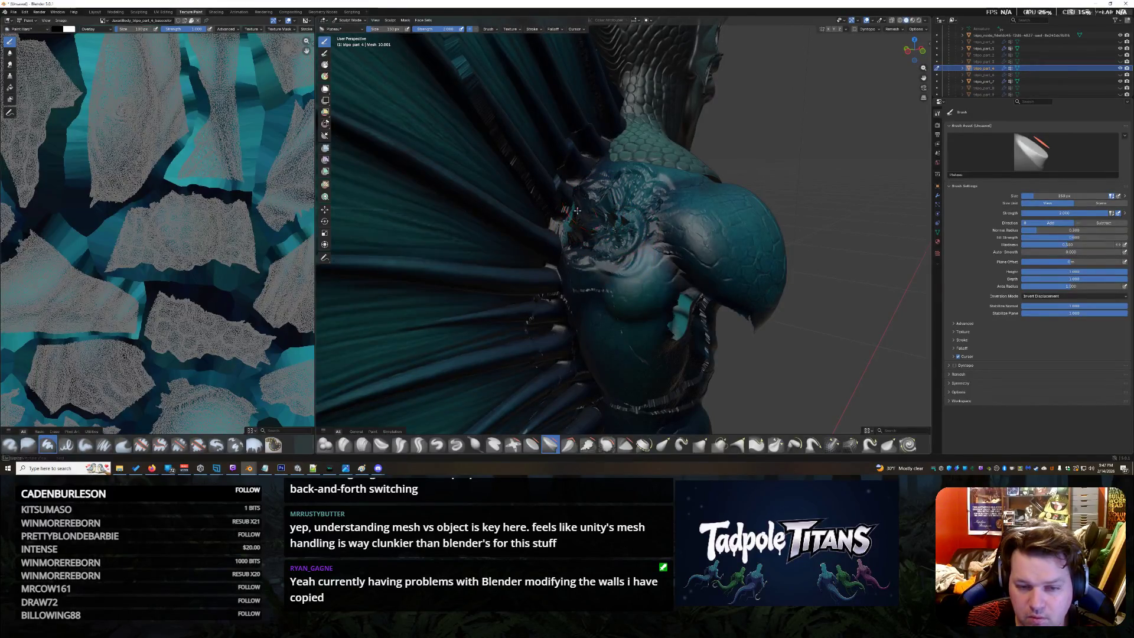
mouse_move(578, 210)
left_mouse_down()
mouse_move(597, 210)
mouse_move(597, 225)
mouse_move(567, 221)
left_mouse_up()
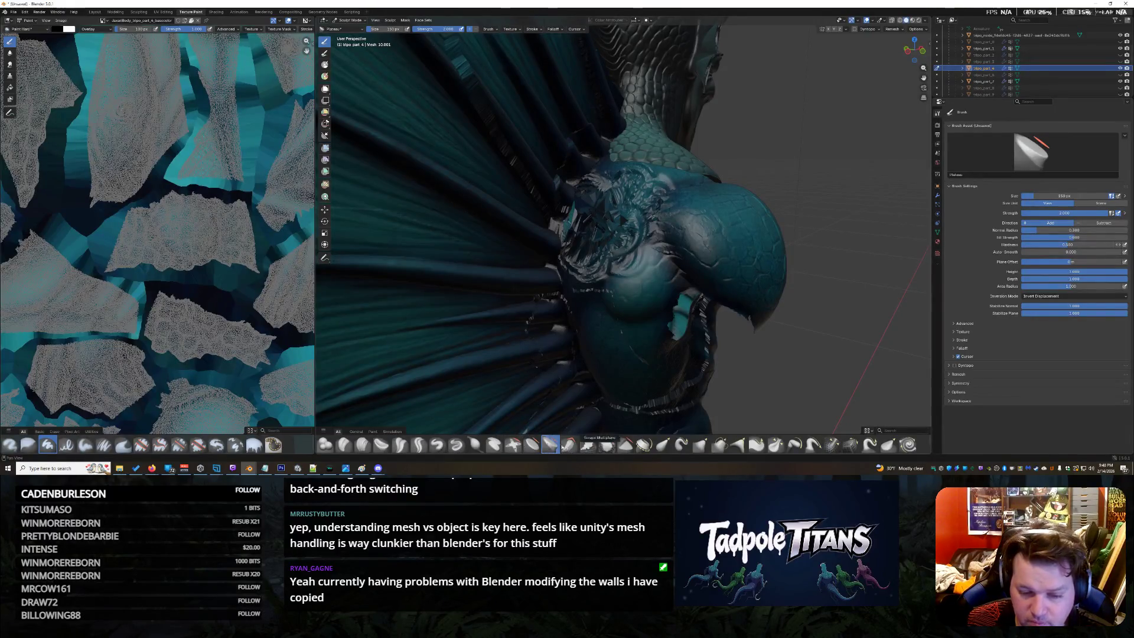
Return to the Smooth brush and soften the roughened chest surface
left_click(606, 445)
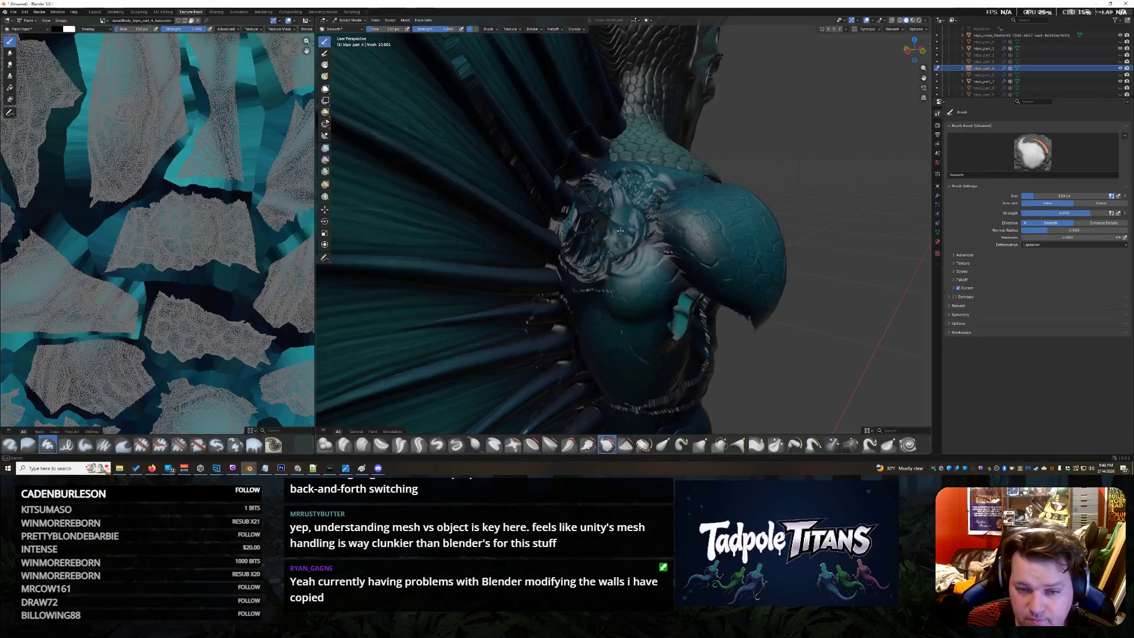
left_click_drag(608, 241, 665, 190)
mouse_move(659, 219)
middle_mouse_down()
mouse_move(621, 221)
mouse_move(544, 334)
middle_mouse_up()
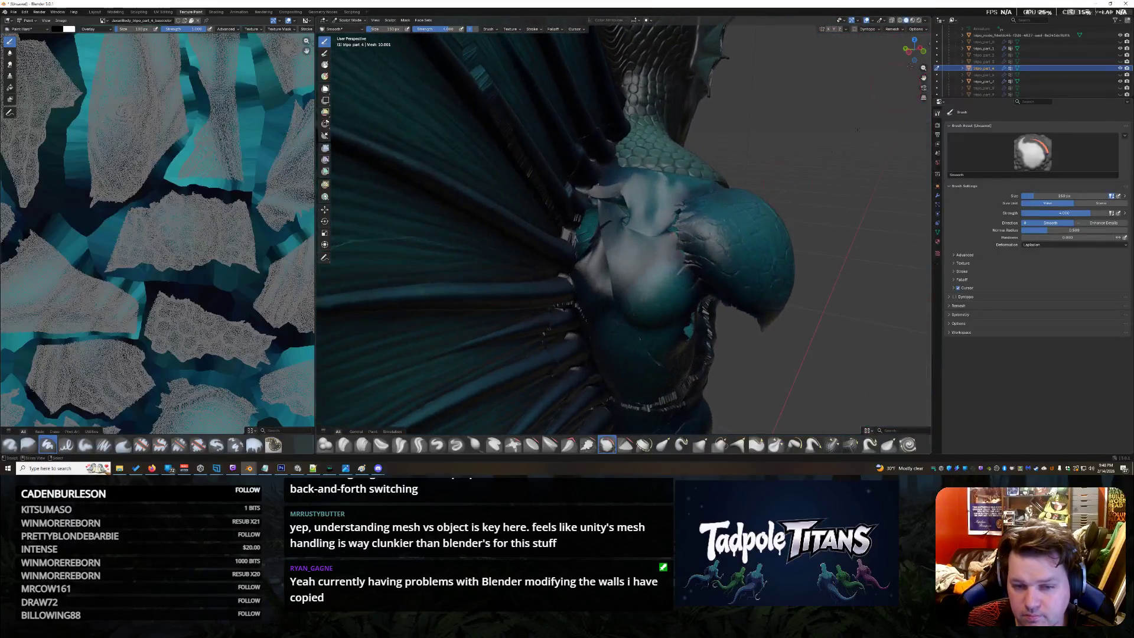
scroll(544, 334, "down", 5)
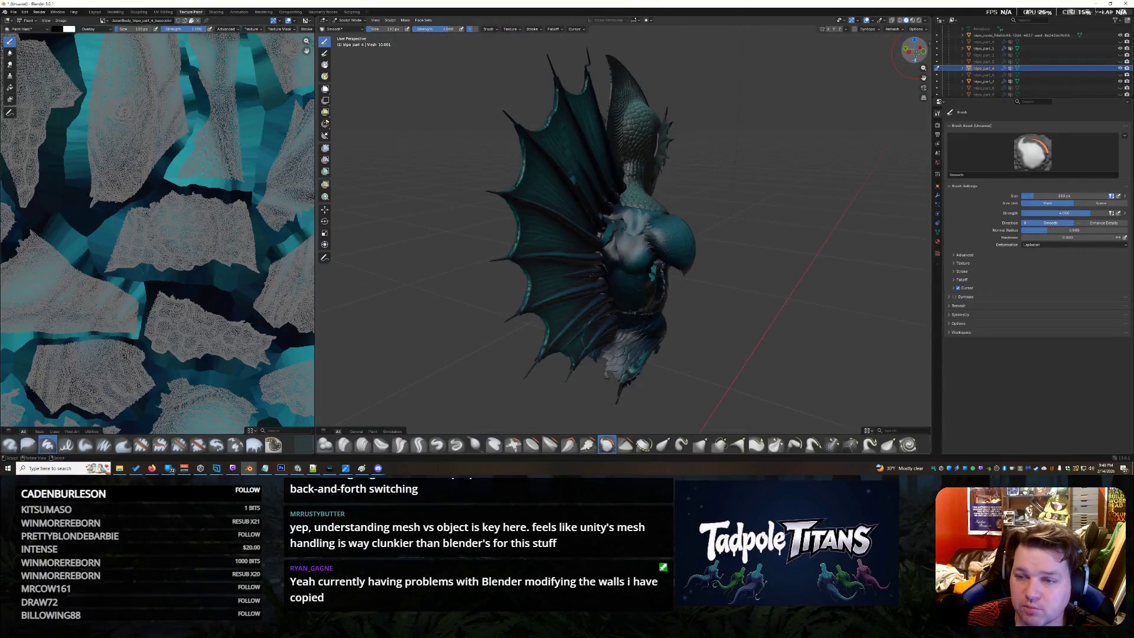
Inspect the bust from front, above, behind and three-quarter views, then select the fish-man head object
middle_click_drag(544, 334, 620, 334)
middle_click_drag(625, 403, 612, 399)
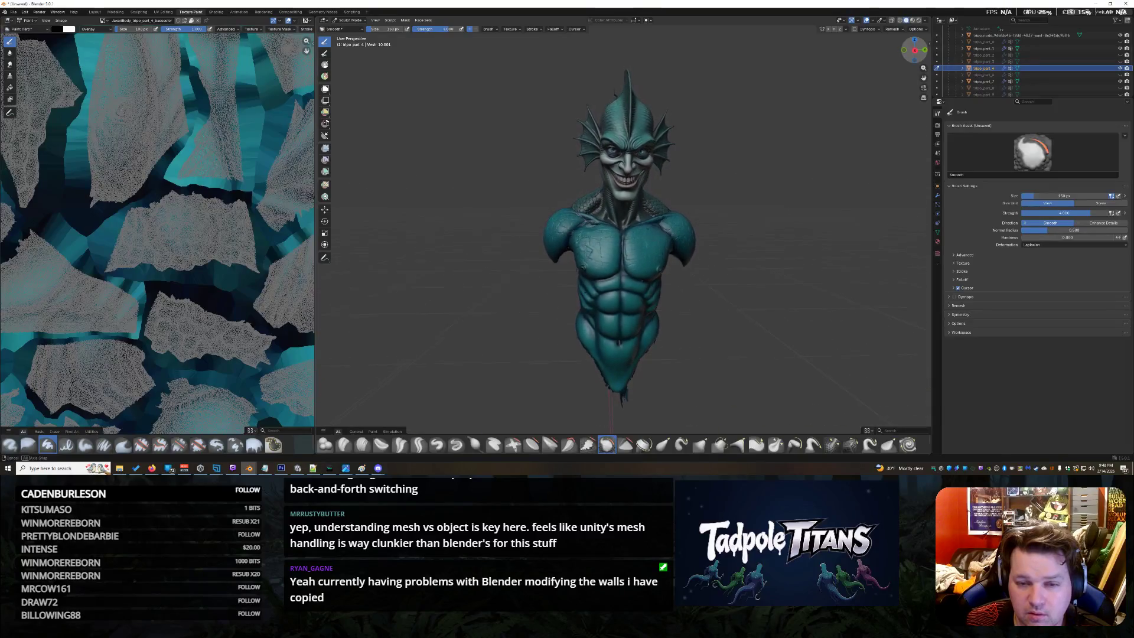
scroll(816, 246, "up", 3)
scroll(838, 193, "down", 2)
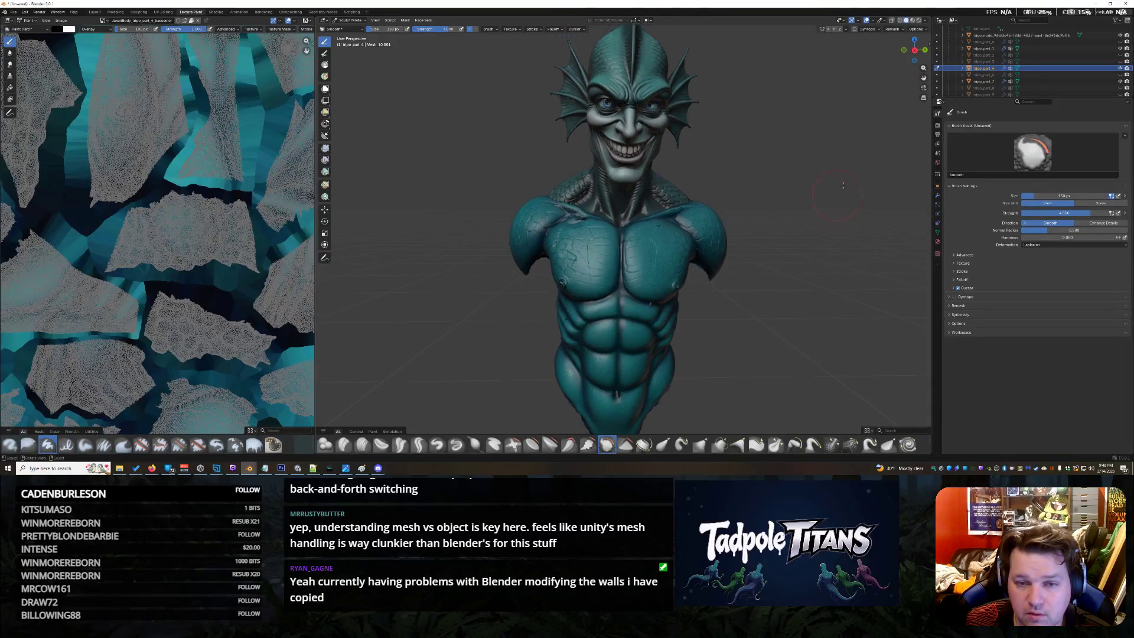
middle_click_drag(620, 266, 531, 266)
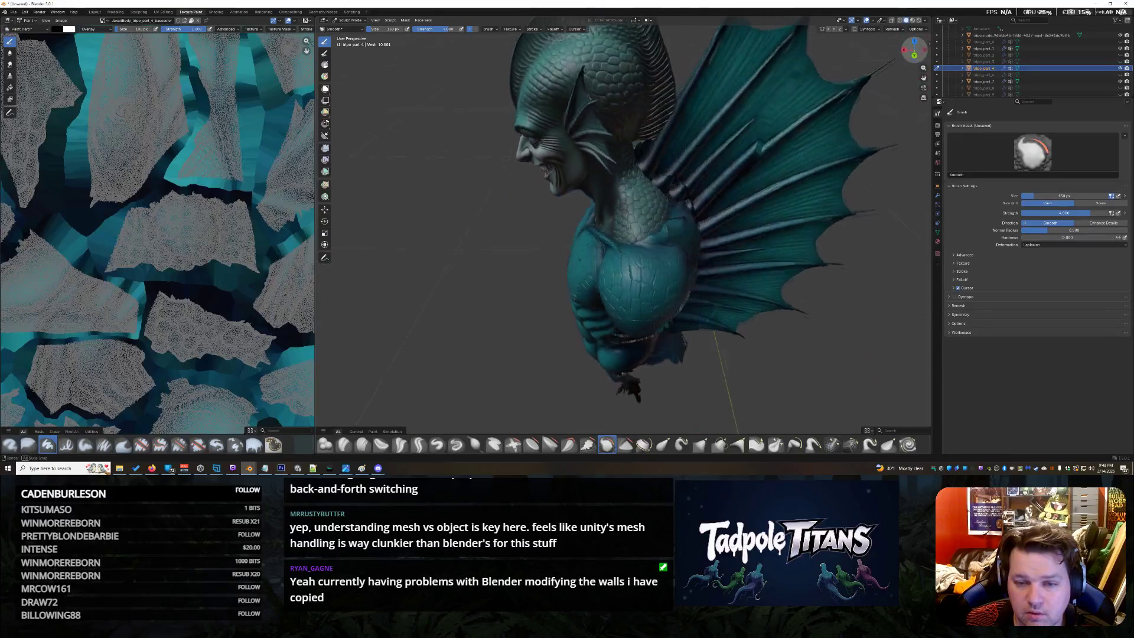
middle_click_drag(621, 222, 709, 223)
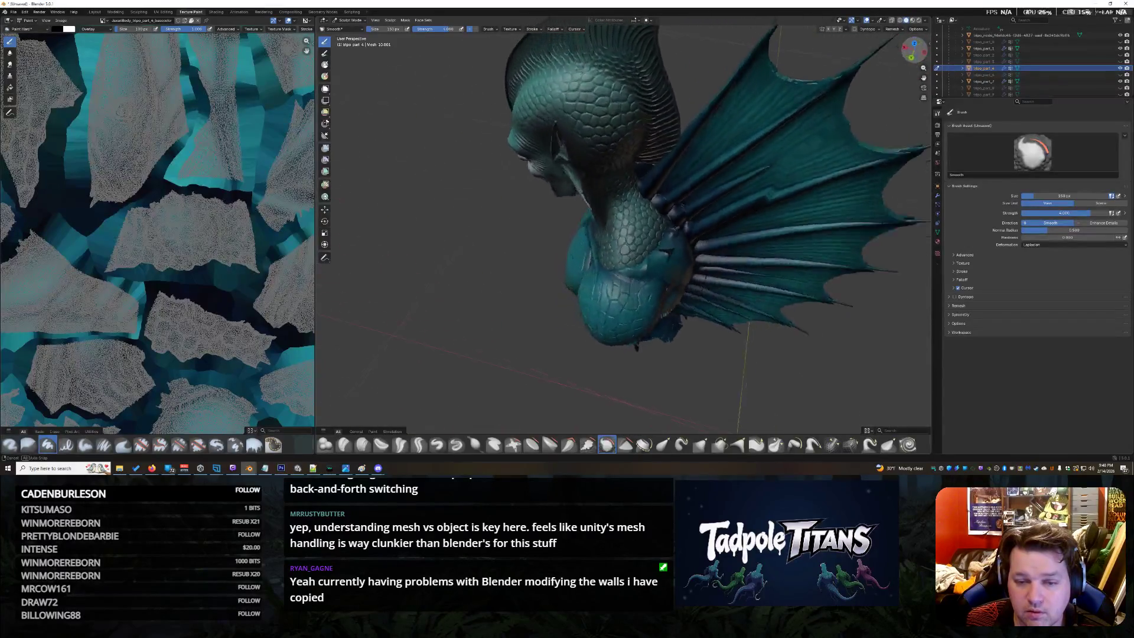
middle_click_drag(620, 222, 727, 221)
scroll(778, 151, "up", 4)
scroll(777, 151, "down", 1)
scroll(778, 150, "down", 1)
middle_click_drag(778, 151, 790, 211)
scroll(789, 212, "down", 2)
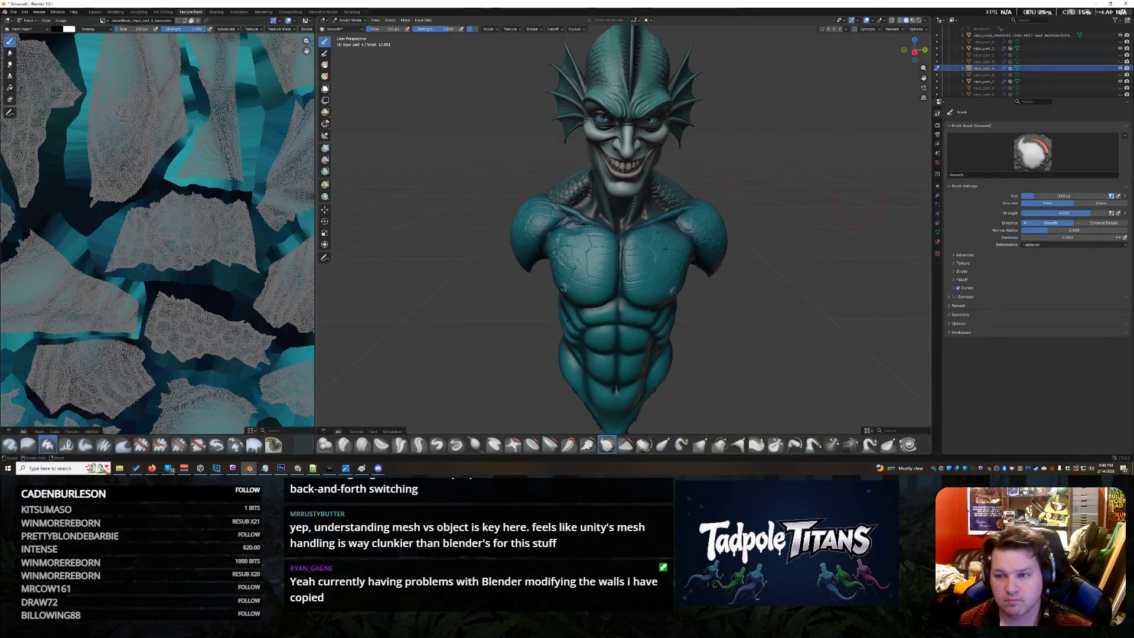
left_click(1016, 37)
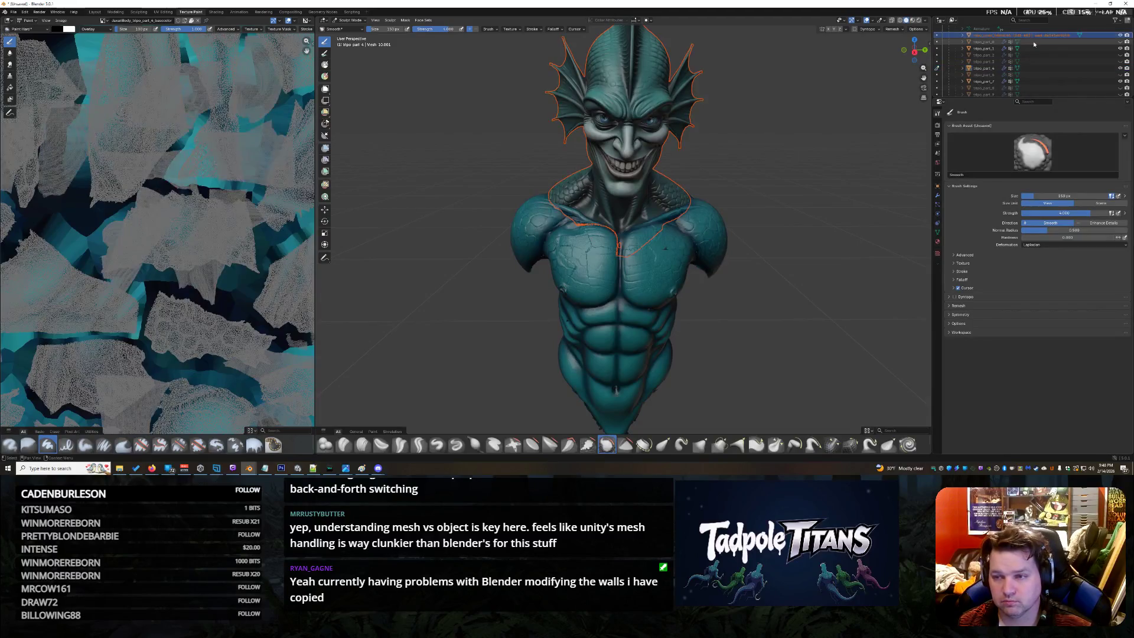
scroll(1021, 75, "up", 3)
Copy the head object and paste it into the scene, then undo the unwanted paste
right_click(1009, 89)
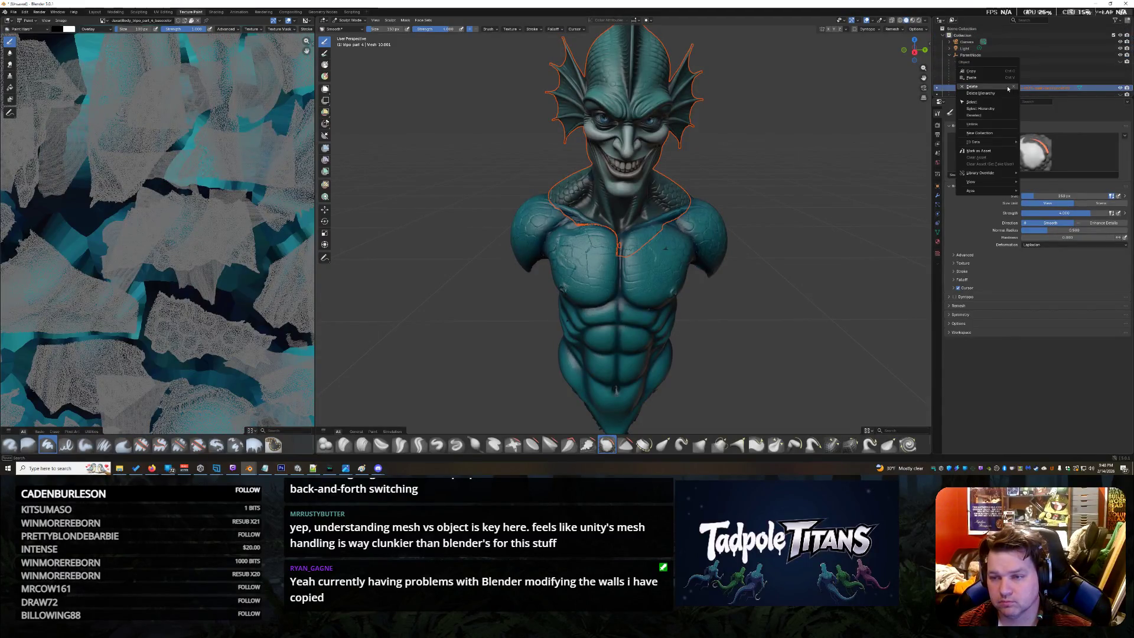
left_click(973, 71)
left_click(988, 29)
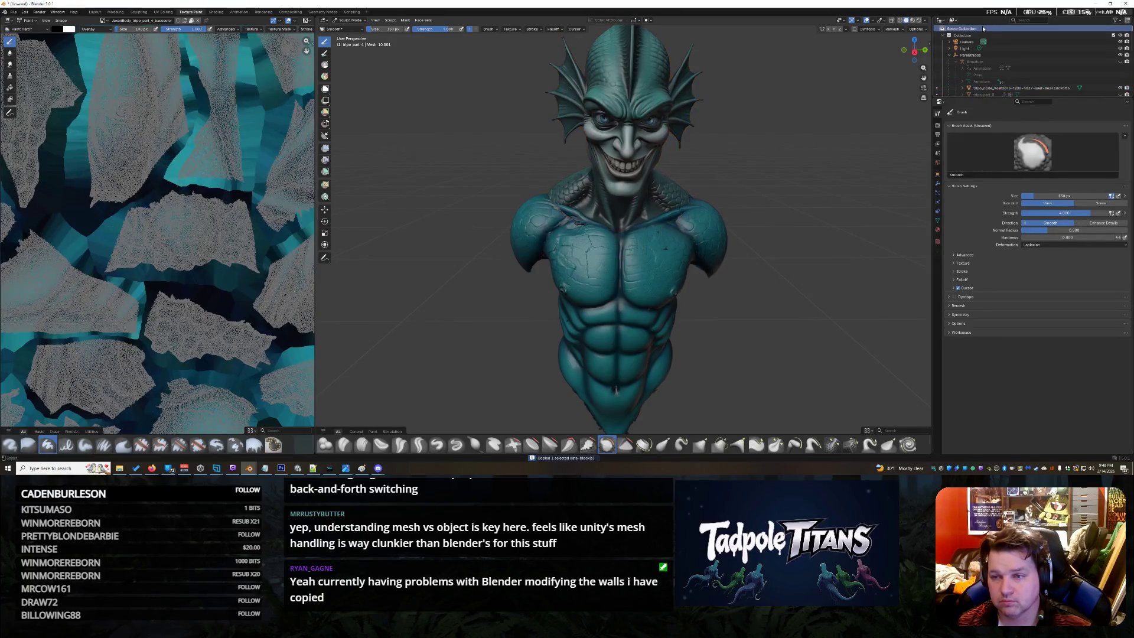
key("ctrl+v")
key("ctrl+z")
scroll(1015, 68, "down", 4)
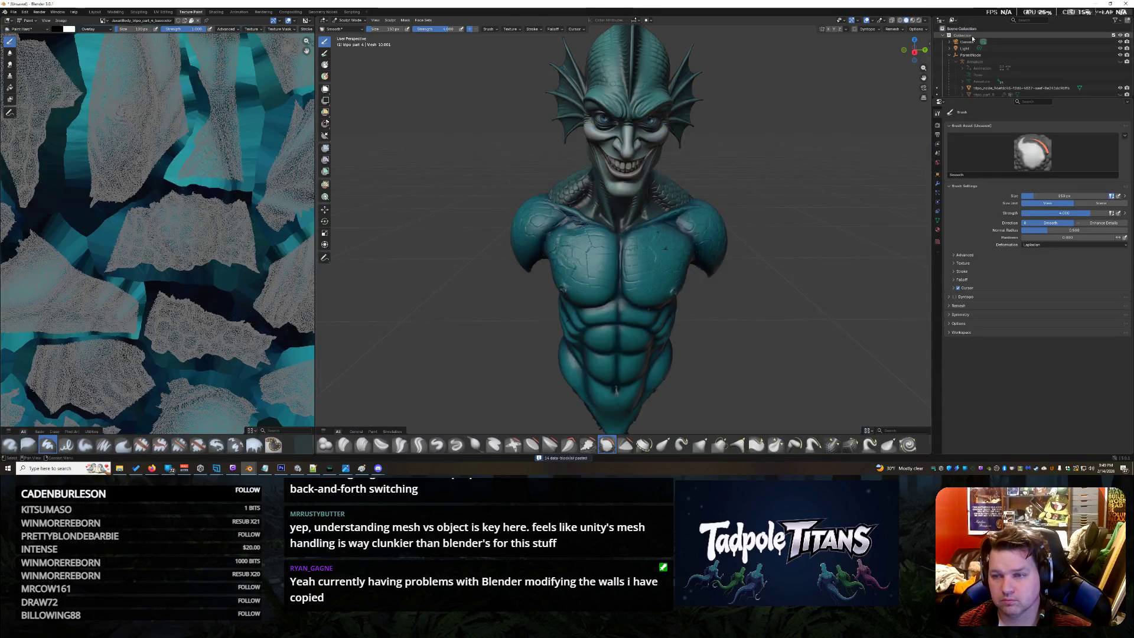
Try dragging the head object under another parent in the Outliner
left_click(1019, 61)
right_click(985, 61)
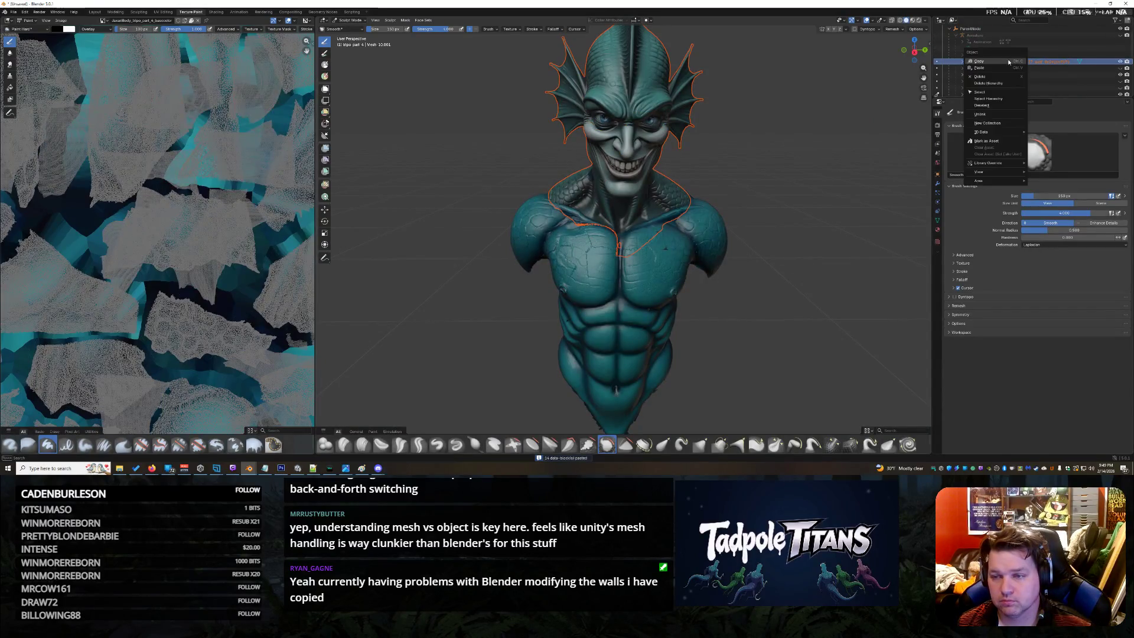
key("Escape")
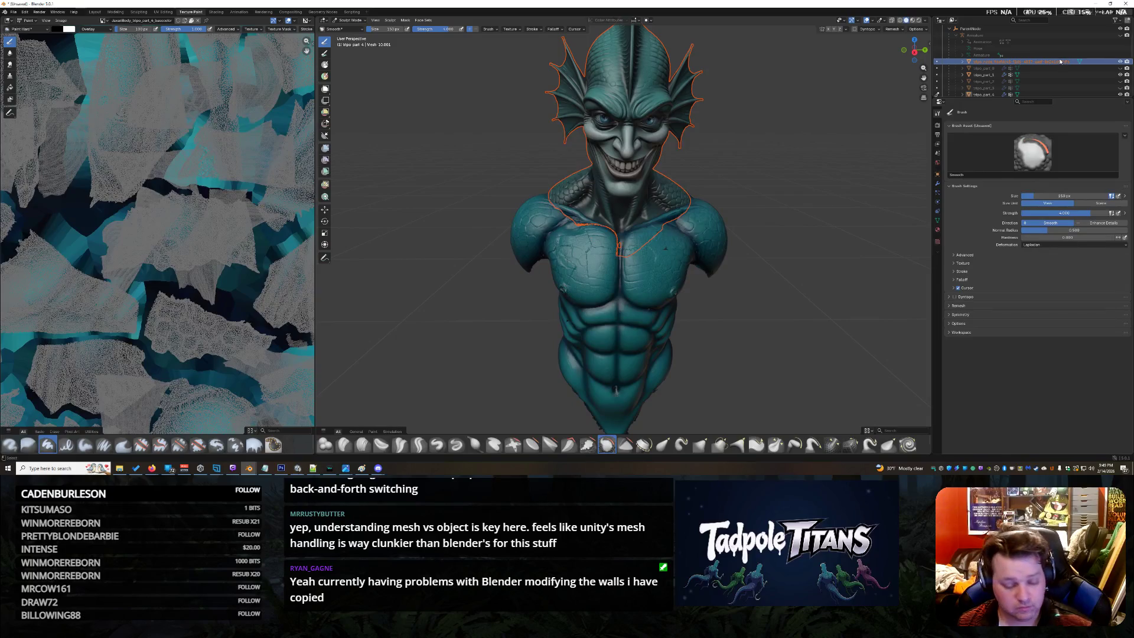
left_click_drag(1008, 67, 966, 37)
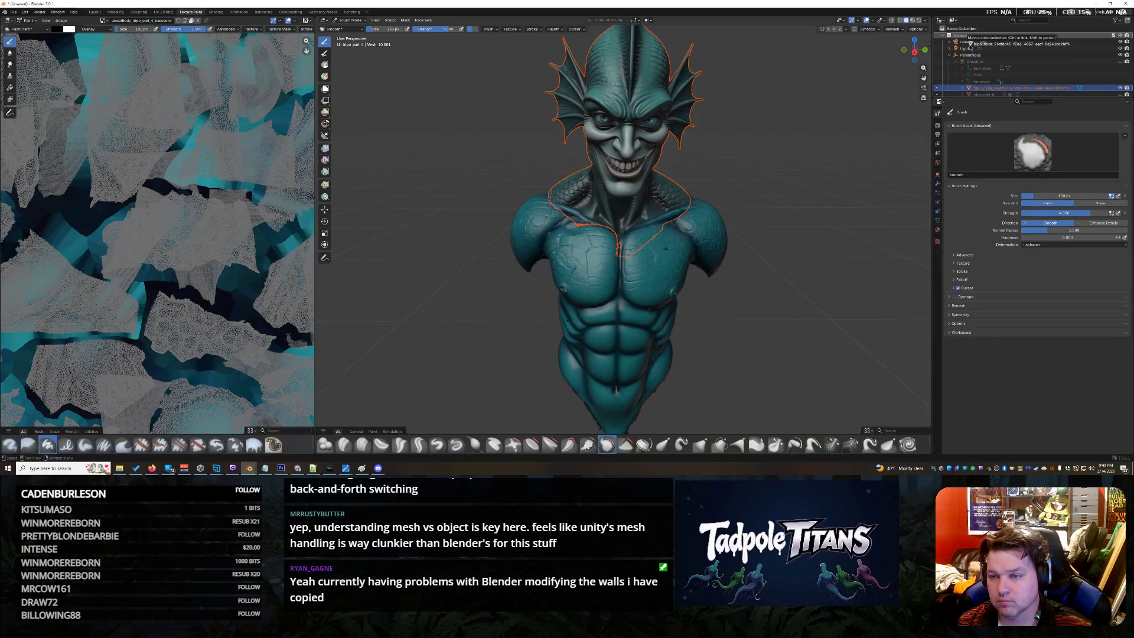
left_click_drag(969, 39, 984, 86)
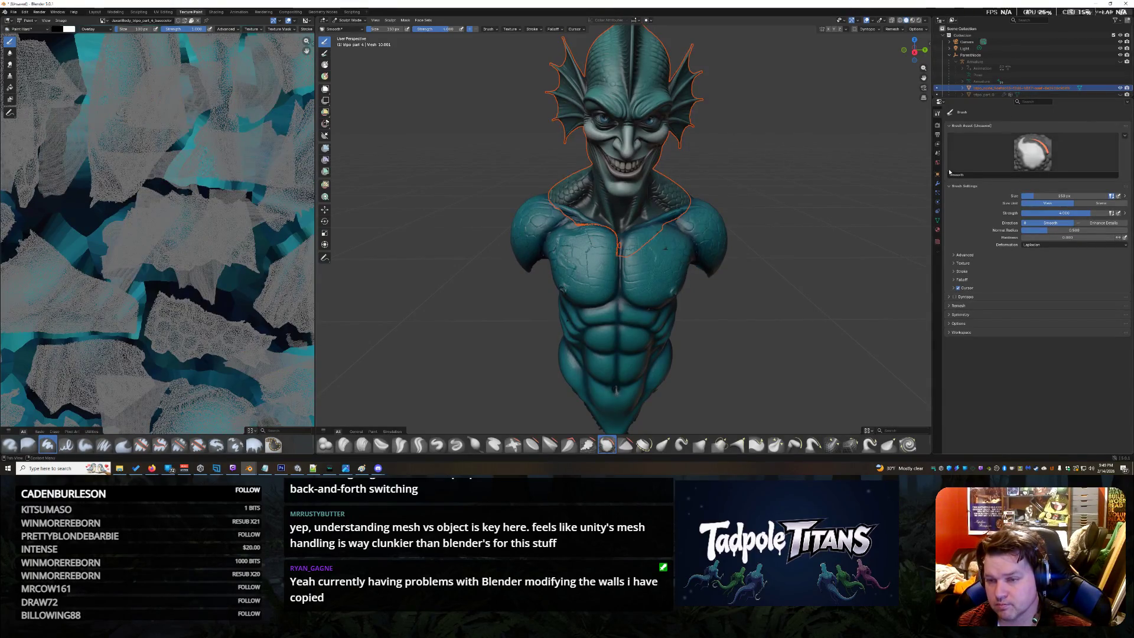
Browse the head's property tabs to Object Properties and expand Relations
left_click(937, 138)
left_click(938, 157)
left_click(938, 183)
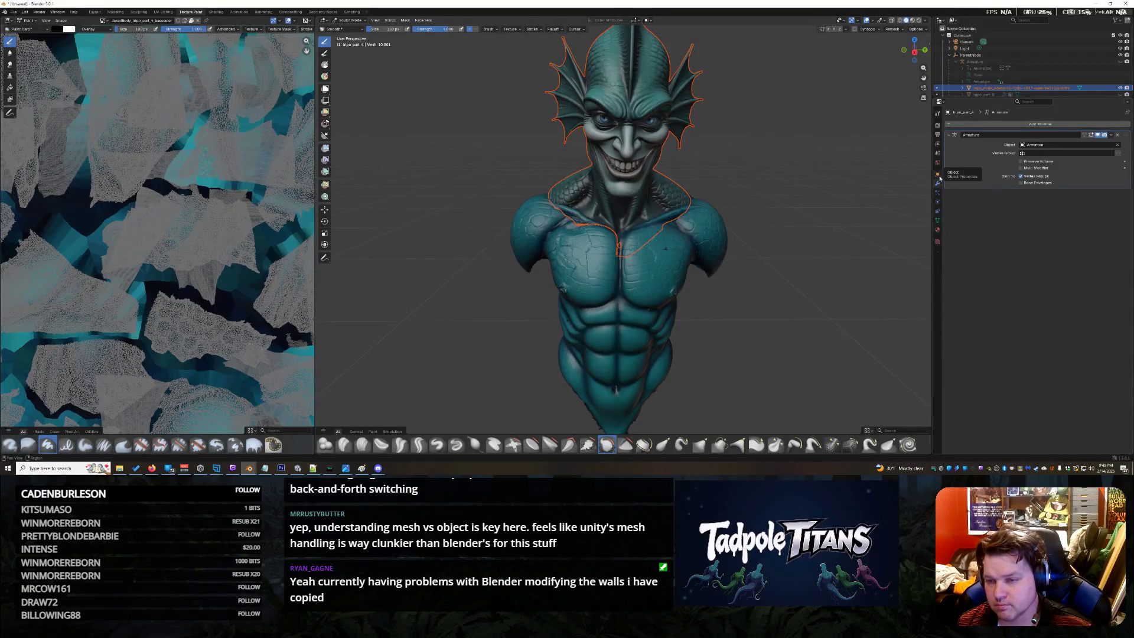
left_click(940, 176)
left_click(966, 243)
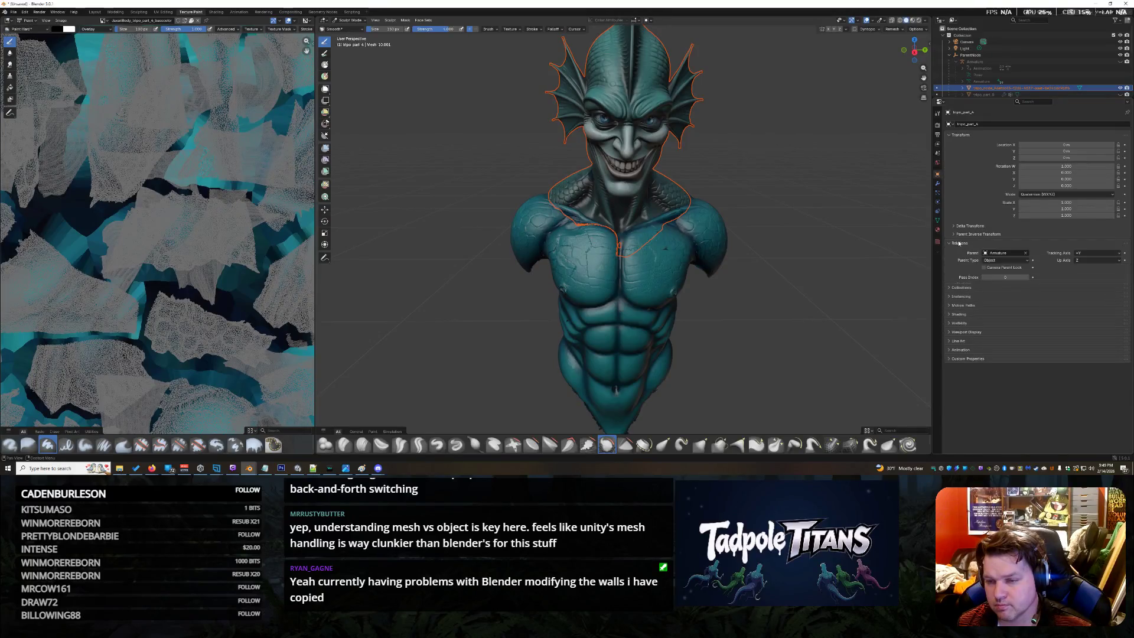
Set the head's Parent to ParentNode with Parent Type Object, then reselect the head
left_click(1002, 253)
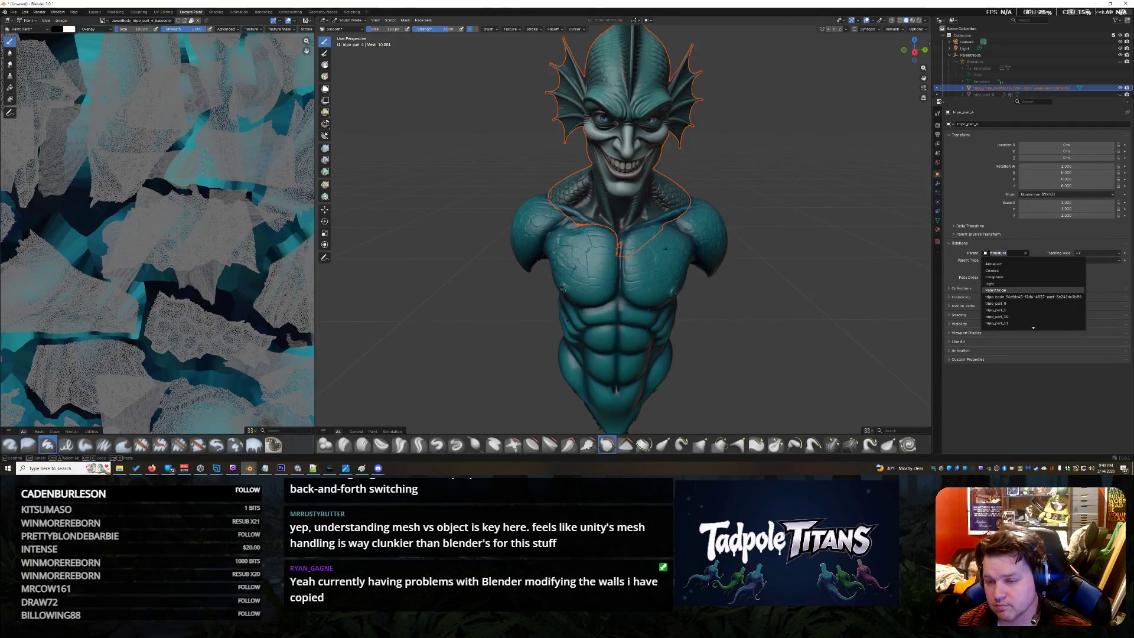
left_click(1001, 290)
left_click(1020, 259)
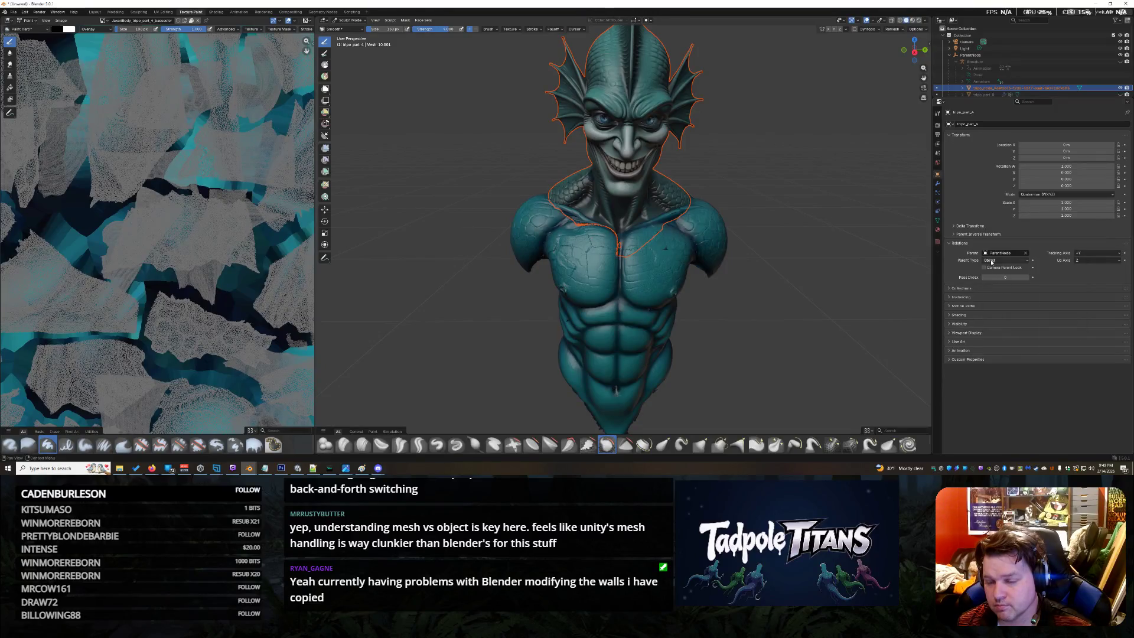
left_click(1024, 266)
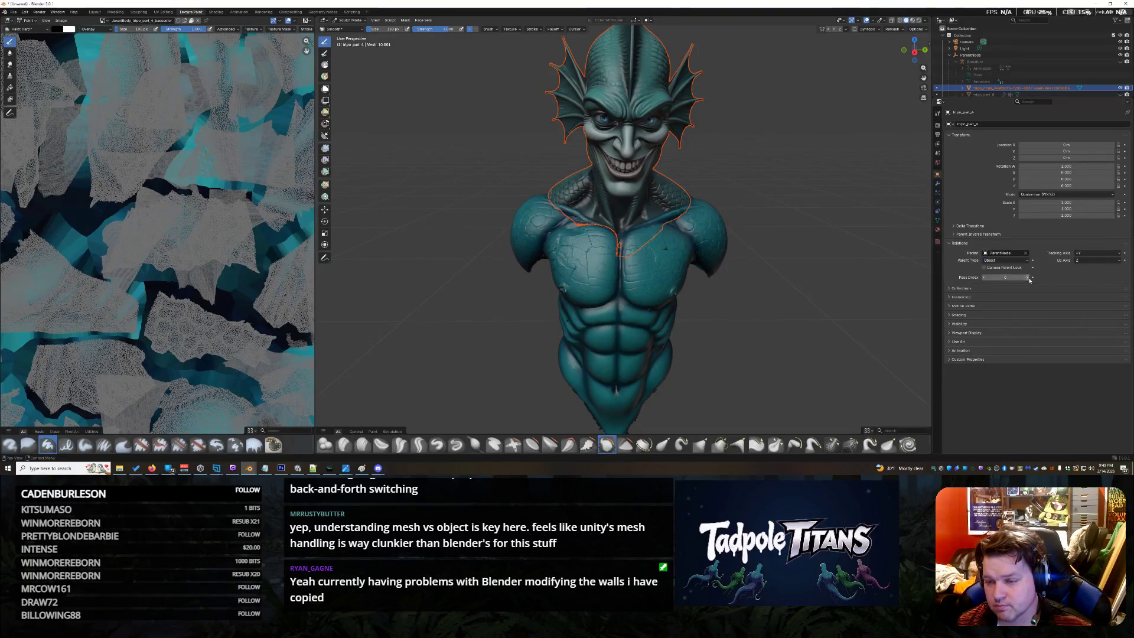
left_click(1018, 290)
left_click(983, 87)
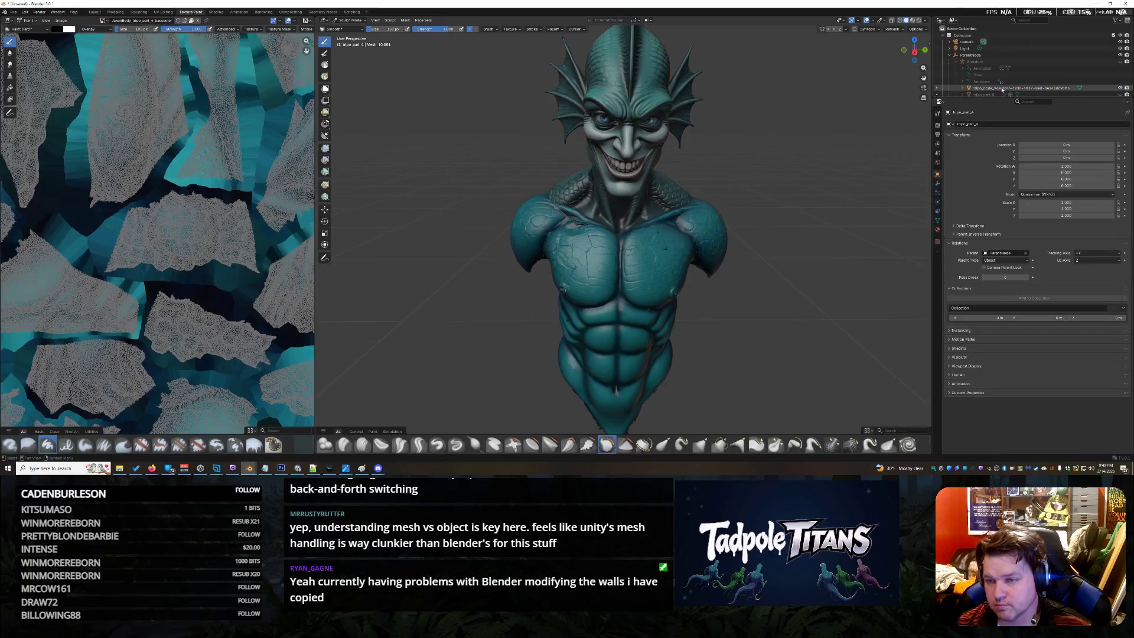
right_click(982, 91)
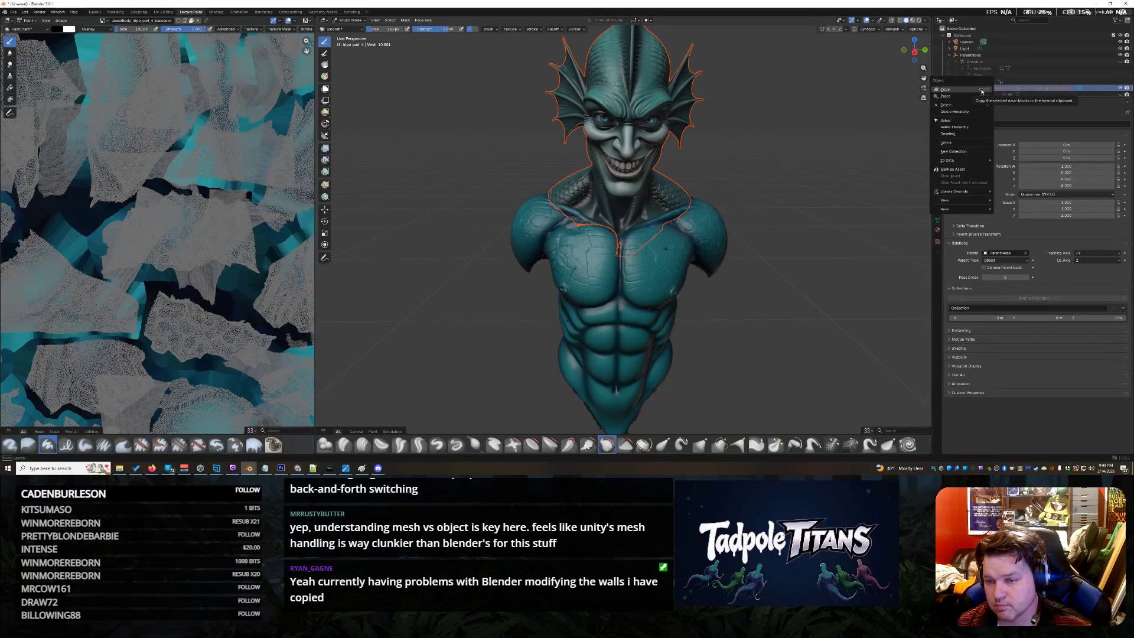
left_click(972, 142)
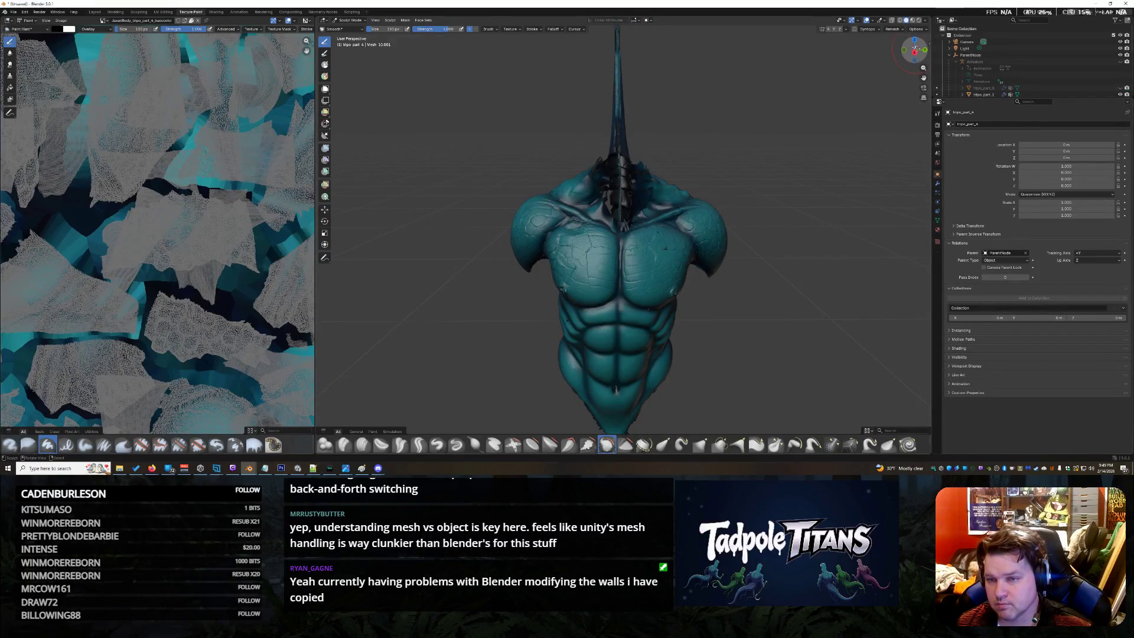
mouse_move(620, 266)
middle_mouse_down()
mouse_move(496, 276)
mouse_move(674, 267)
mouse_move(620, 267)
mouse_move(753, 293)
mouse_move(549, 266)
mouse_move(620, 267)
mouse_move(620, 231)
mouse_move(585, 266)
mouse_move(674, 266)
mouse_move(620, 266)
mouse_move(620, 230)
mouse_move(691, 266)
mouse_move(727, 266)
mouse_move(620, 266)
mouse_move(674, 266)
mouse_move(656, 248)
mouse_move(532, 267)
mouse_move(372, 257)
mouse_move(461, 257)
mouse_move(443, 257)
middle_mouse_up()
scroll(620, 222, "up", 1)
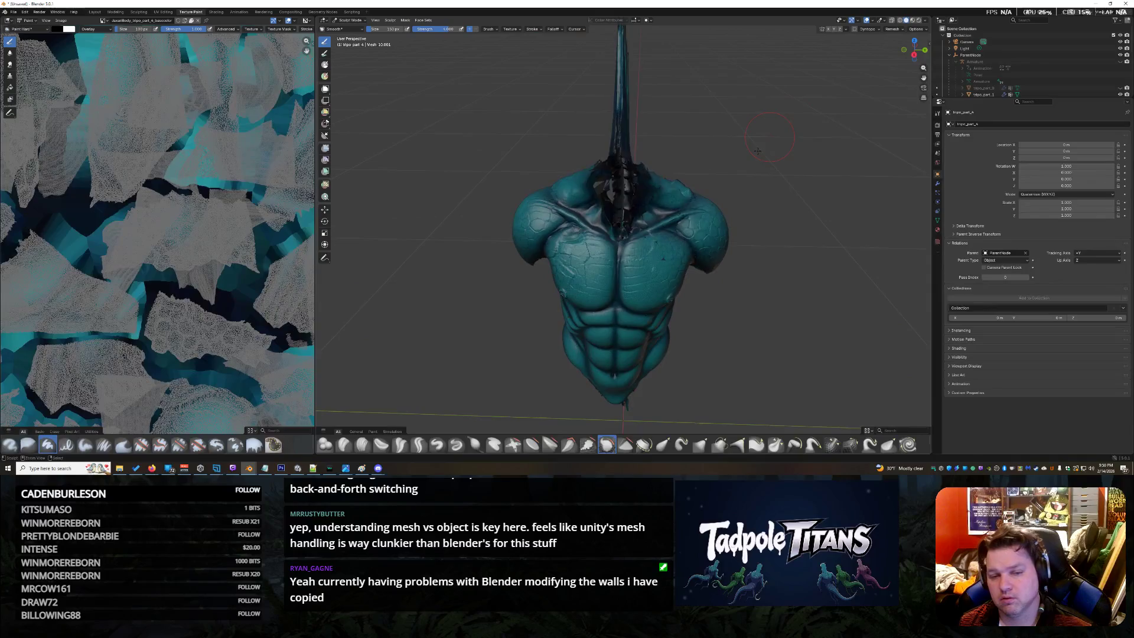
left_click(993, 87)
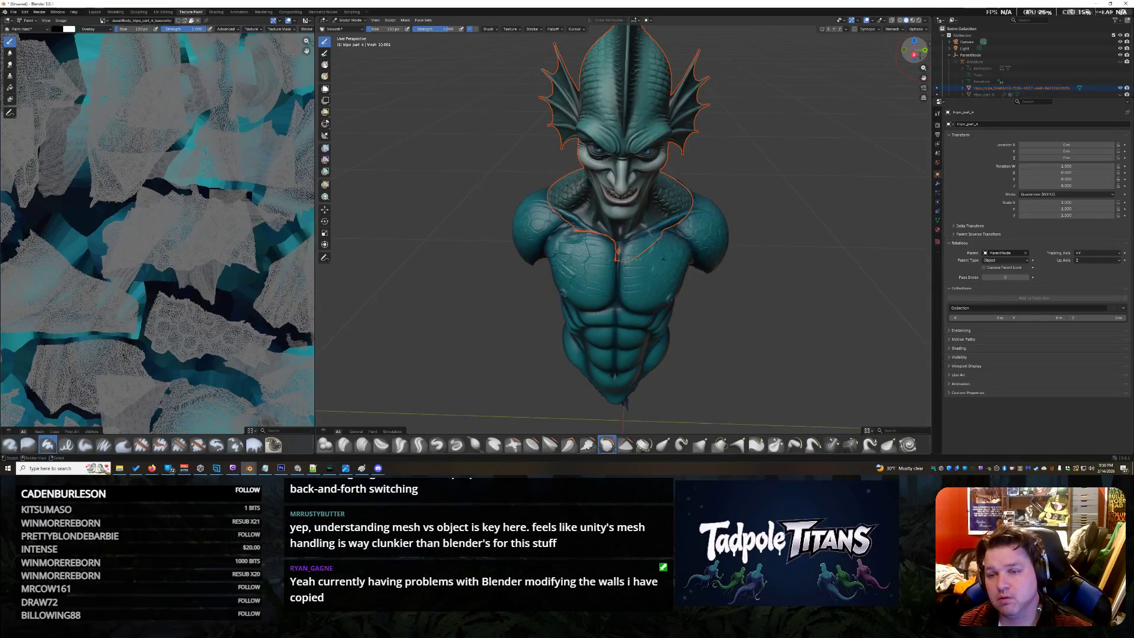
left_click_drag(915, 53, 915, 40)
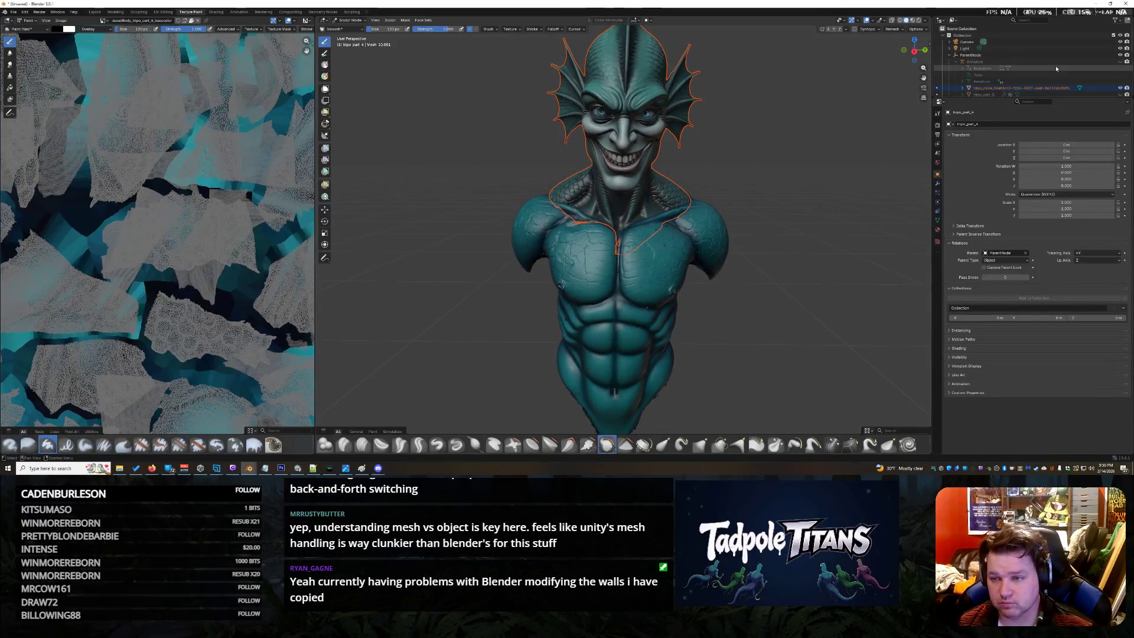
Copy the head object, paste it into the scene collection, and delete the wrongly pasted sphere
right_click(988, 89)
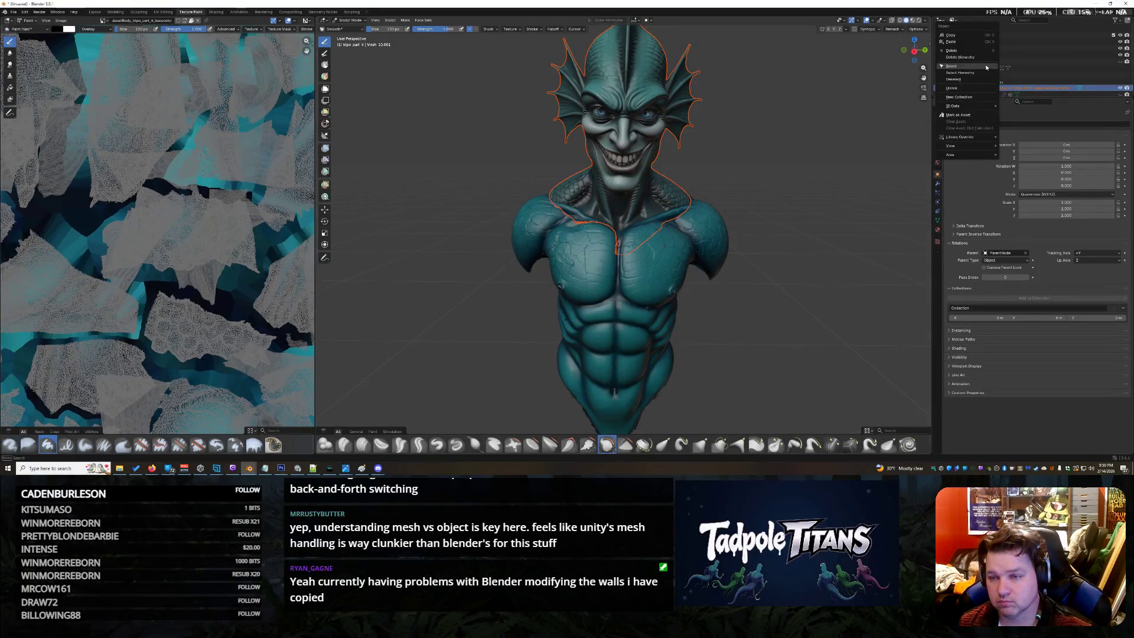
left_click(974, 35)
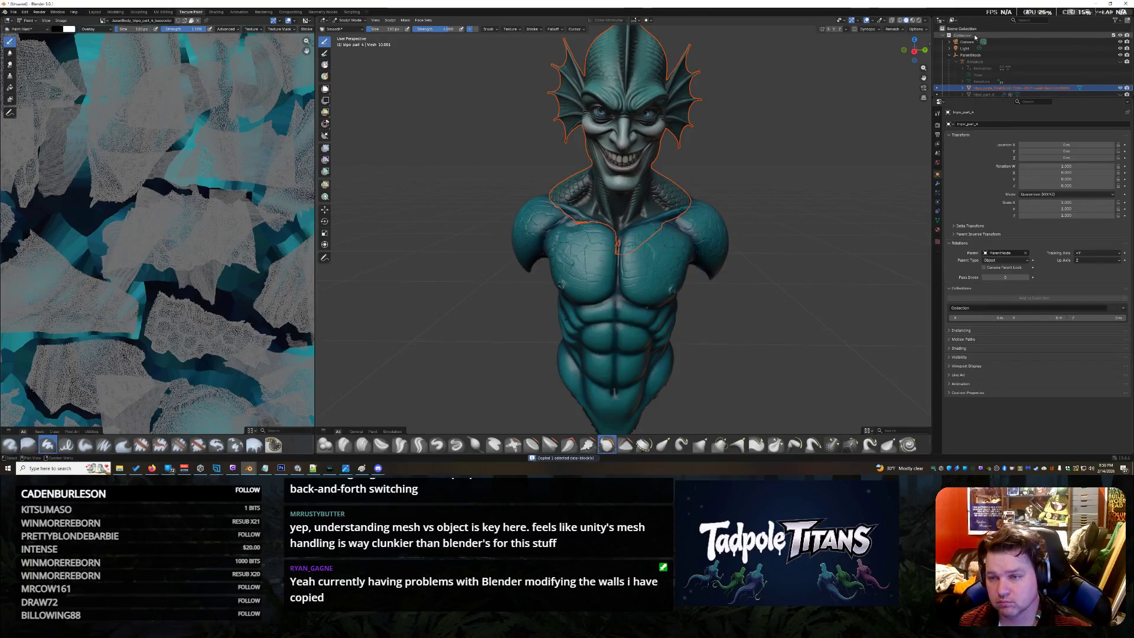
right_click(970, 35)
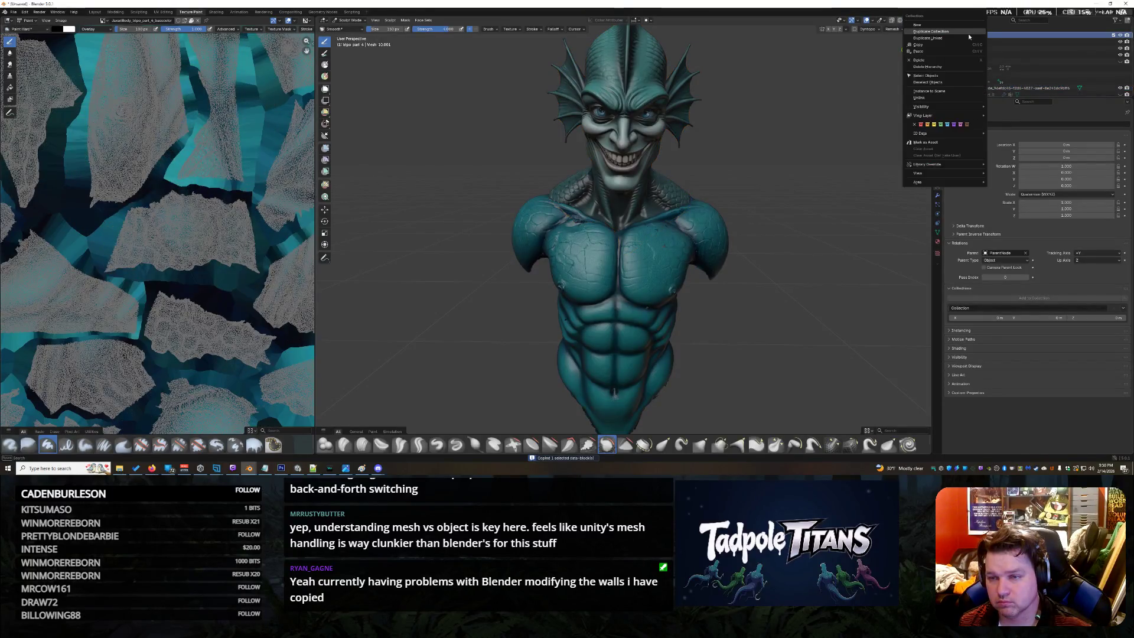
left_click(966, 53)
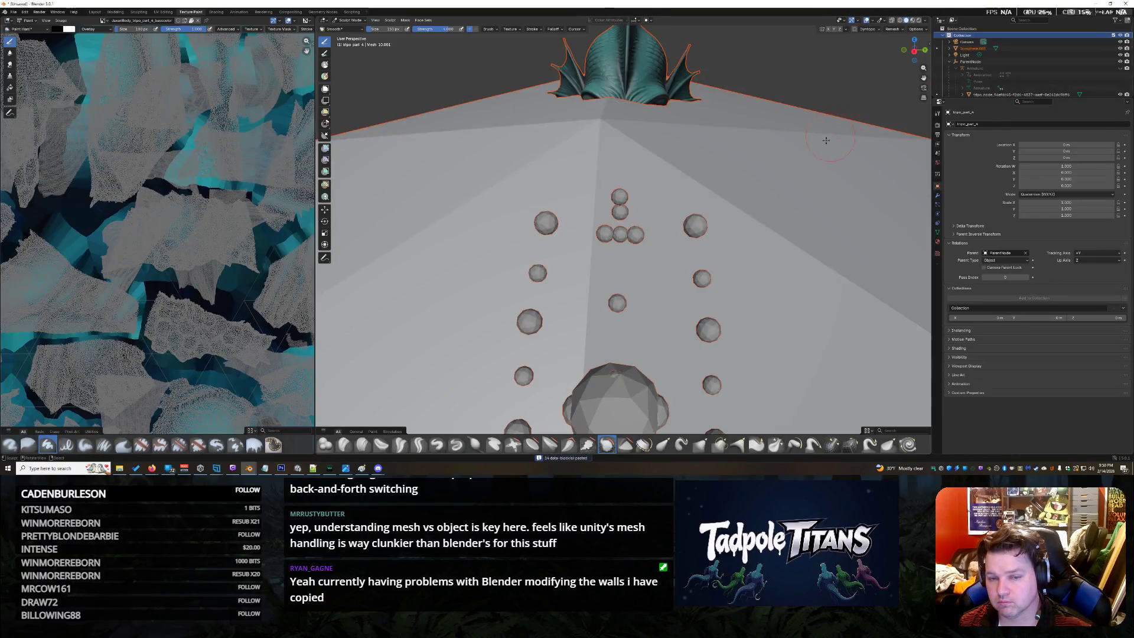
scroll(789, 169, "down", 3)
scroll(789, 169, "down", 3)
scroll(806, 177, "up", 4)
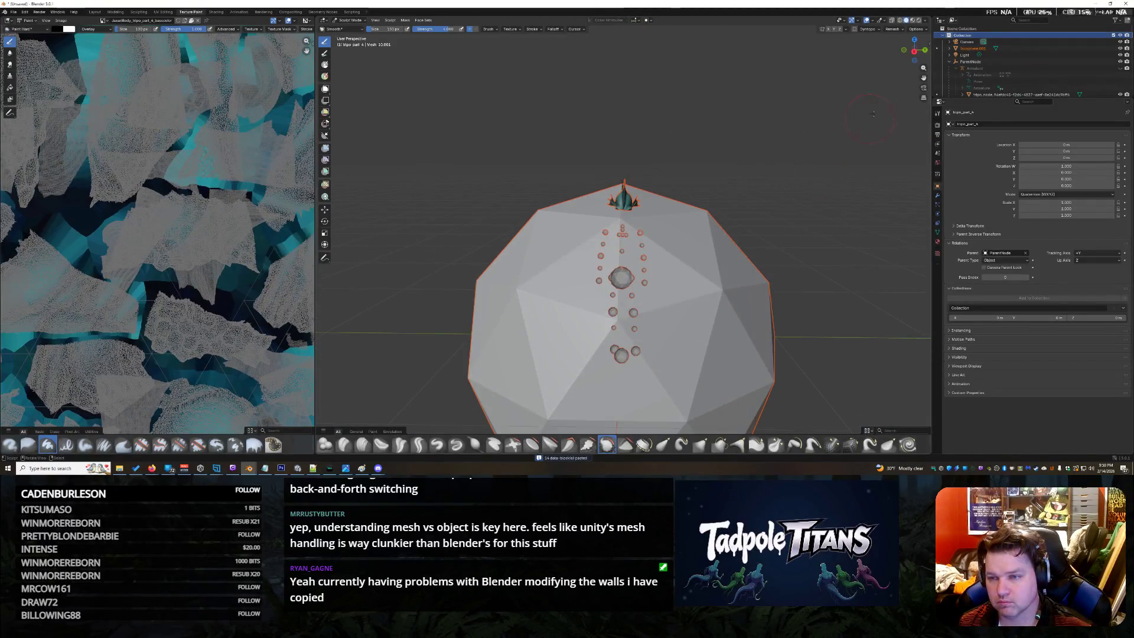
key("Delete")
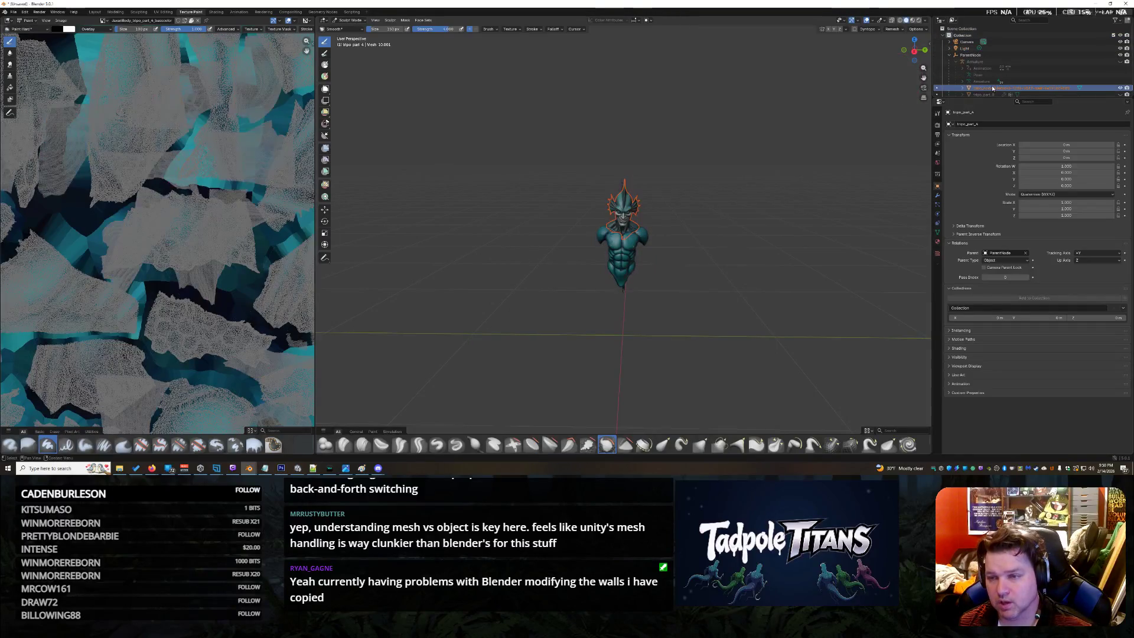
Copy the head again, select tripo_part_4 and frame the bust in the viewport
right_click(992, 85)
left_click(985, 124)
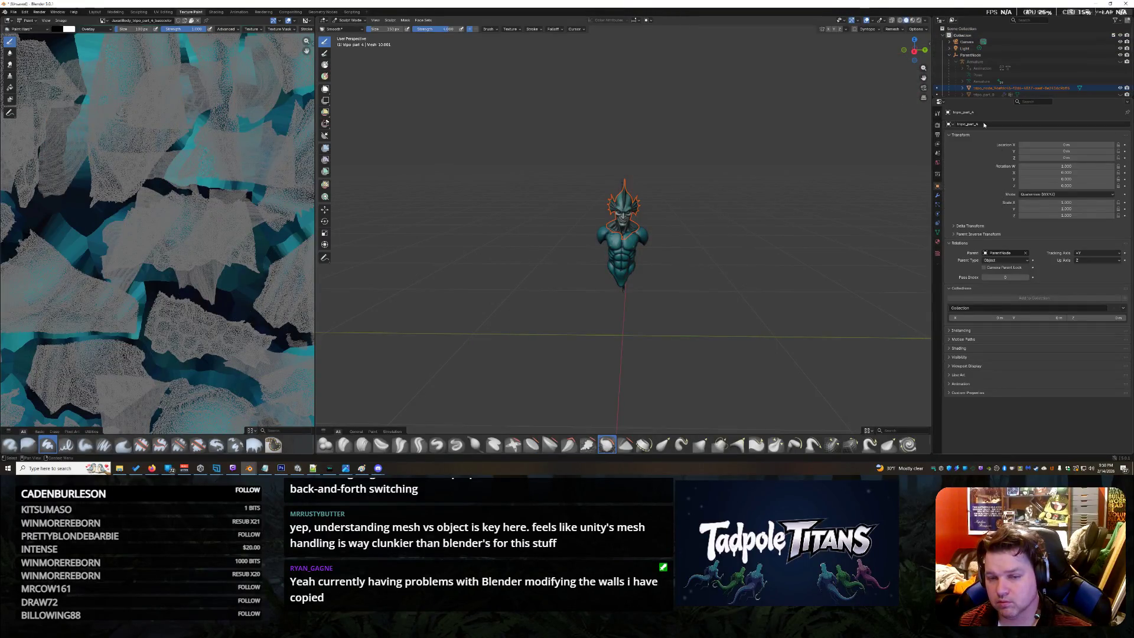
right_click(988, 87)
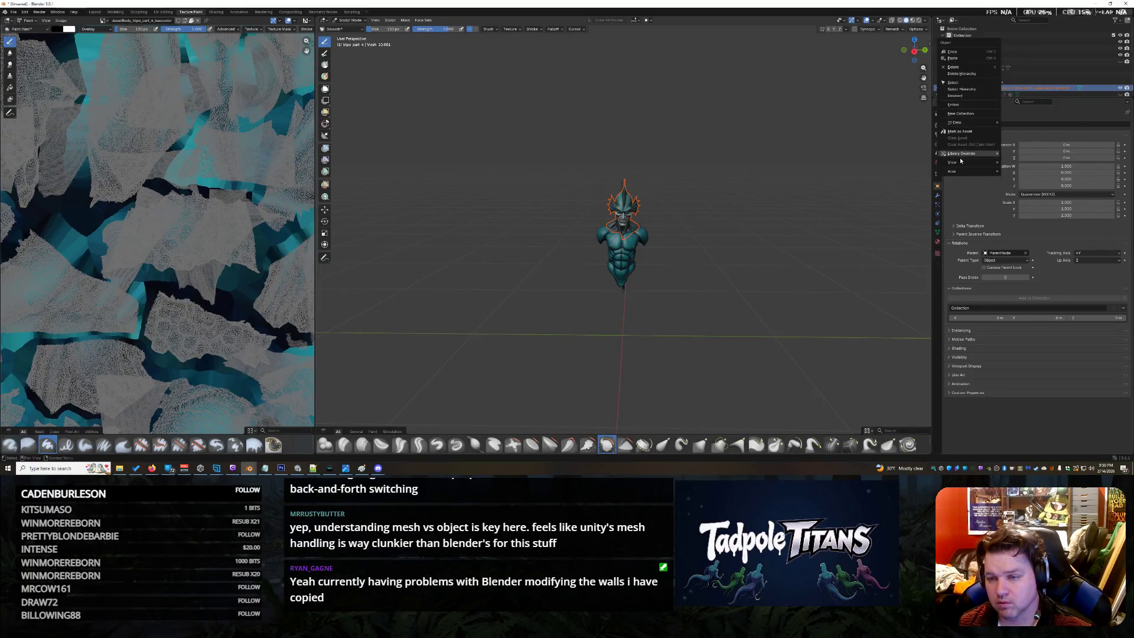
left_click(968, 55)
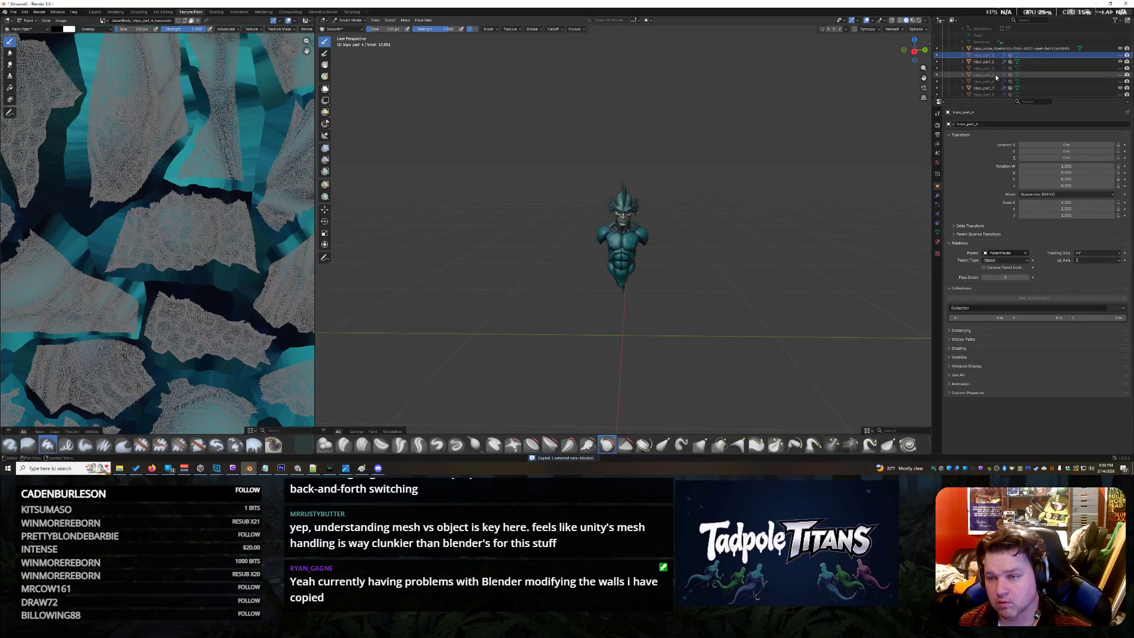
left_click(995, 75)
key("KP_Decimal")
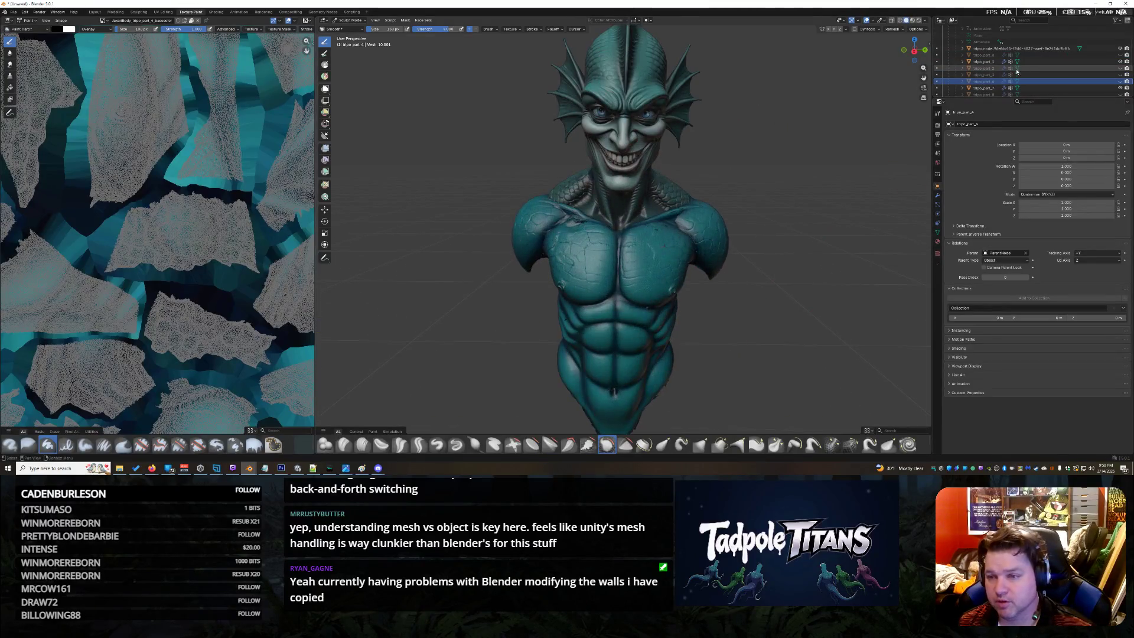
scroll(1048, 87, "up", 2)
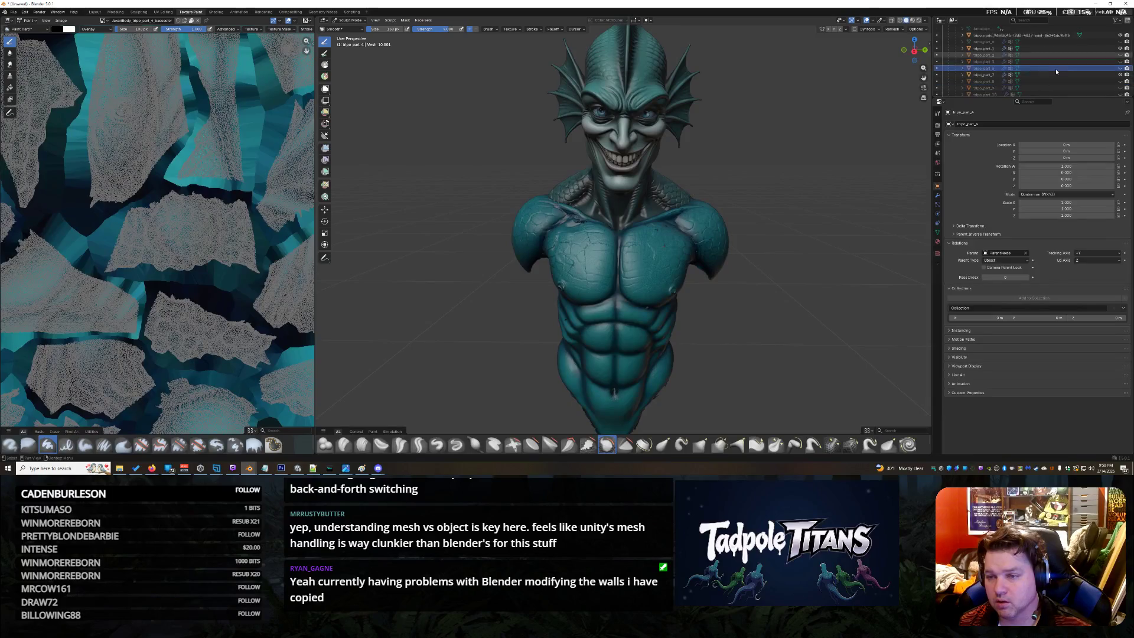
scroll(1050, 74, "up", 2)
Select the torso piece tripo_part_4 and hide it in the viewport
left_click(1055, 81)
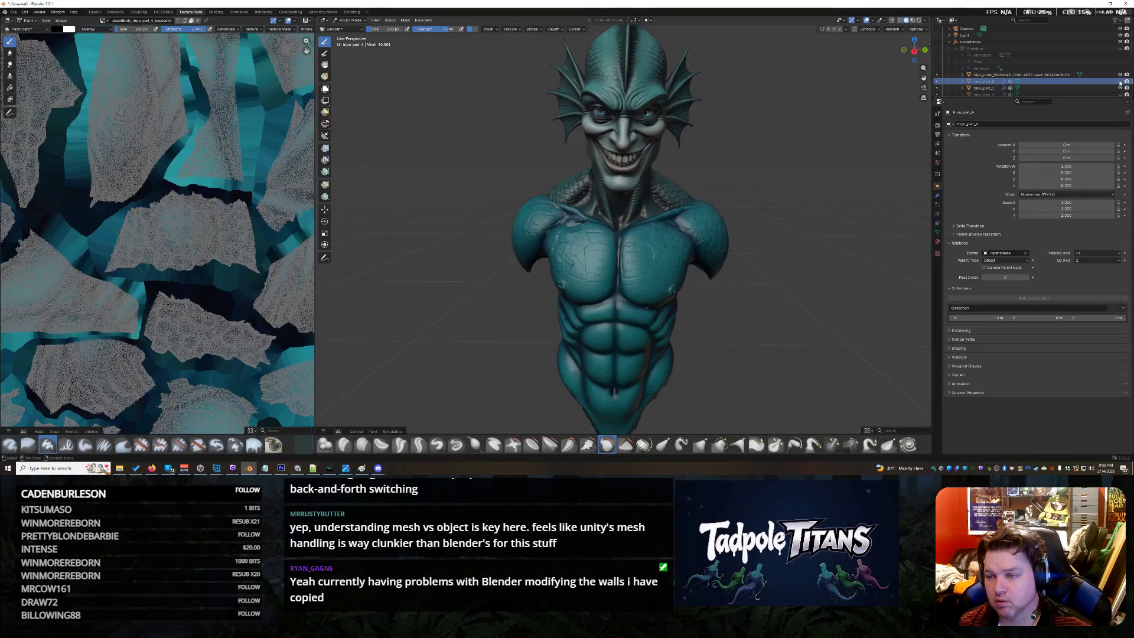
scroll(1099, 81, "down", 2)
scroll(1099, 80, "down", 2)
scroll(1073, 81, "down", 2)
scroll(1048, 65, "down", 2)
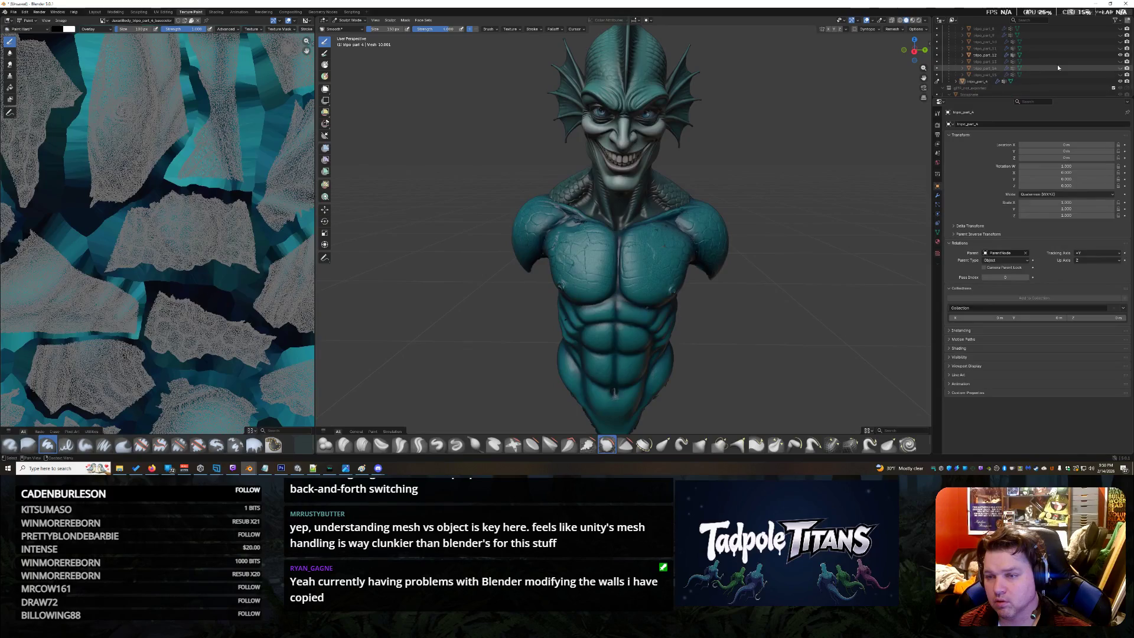
left_click(1055, 80)
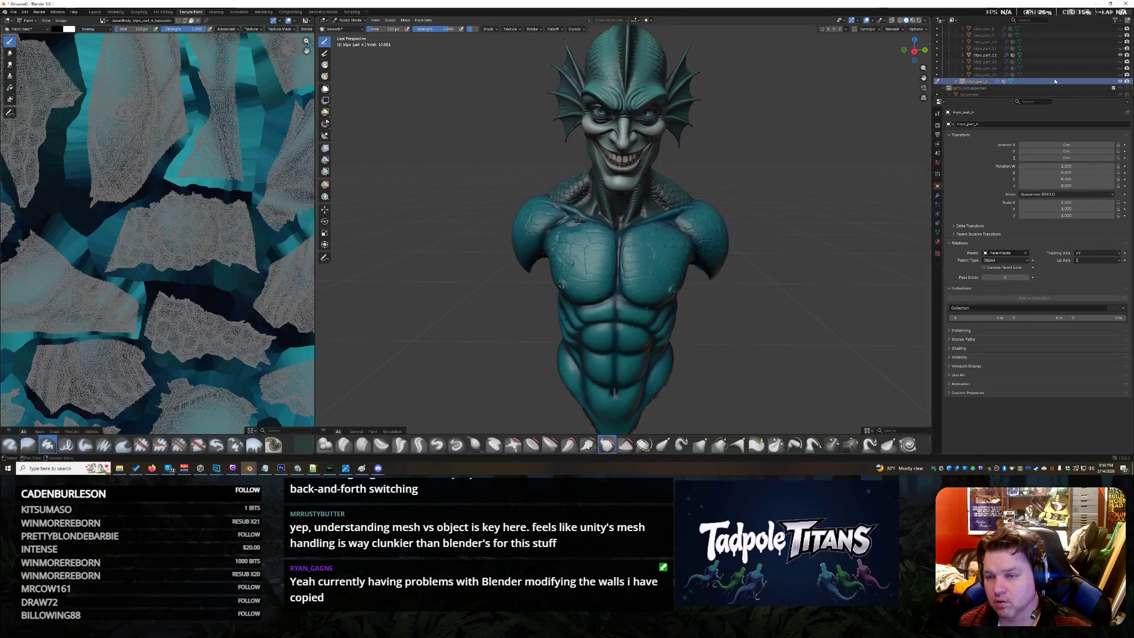
left_click(1121, 81)
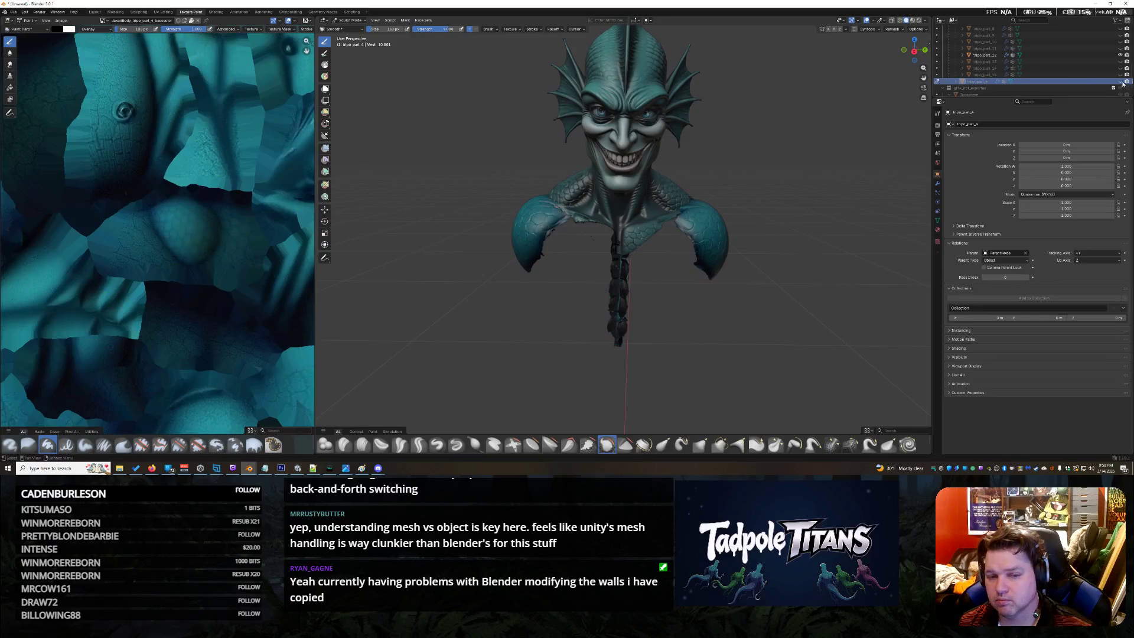
Hide the torso piece in the Outliner and switch from Texture Paint back to Object Mode
left_click(1121, 81)
left_click(1121, 81)
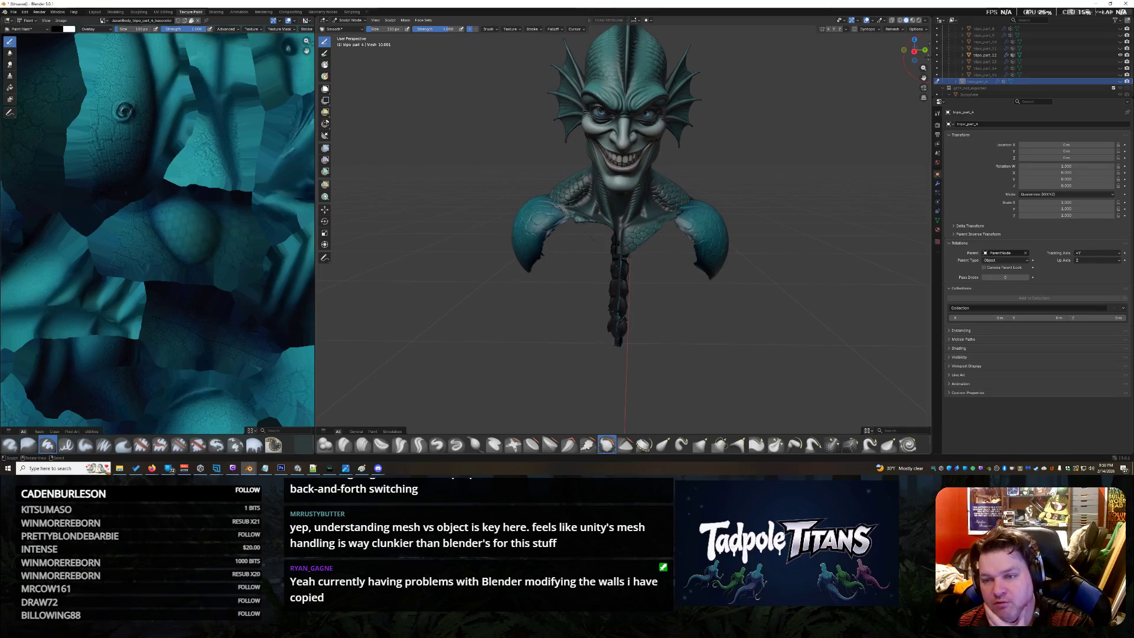
mouse_move(915, 51)
left_mouse_down()
mouse_move(877, 53)
mouse_move(915, 51)
left_mouse_up()
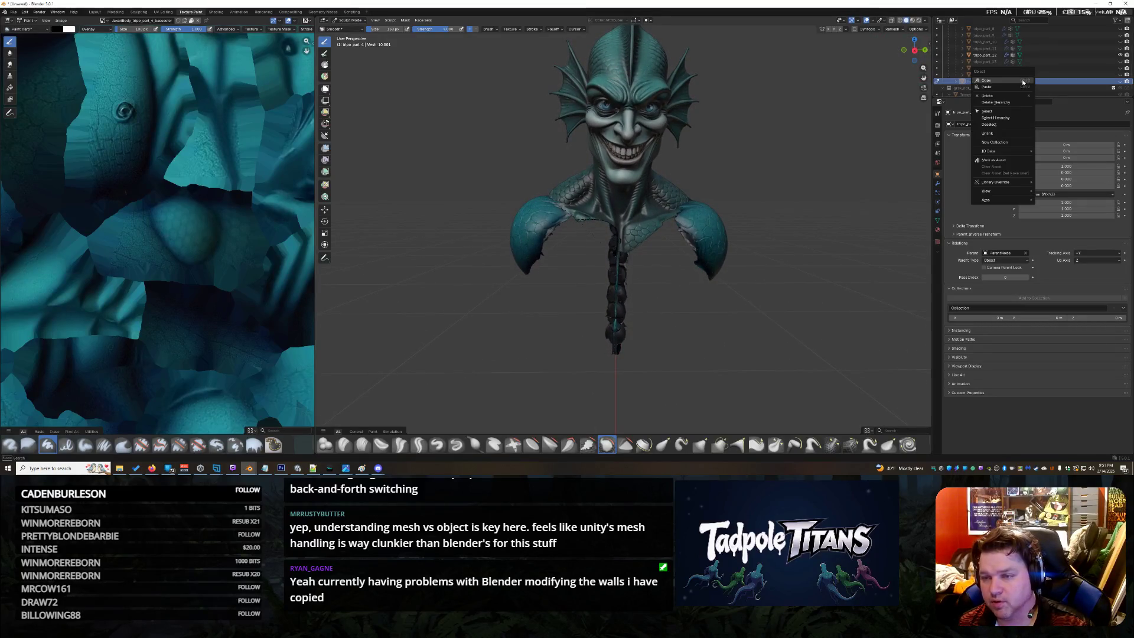
left_click(1015, 96)
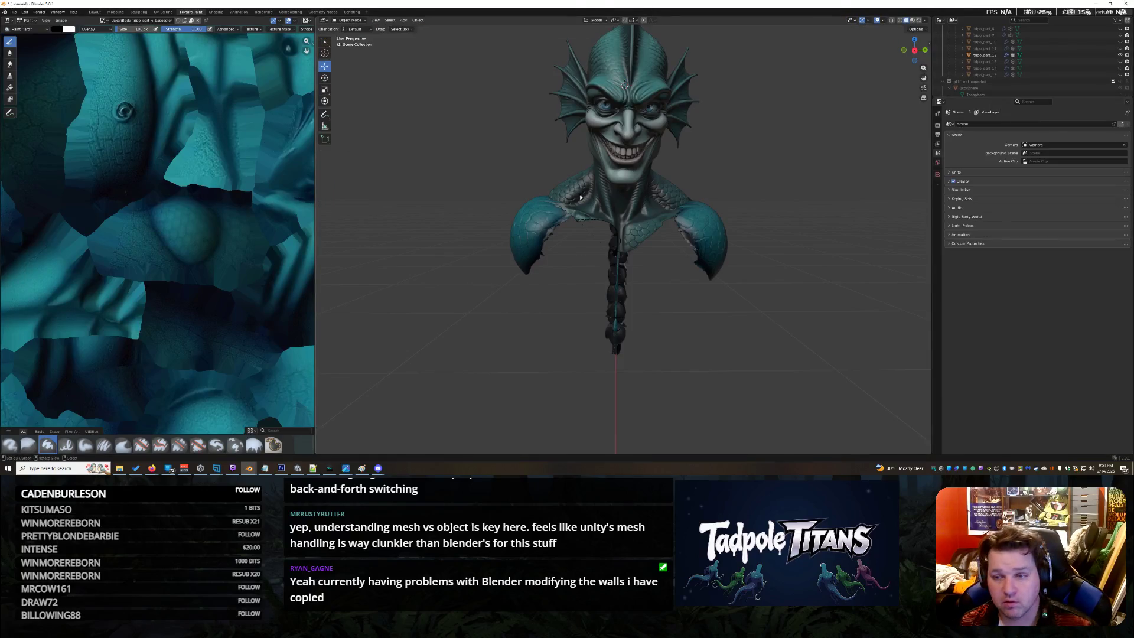
scroll(577, 201, "down", 3)
scroll(577, 201, "down", 2)
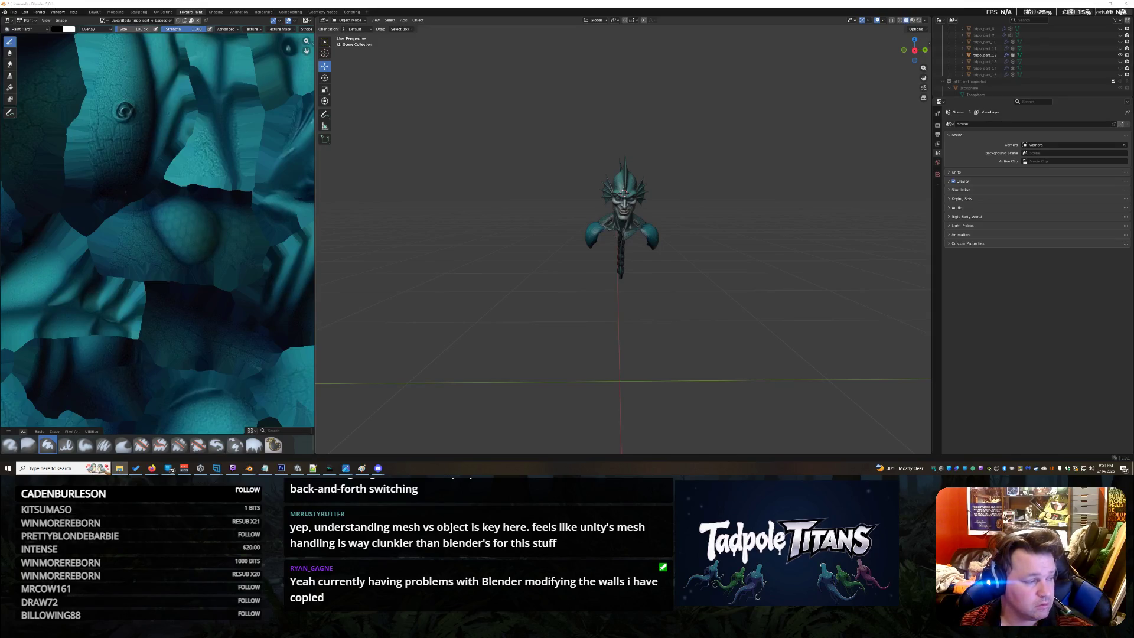
Import the Jasari Body.glb model with its armature beside the head
left_click_drag(930, 345, 642, 342)
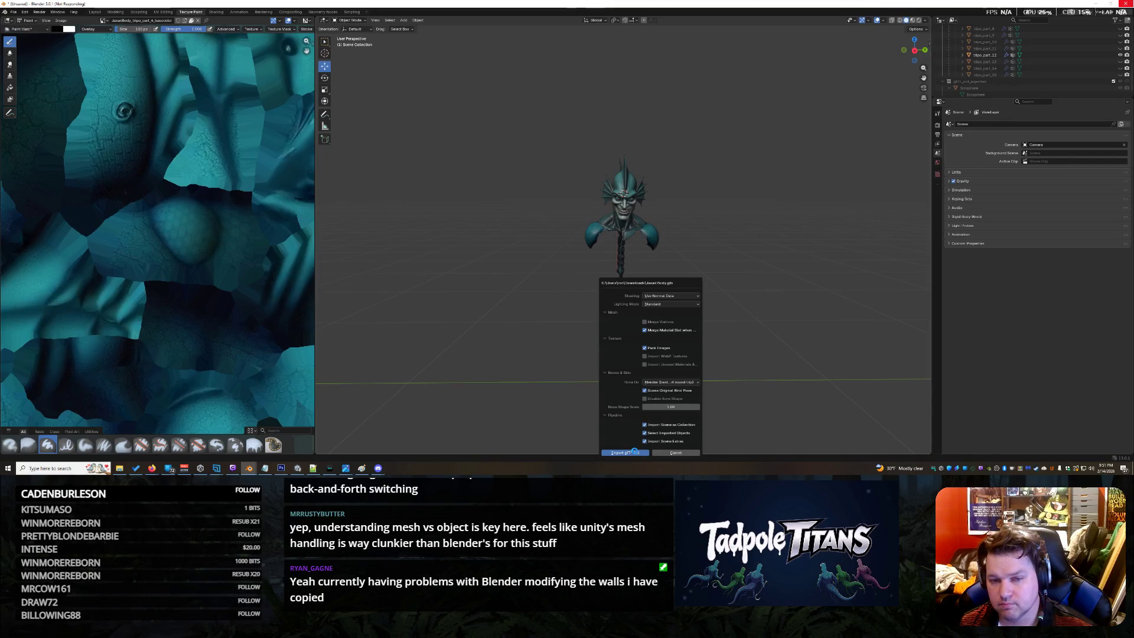
scroll(1061, 87, "down", 2)
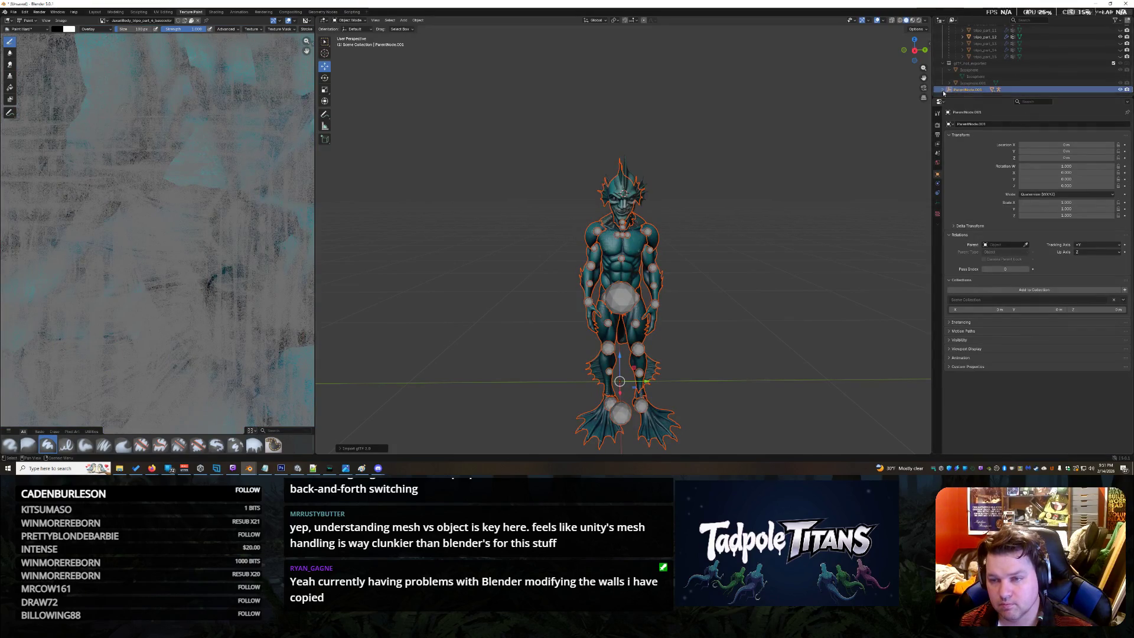
scroll(1031, 88, "down", 1)
scroll(960, 89, "down", 3)
Paste the copied node hierarchy into the Outliner under tripo_part_4 and ParentNode
left_click(1009, 65)
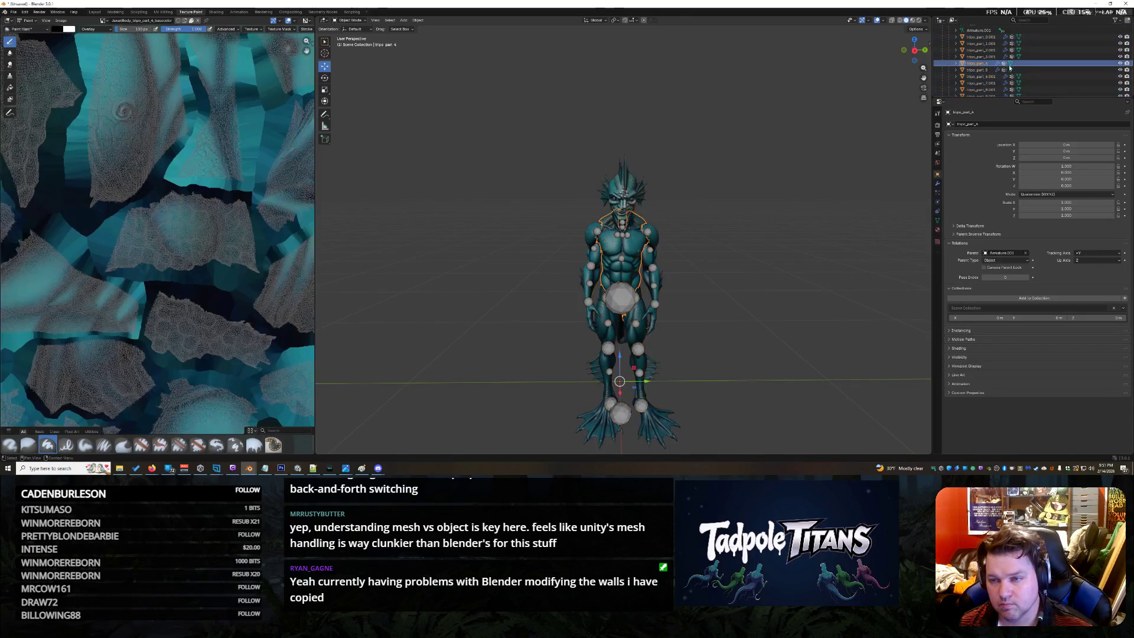
right_click(981, 66)
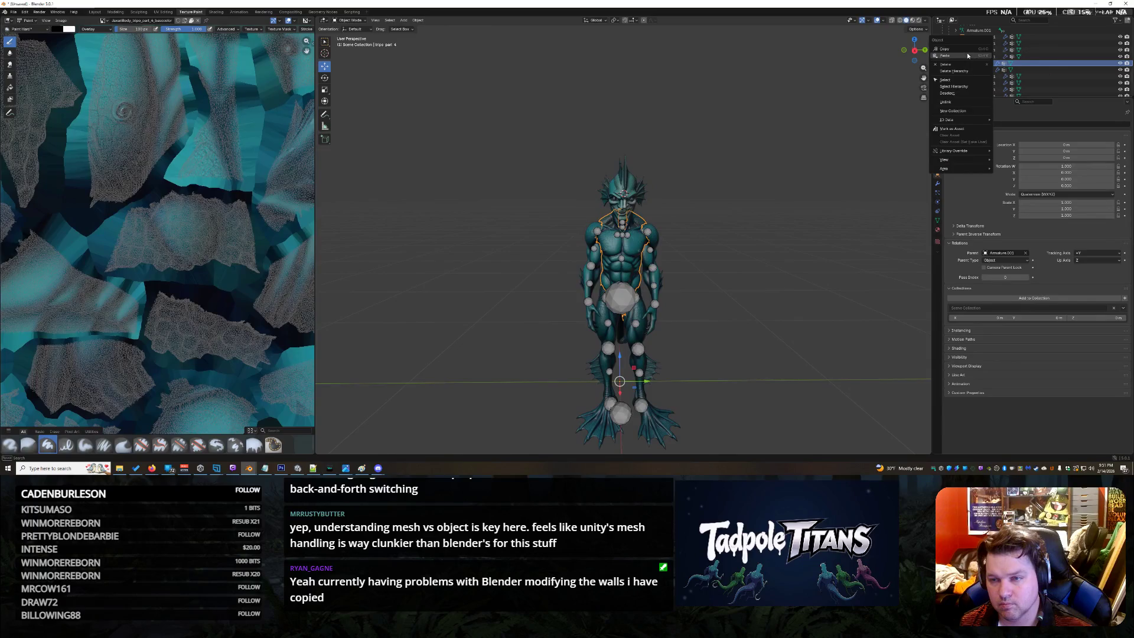
left_click(966, 52)
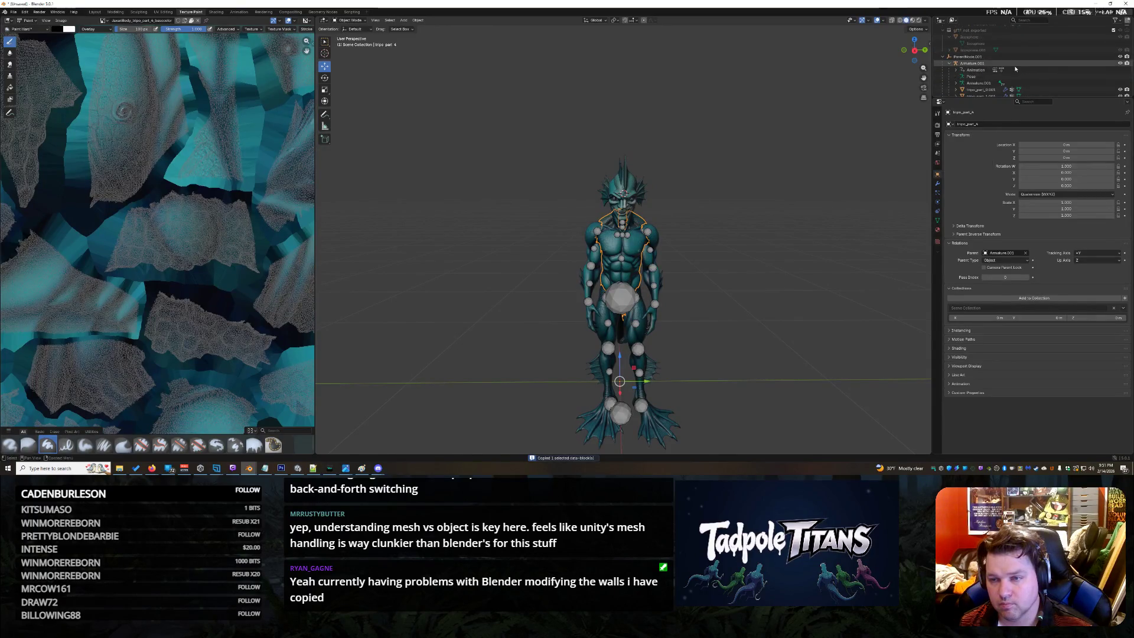
left_click(996, 44)
scroll(996, 45, "up", 5)
scroll(1008, 49, "up", 3)
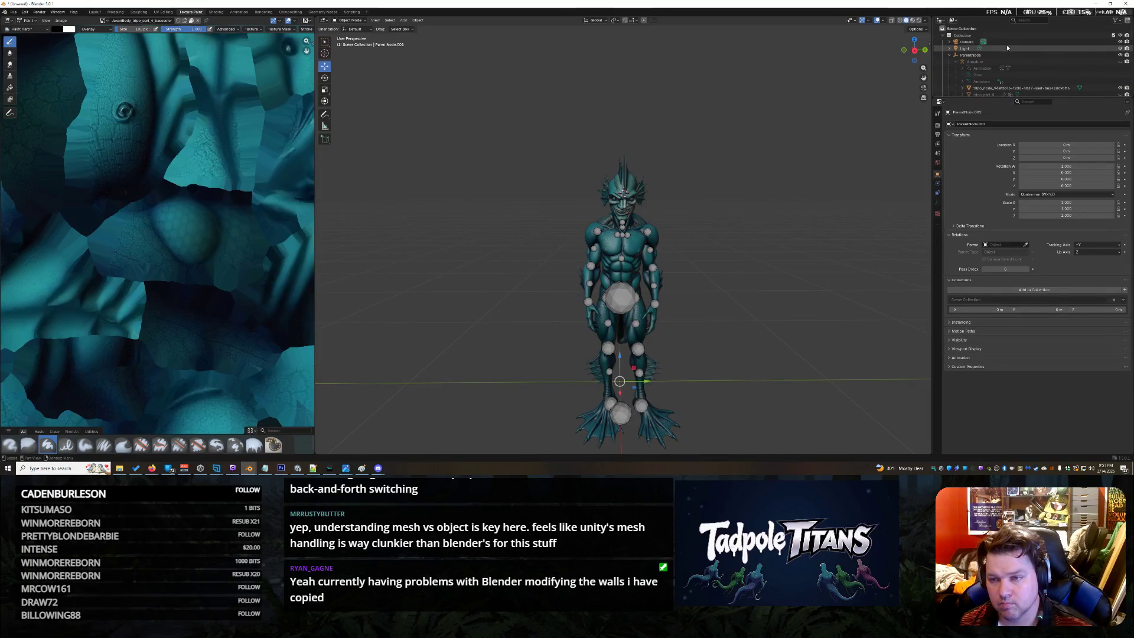
right_click(977, 55)
left_click(963, 61)
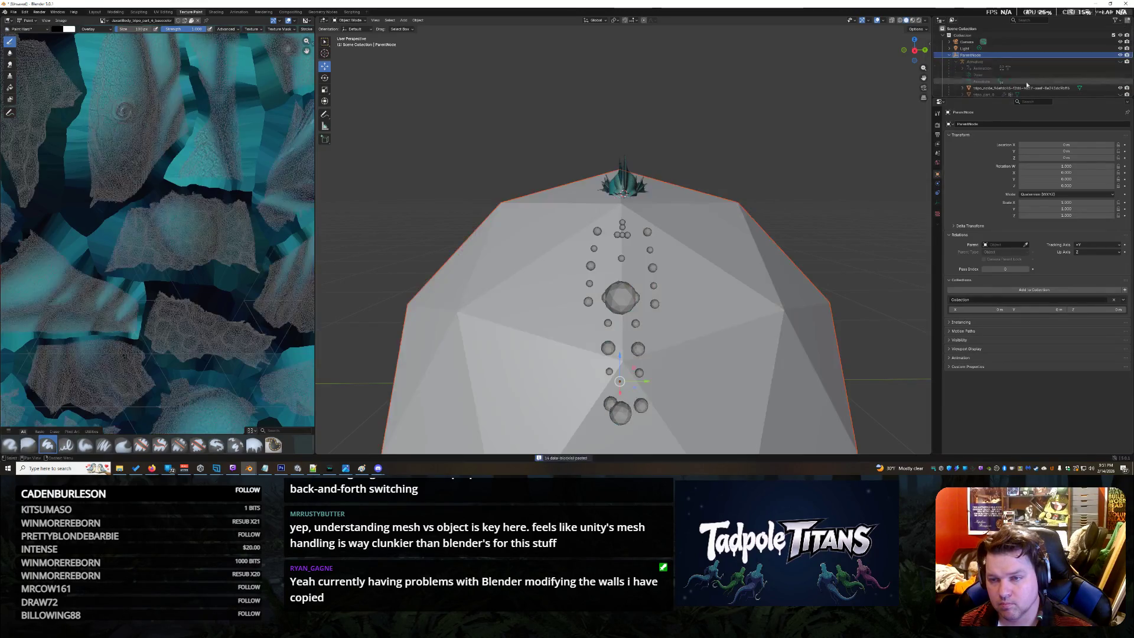
scroll(1020, 71, "down", 3)
scroll(1020, 73, "down", 3)
scroll(1023, 78, "down", 3)
Delete the oversized grey icosphere and select the torso piece tripo_part_4
key("Delete")
scroll(983, 78, "up", 2)
left_click(987, 88)
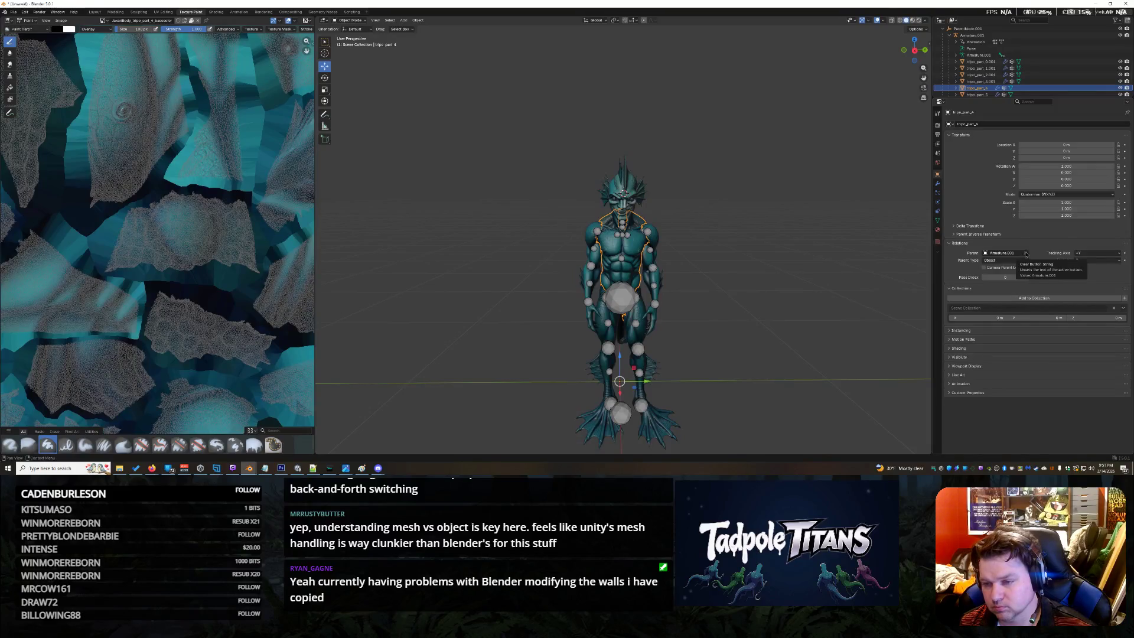
Set the torso piece tripo_part_4's parent to Armature in Object Relations
left_click(1026, 253)
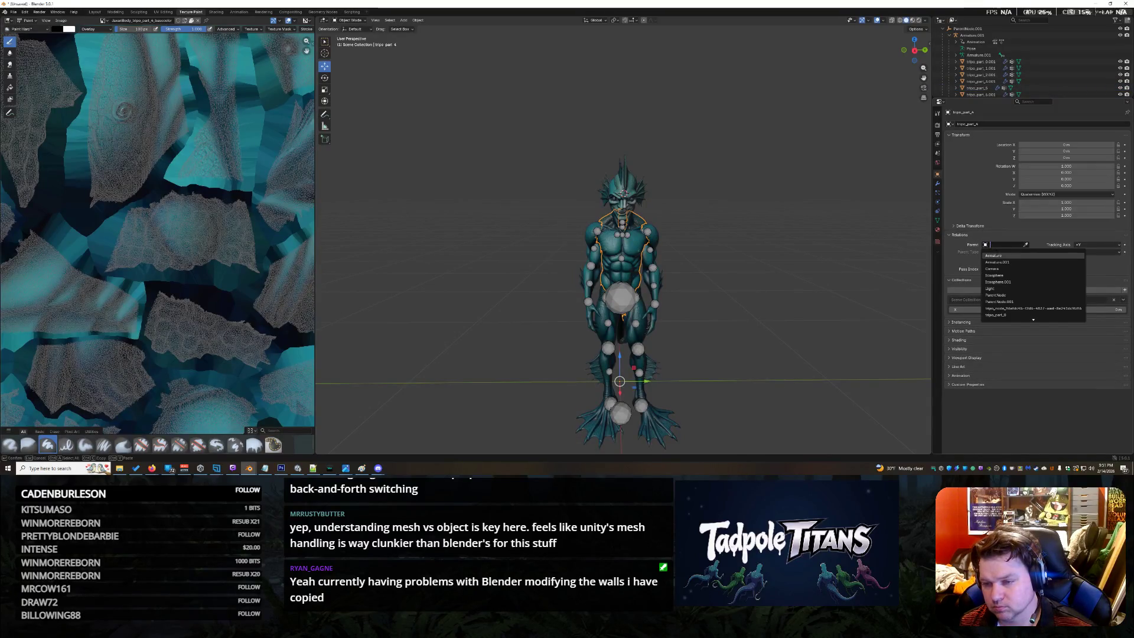
left_click(997, 255)
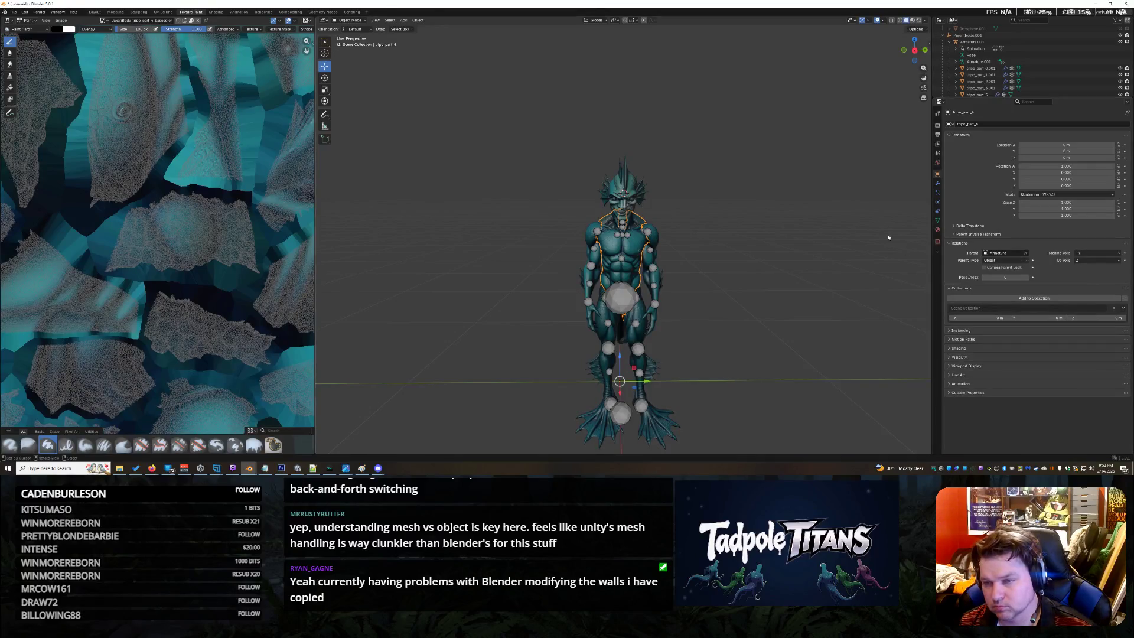
scroll(1027, 65, "down", 2)
scroll(1027, 65, "down", 3)
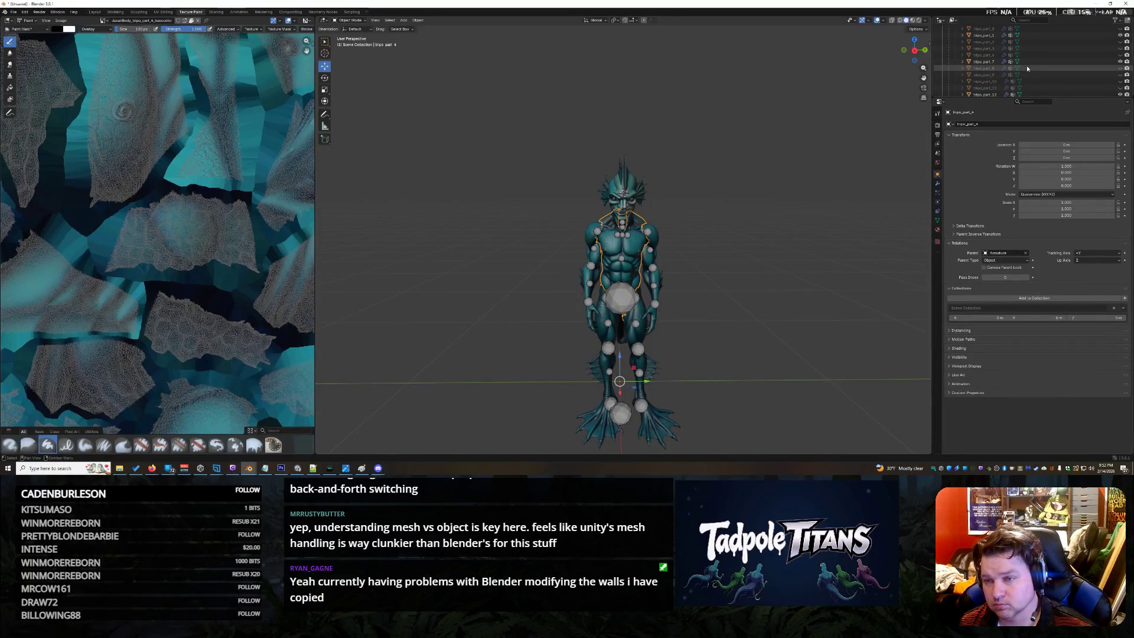
scroll(1027, 67, "up", 5)
scroll(1016, 75, "down", 2)
left_click(991, 82)
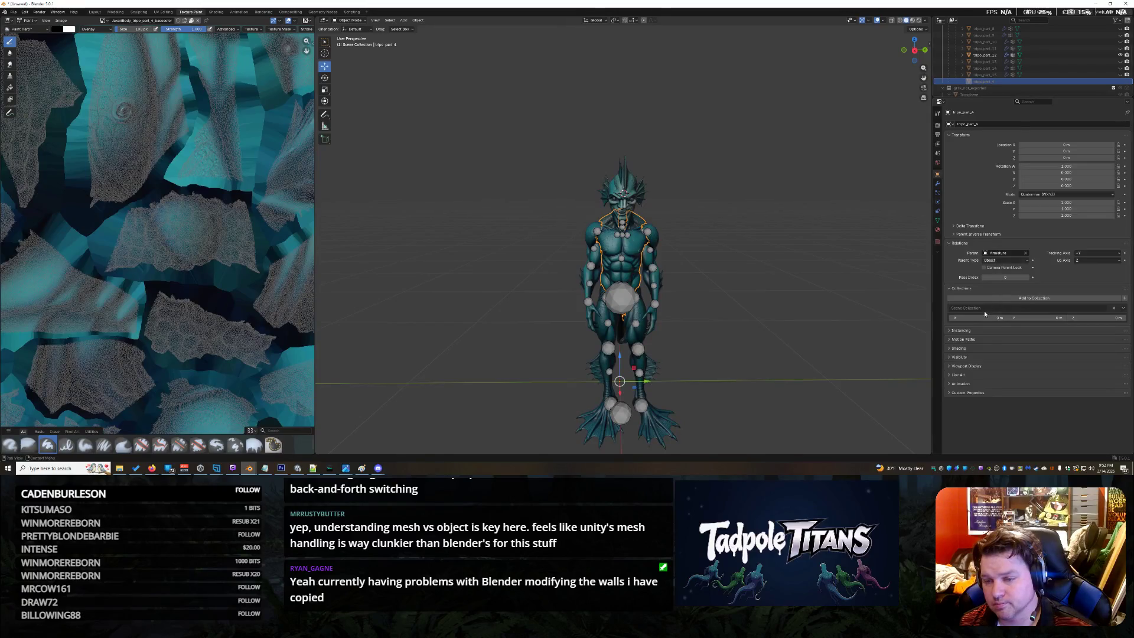
scroll(1014, 96, "down", 3)
scroll(1008, 88, "down", 3)
scroll(1008, 87, "up", 2)
scroll(1004, 83, "up", 1)
scroll(999, 79, "up", 1)
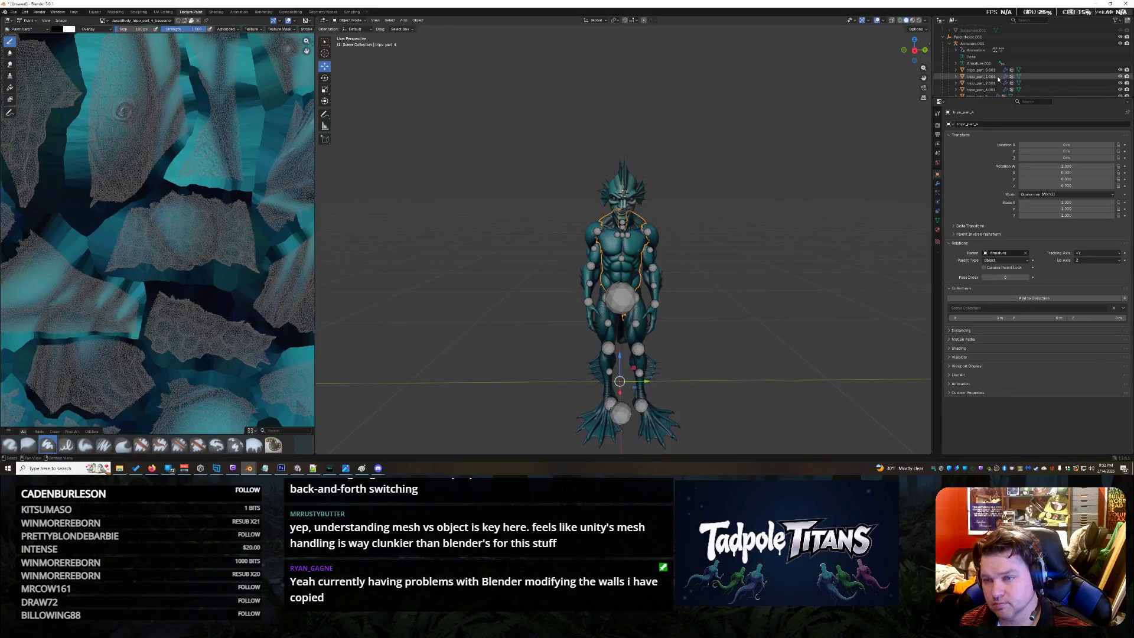
scroll(1001, 79, "up", 2)
scroll(997, 76, "up", 2)
scroll(991, 71, "up", 1)
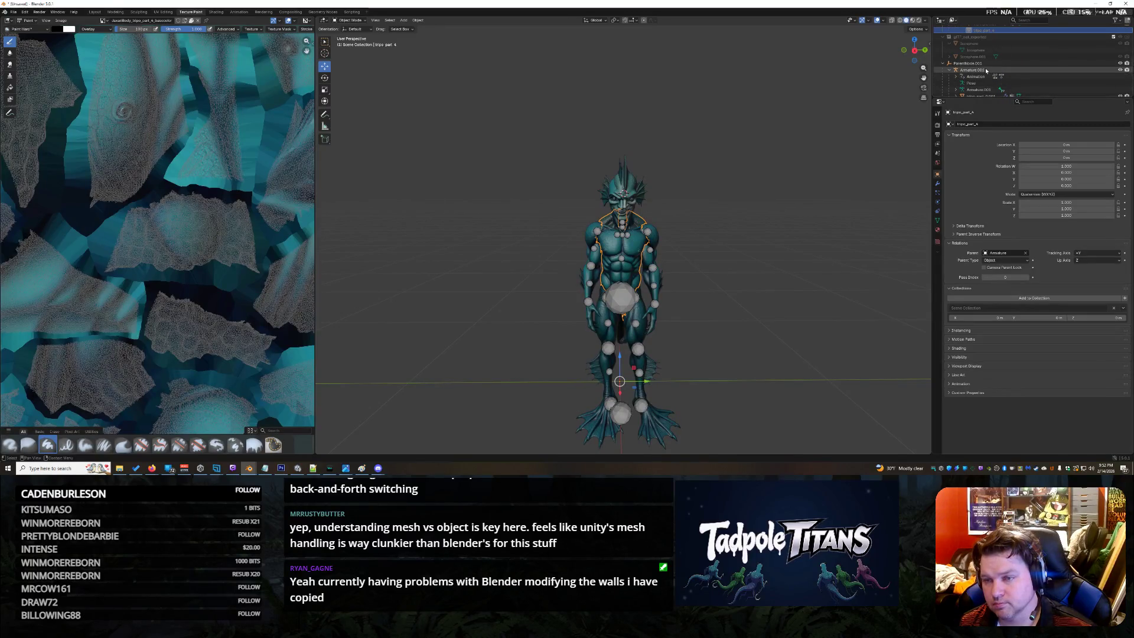
Delete the imported ParentNode.001 hierarchy with its body from the Outliner
left_click(984, 65)
right_click(985, 68)
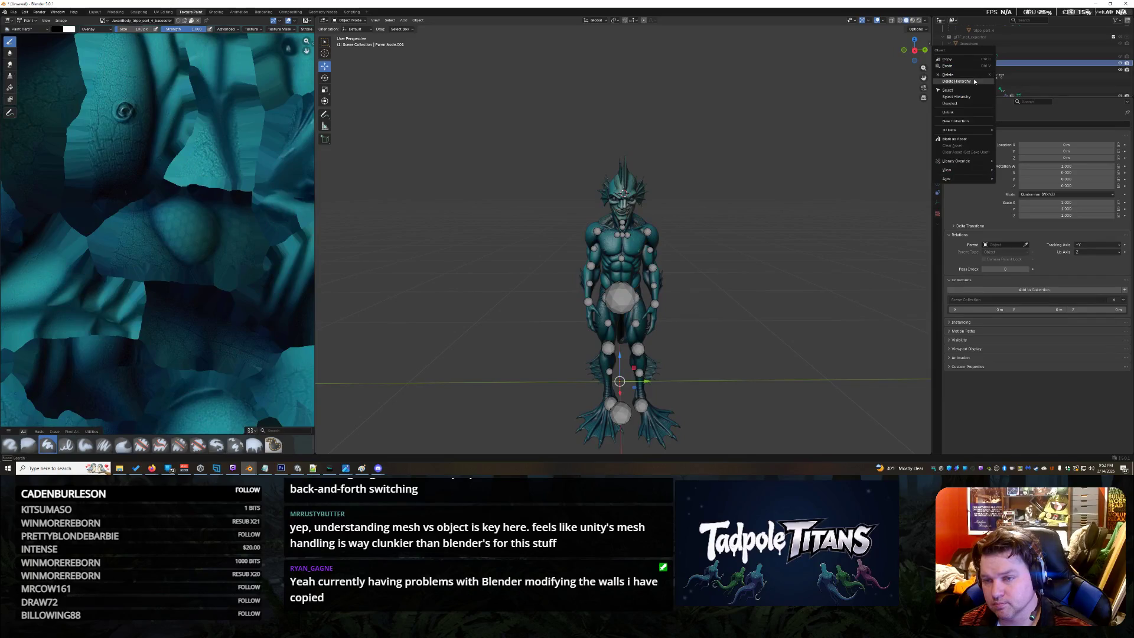
left_click(975, 80)
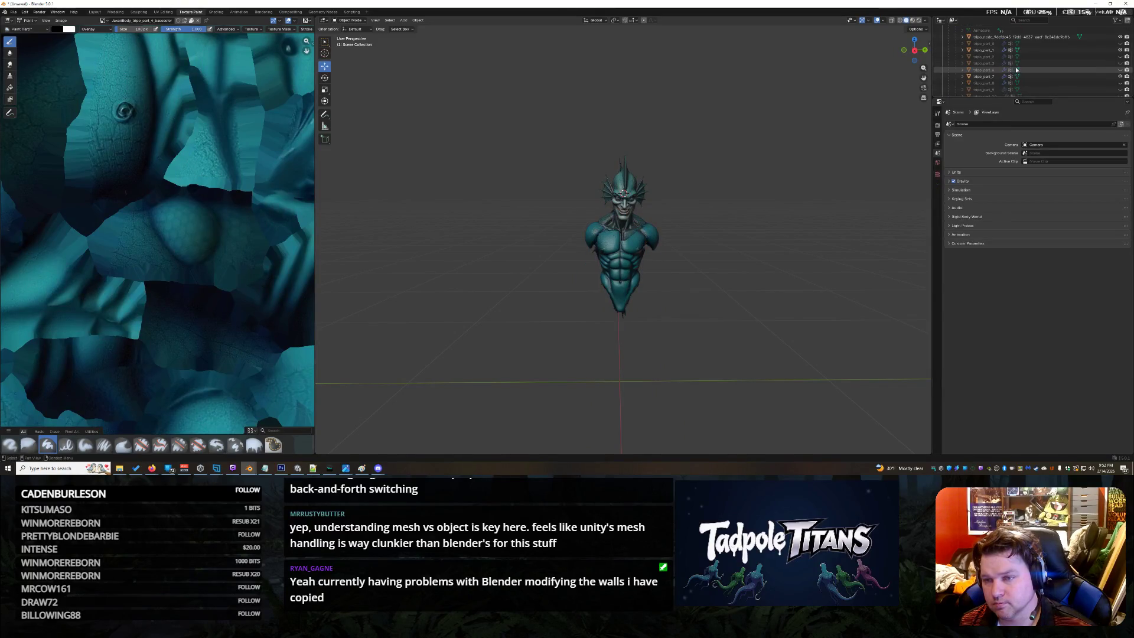
scroll(1013, 70, "down", 1)
scroll(1017, 75, "down", 1)
Select tripo_part_4 and frame the view on the torso
left_click(990, 71)
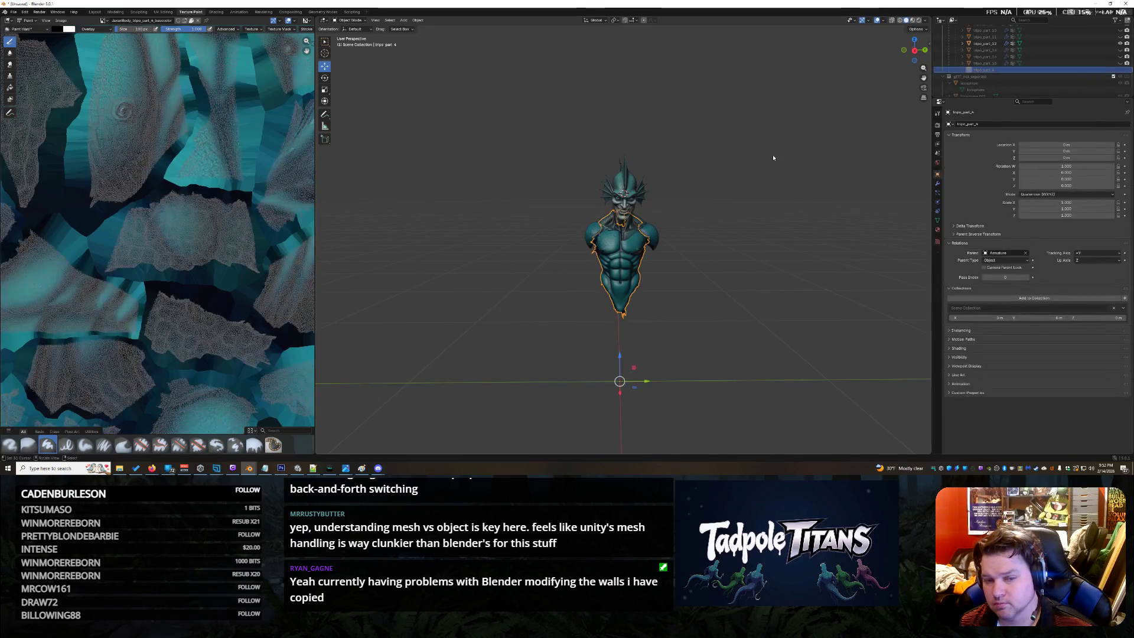
key("KP_Decimal")
left_click_drag(913, 50, 924, 61)
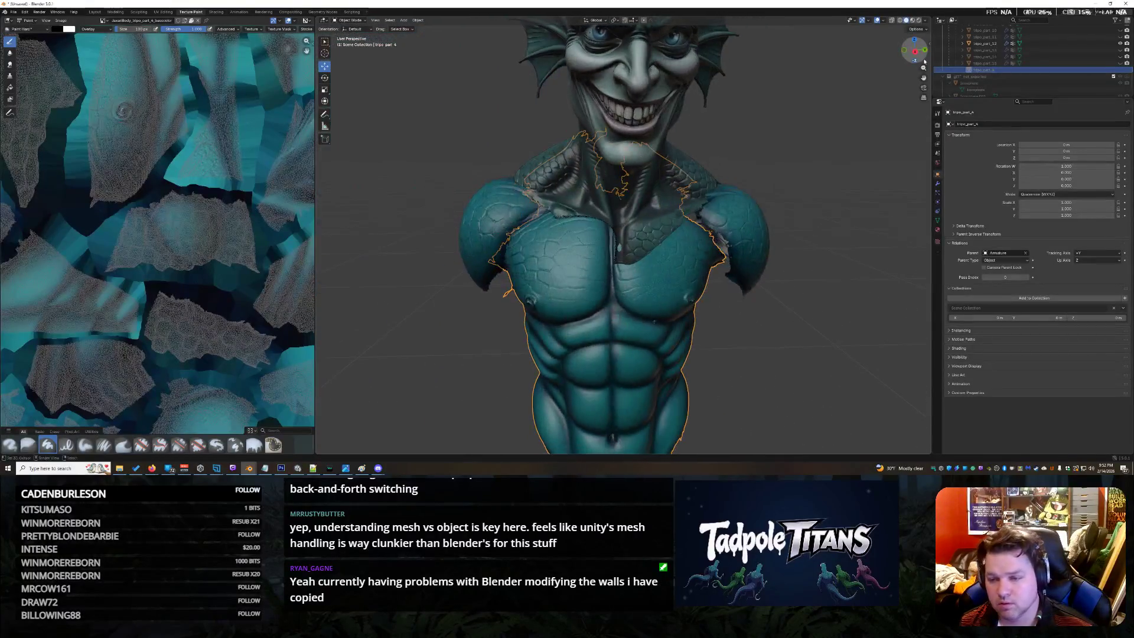
Clear the torso's parent, try Camera as parent, then undo the camera parenting
left_click(1026, 254)
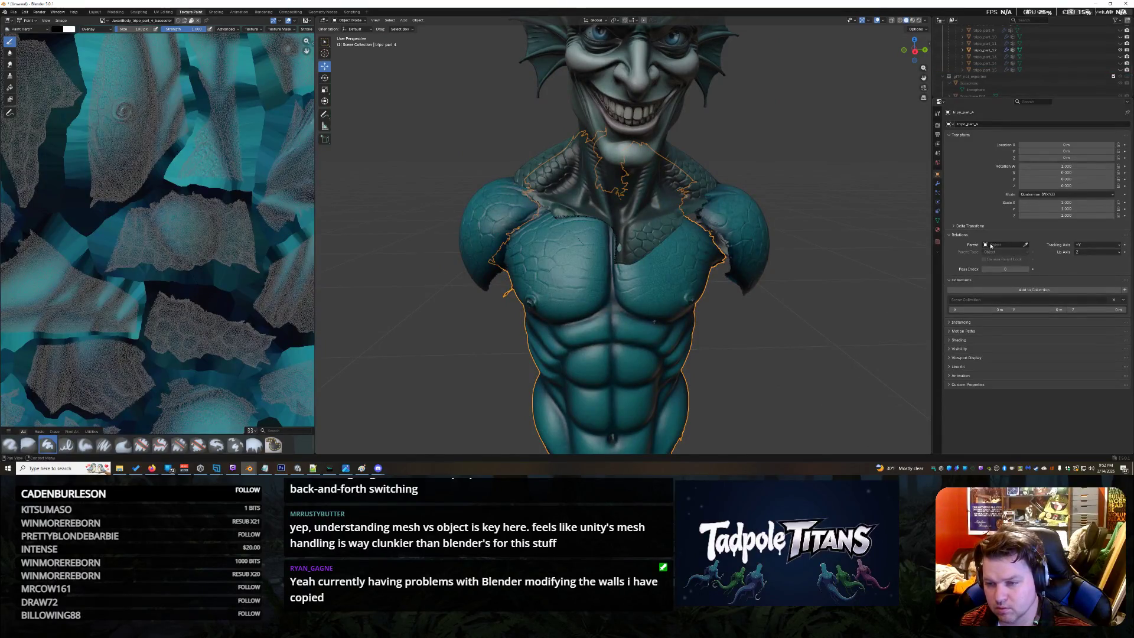
left_click(991, 246)
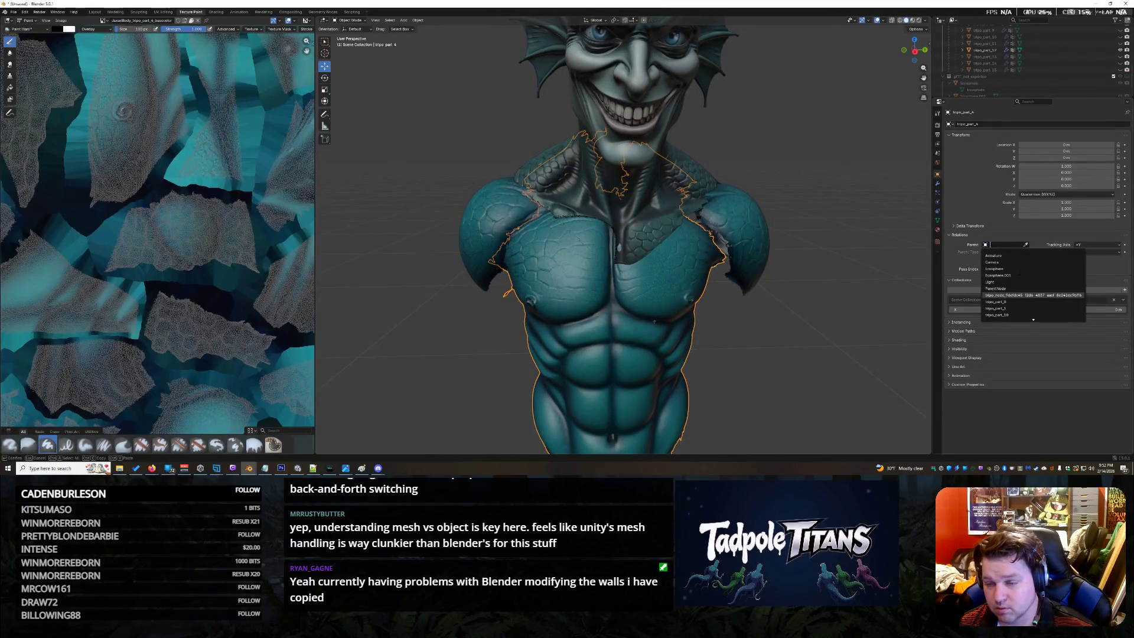
left_click(994, 262)
left_click(996, 261)
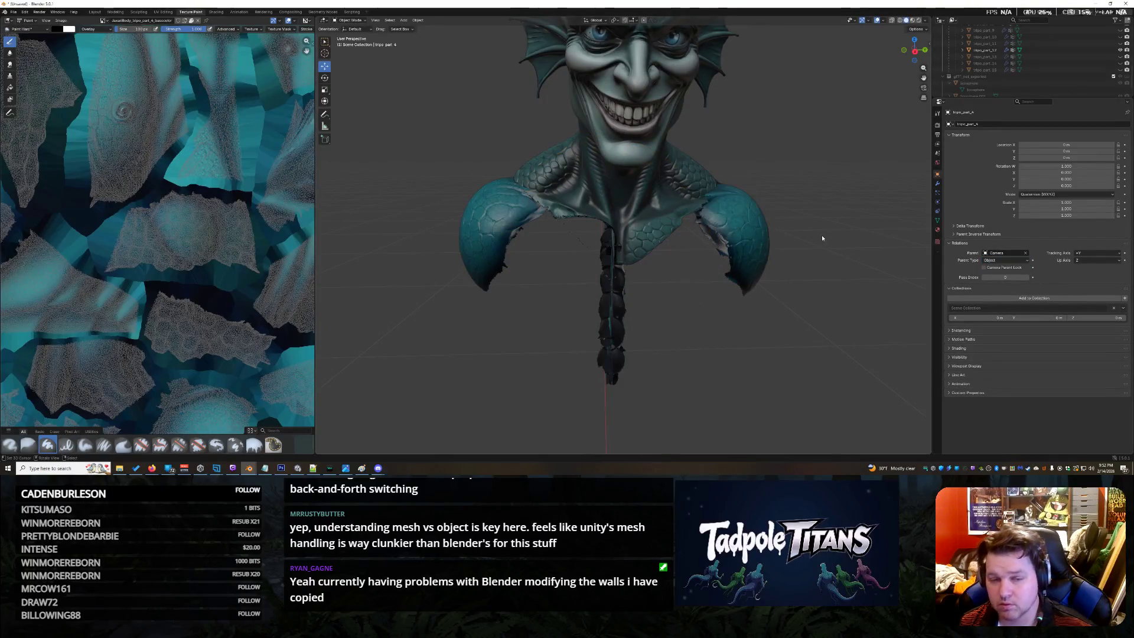
key("ctrl+z")
key("ctrl+z")
key("ctrl+z")
key("ctrl+z")
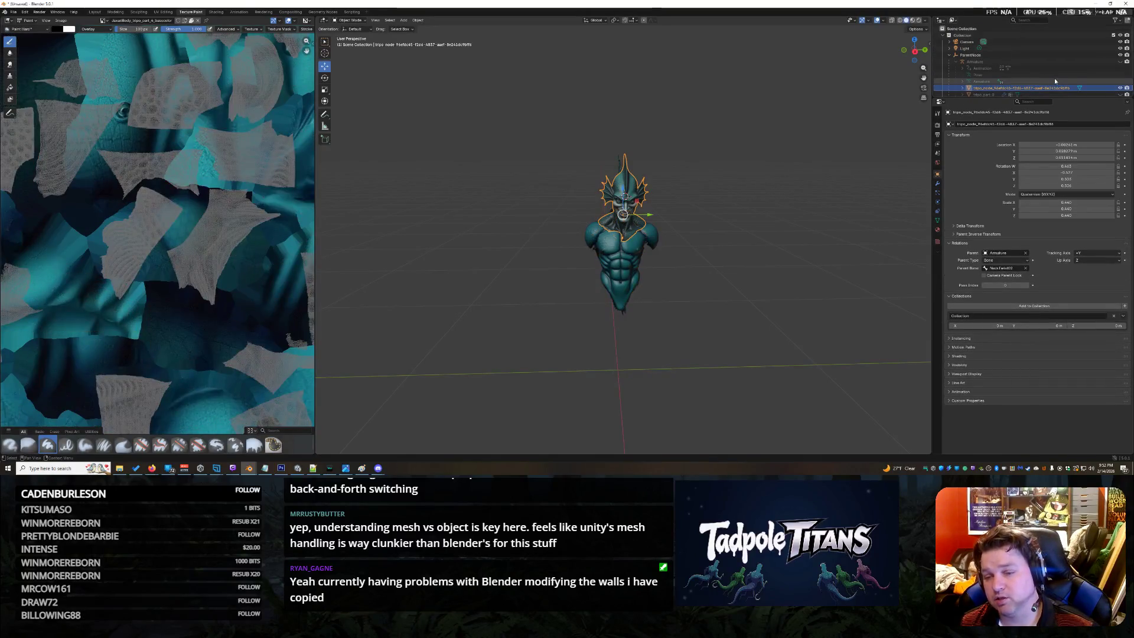
Try Camera and then Armature as the parent in Object Relations
left_click(993, 255)
left_click(992, 270)
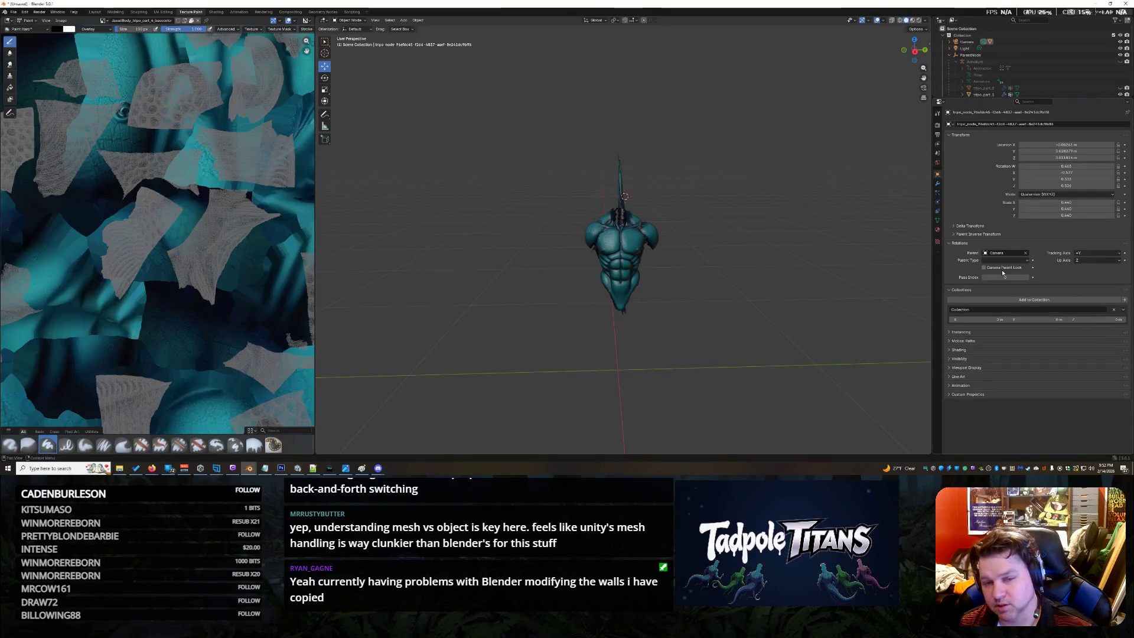
scroll(1005, 59, "down", 3)
scroll(1006, 59, "down", 3)
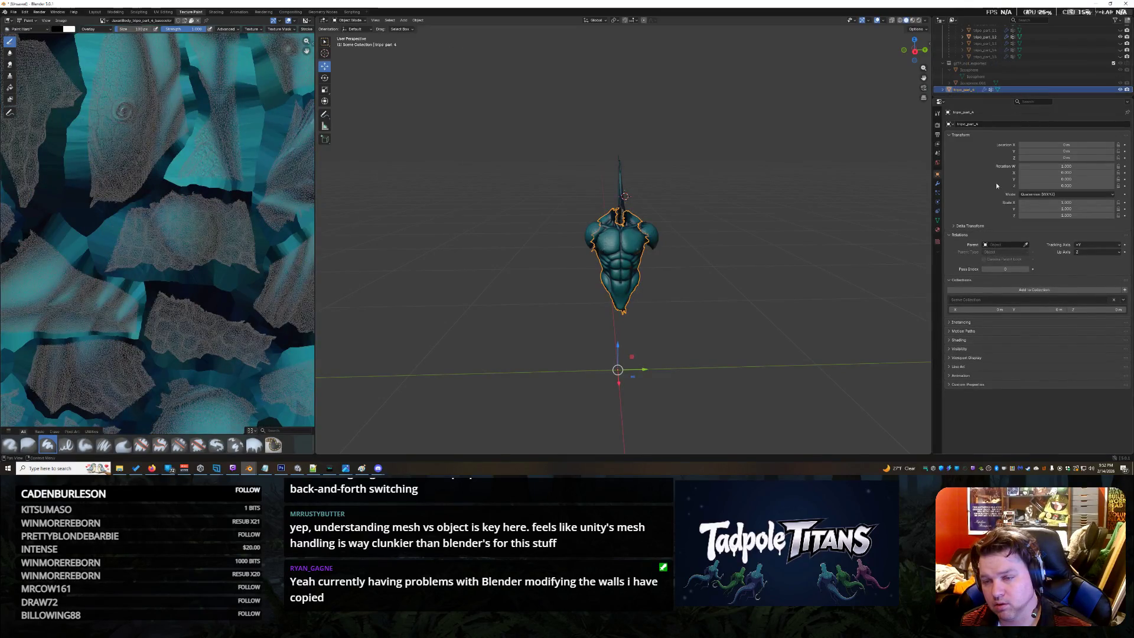
left_click(1006, 246)
left_click(1010, 256)
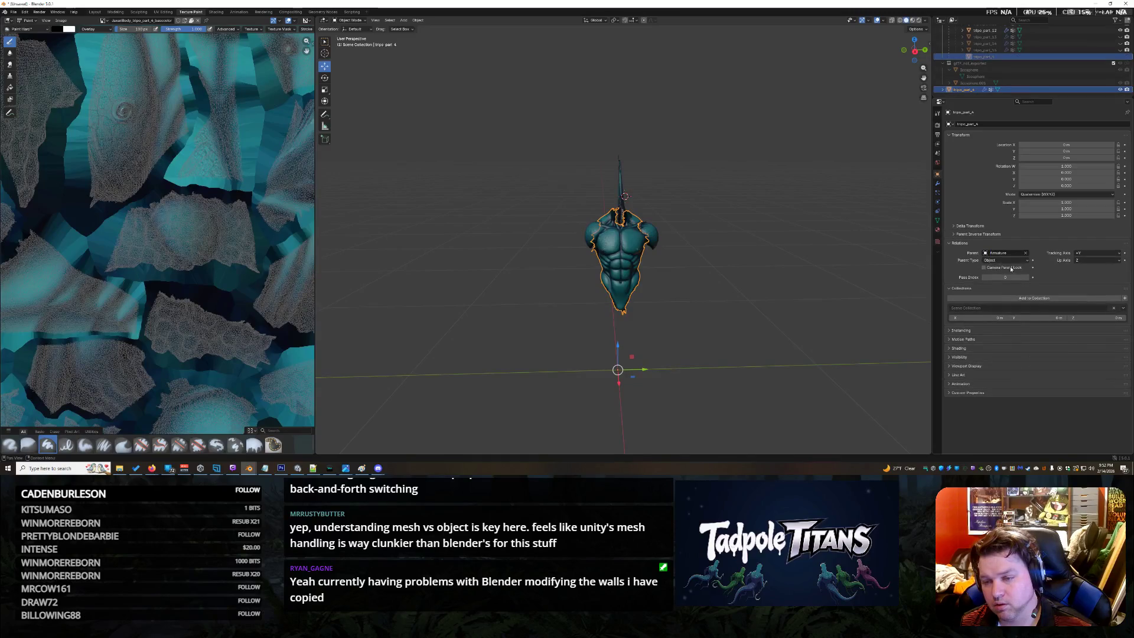
scroll(1036, 71, "up", 3)
scroll(1038, 72, "up", 2)
scroll(1037, 74, "up", 3)
scroll(1037, 74, "down", 3)
scroll(1019, 89, "down", 5)
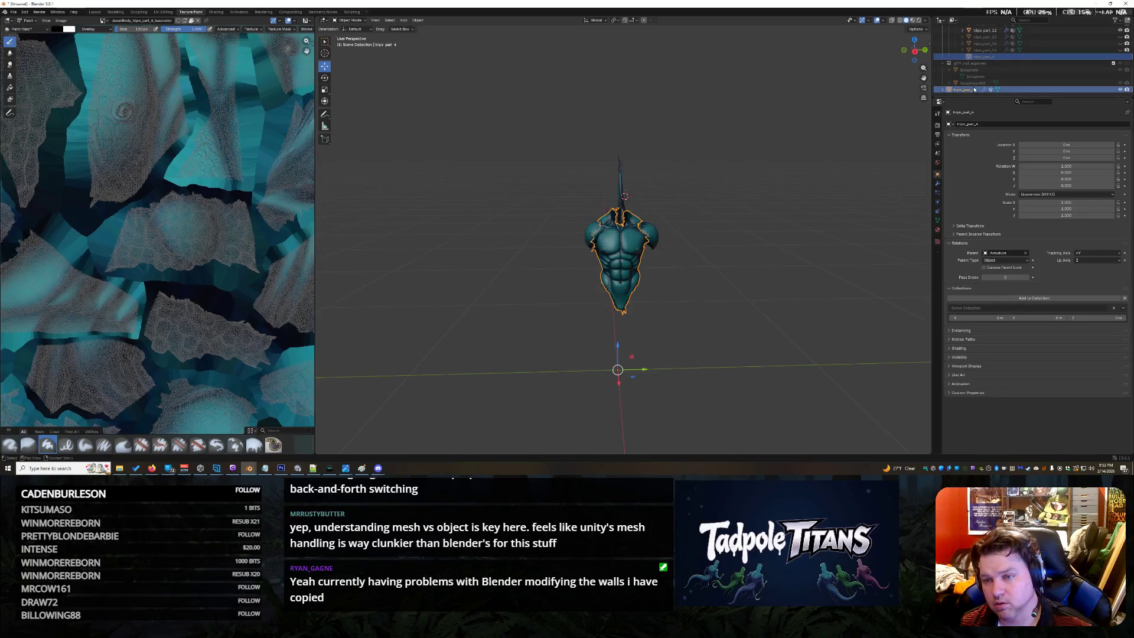
scroll(1031, 75, "up", 5)
Parent the tripo_node head object to ParentNode and delete the Armature
left_click(1030, 76)
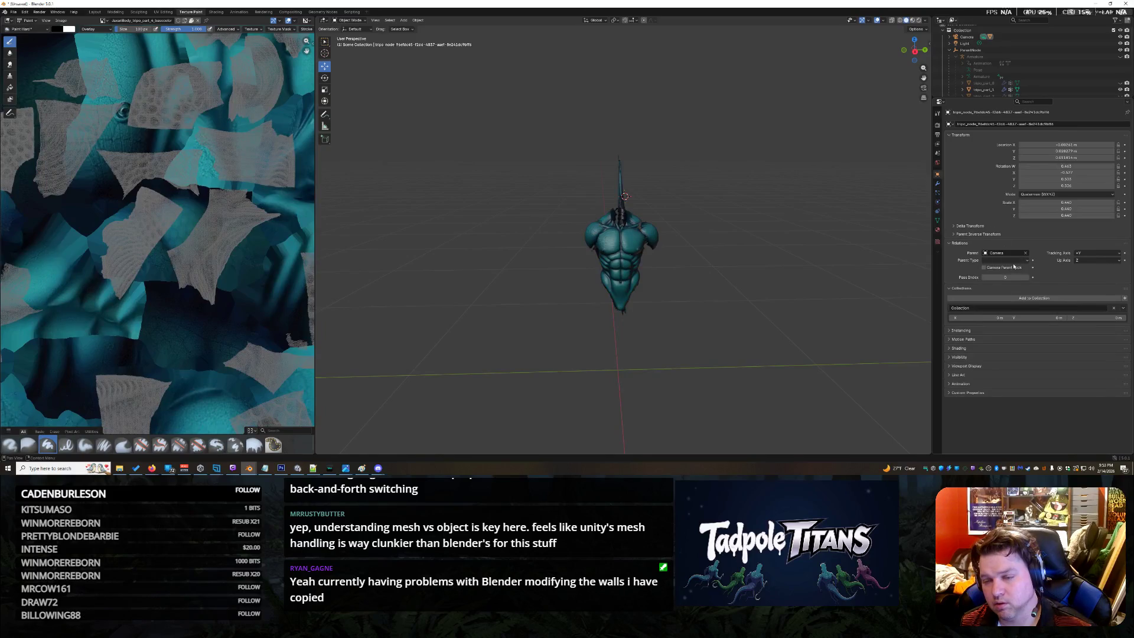
left_click(984, 256)
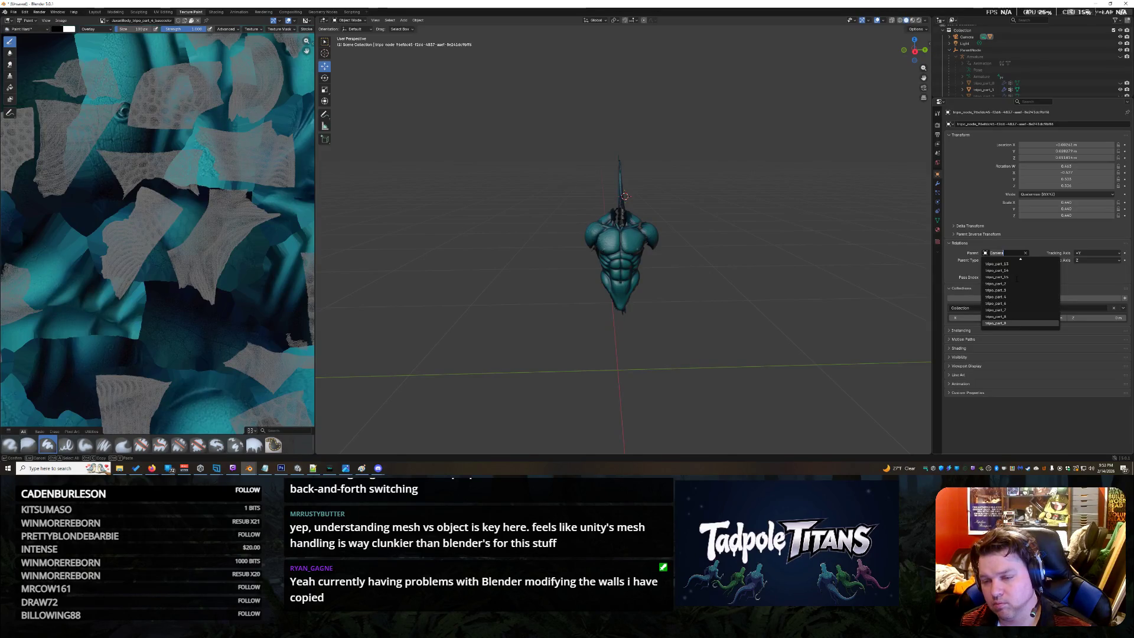
scroll(1026, 289, "down", 5)
scroll(1027, 290, "up", 5)
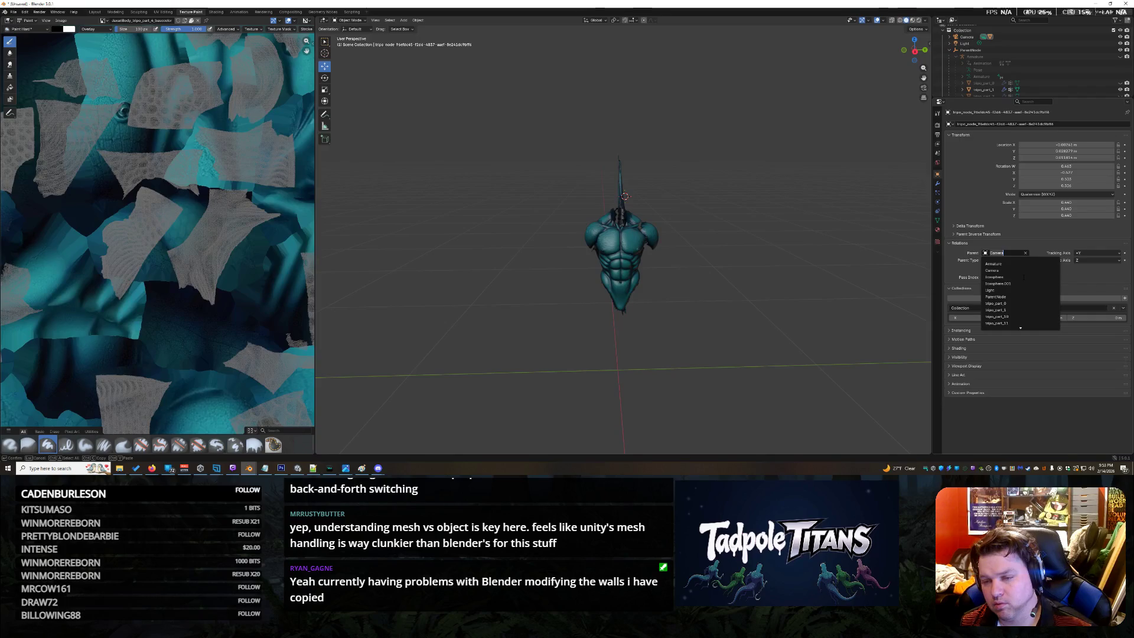
left_click(1004, 296)
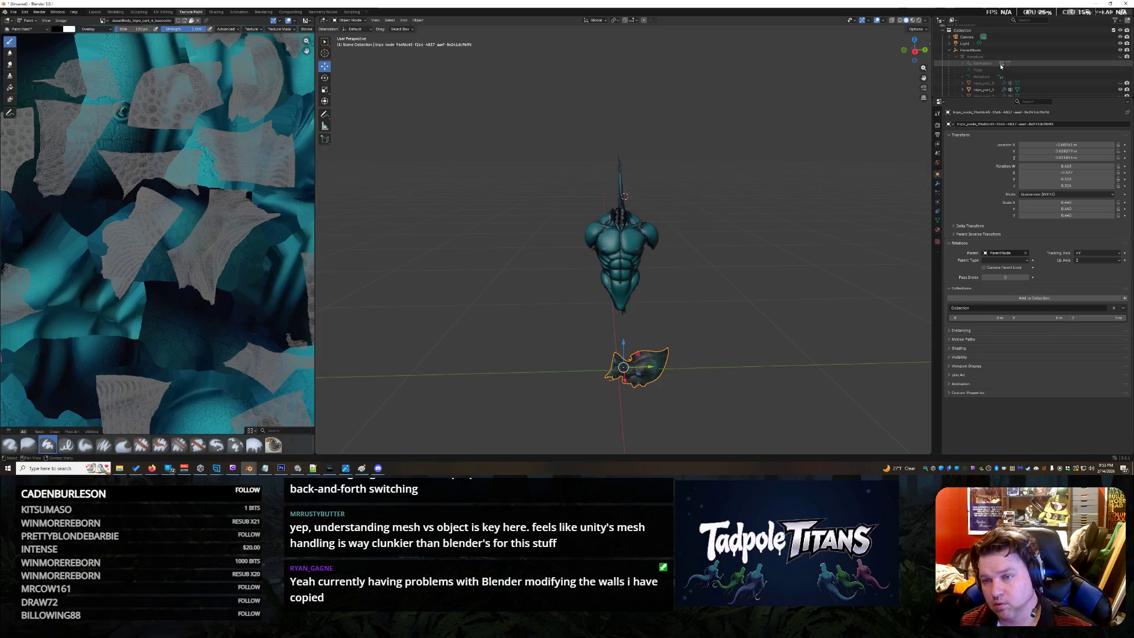
left_click(997, 58)
key("Delete")
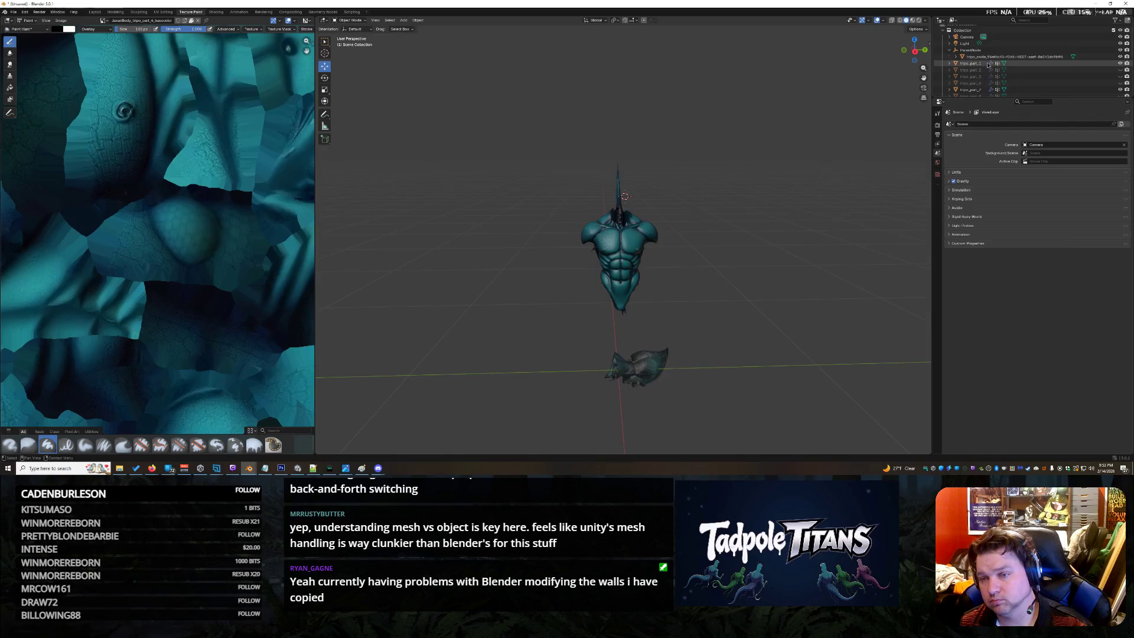
Delete the spike, leftover tripo_part pieces and torso so only the head remains
key("Delete")
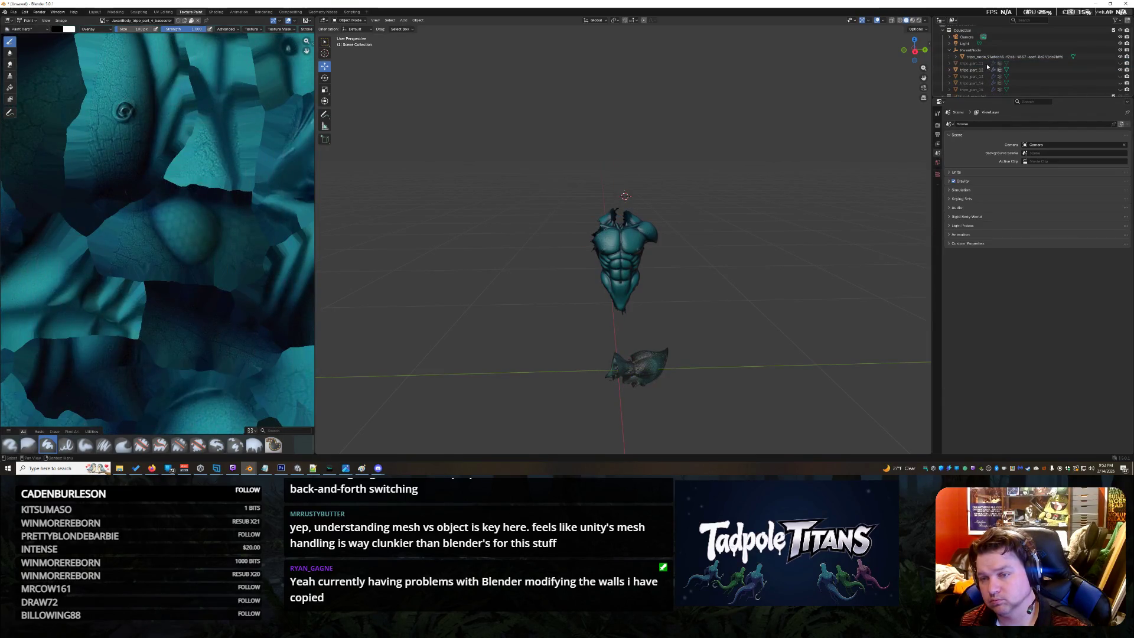
key("Delete")
key("Delete")
left_click(982, 90)
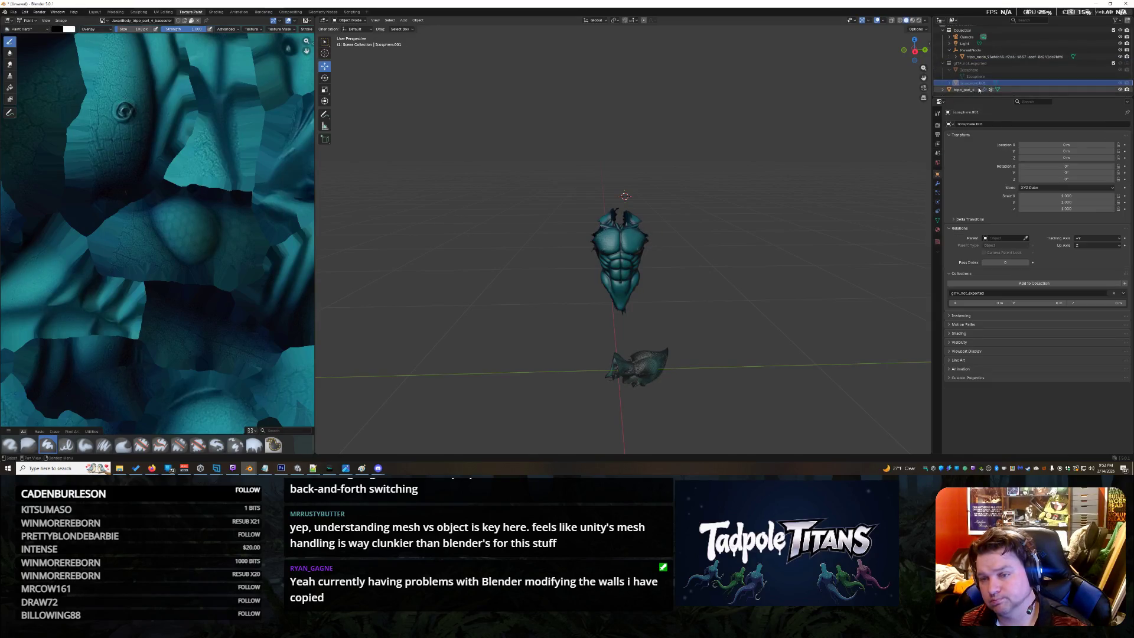
key("Delete")
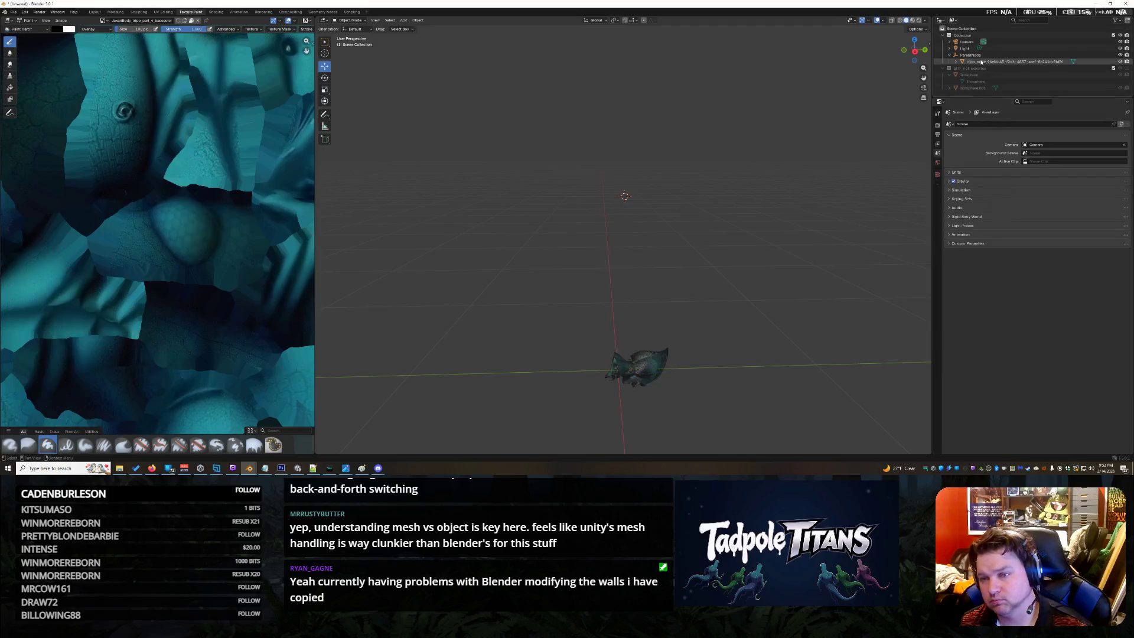
left_click(962, 62)
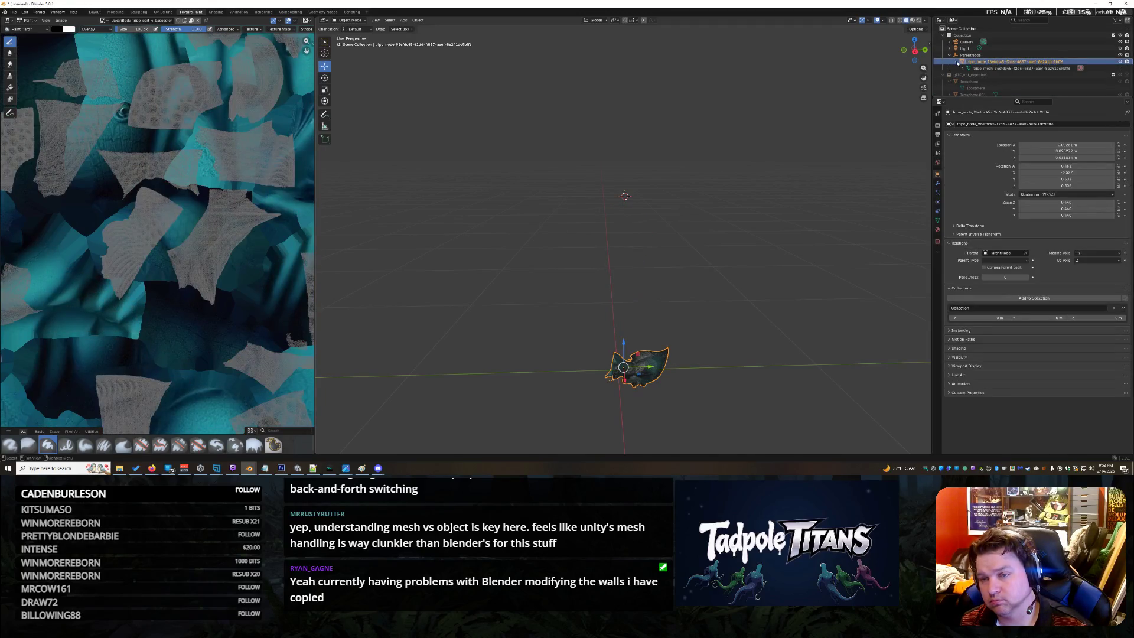
left_click(962, 49)
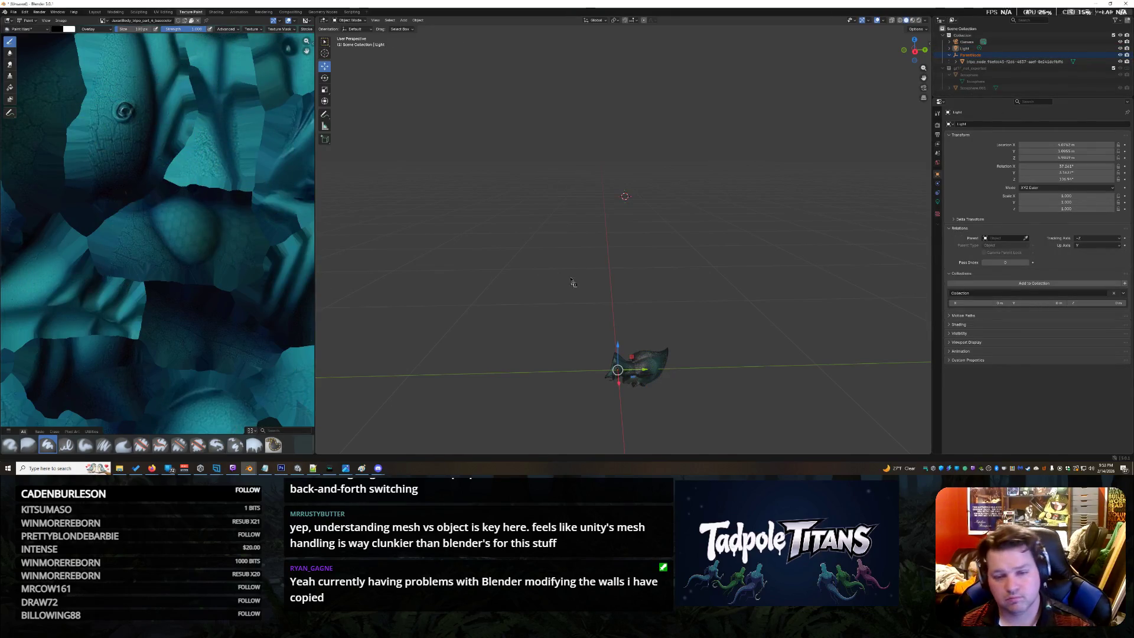
Drag the Jaxari Body model file in and Alt+Tab over to the Unity editor
left_click_drag(1133, 260, 650, 259)
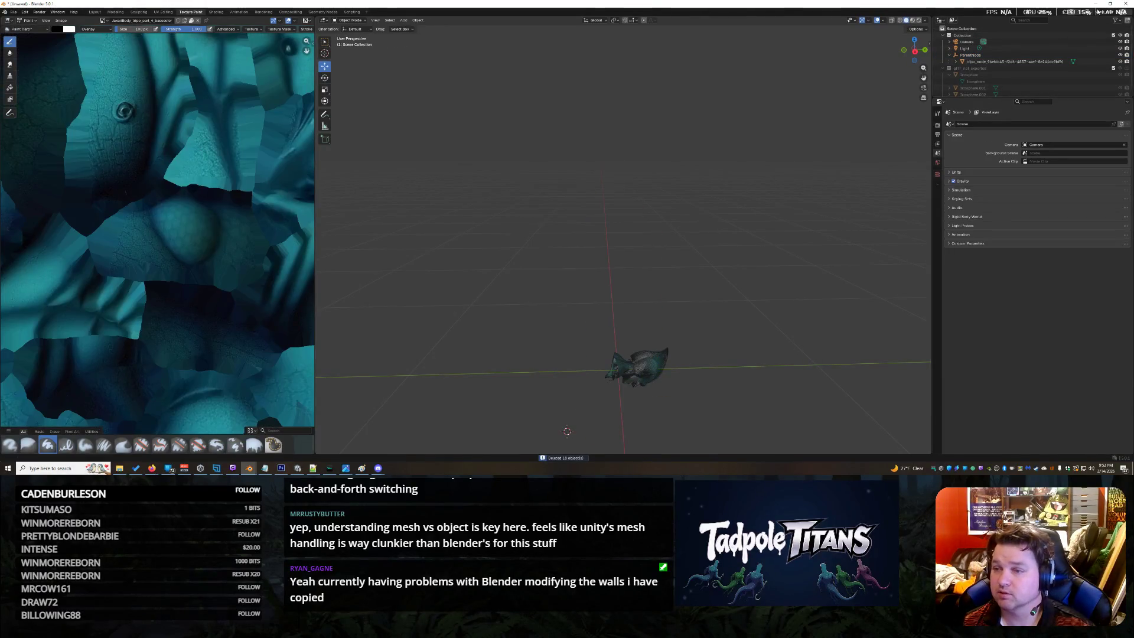
key("alt+Tab")
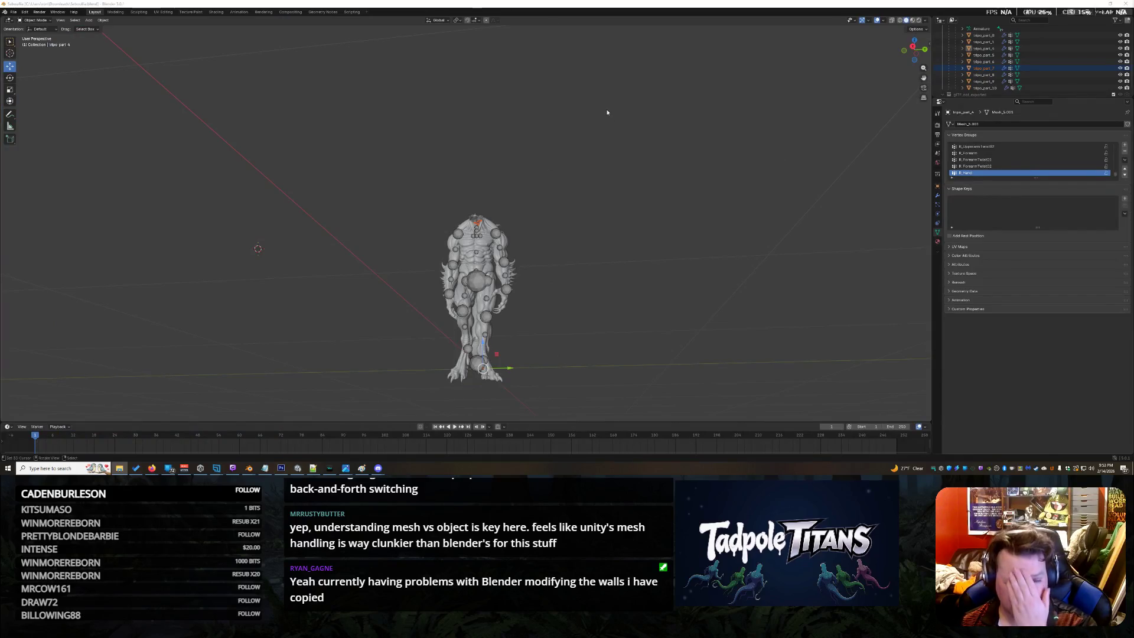
key("alt+Tab")
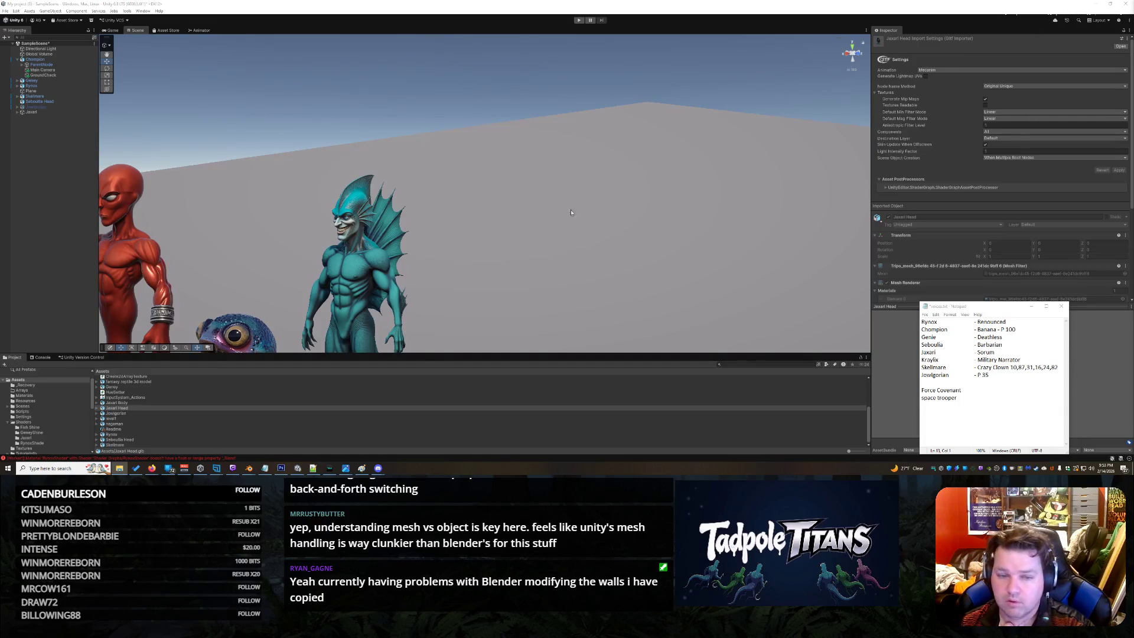
Orbit the Scene view to a front view of the five-character lineup and horned head
middle_click_drag(577, 220, 676, 145)
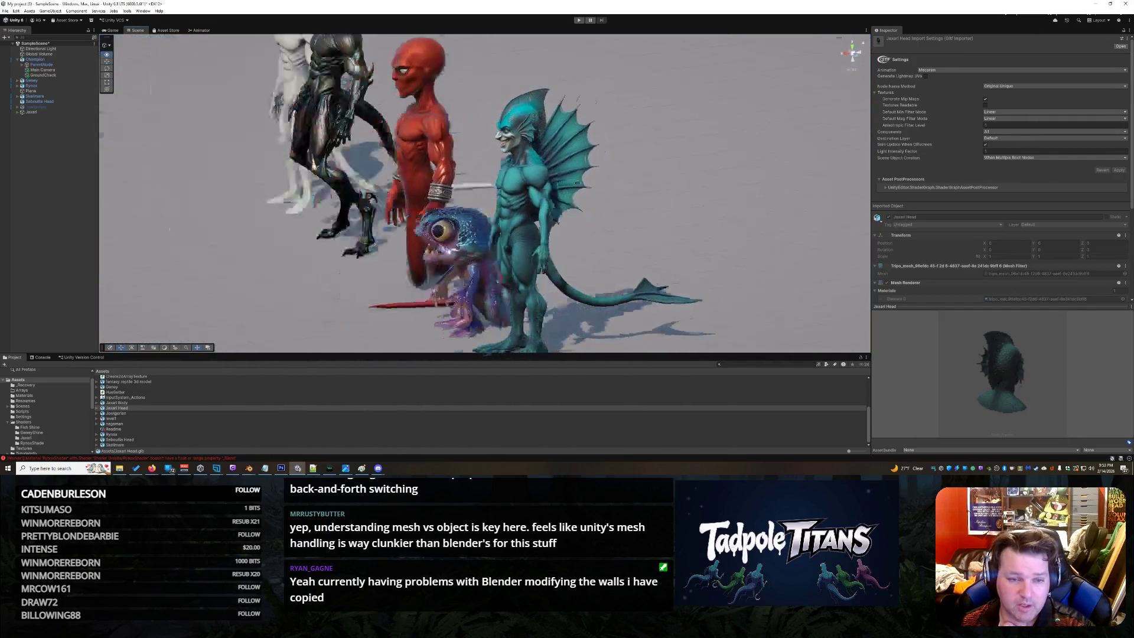
mouse_move(676, 145)
left_mouse_down("alt")
mouse_move(488, 192)
mouse_move(400, 145)
mouse_move(330, 150)
mouse_move(658, 172)
mouse_move(638, 180)
mouse_move(655, 201)
left_mouse_up("alt")
scroll(655, 200, "down", 2)
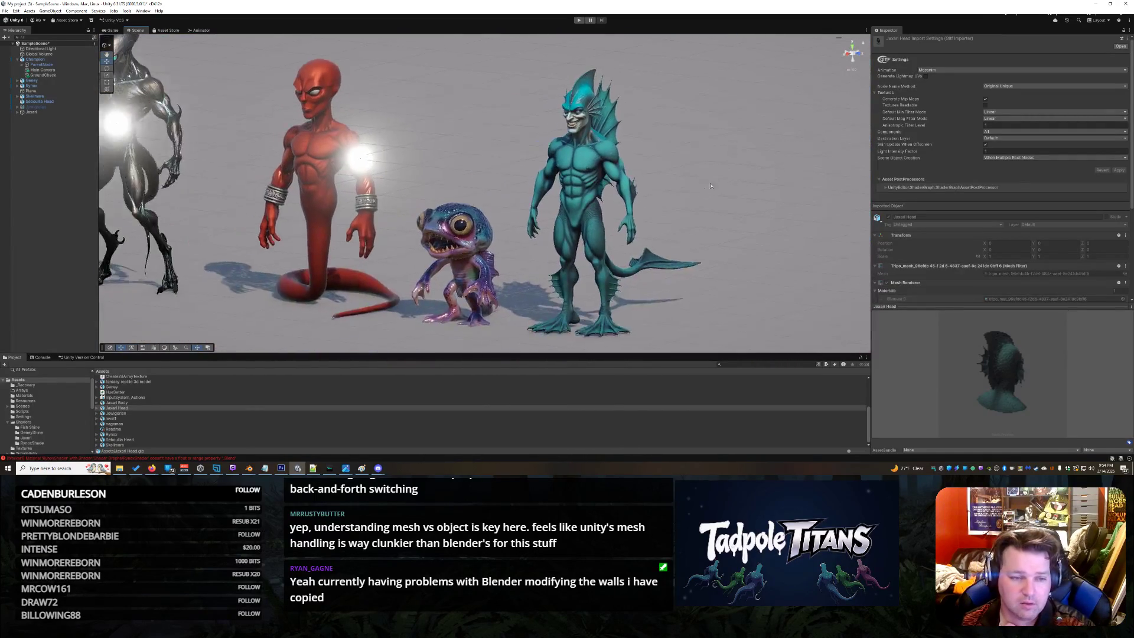
scroll(660, 211, "down", 5)
left_click_drag(353, 276, 603, 281, "alt")
scroll(603, 281, "up", 3)
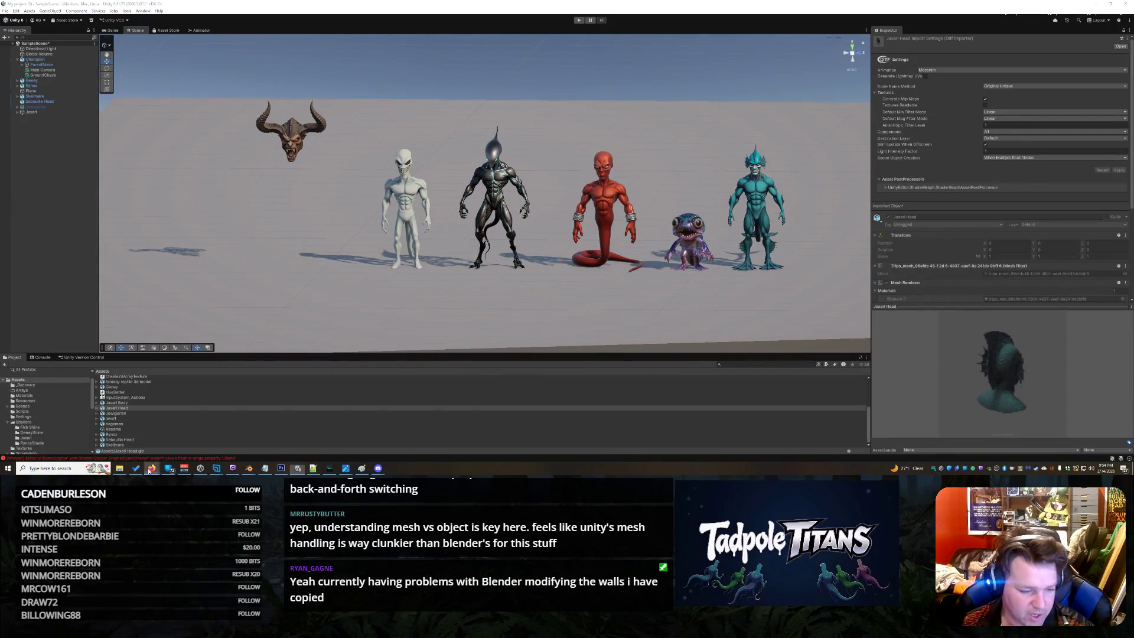
Bring the browser forward and switch to the Grok Imagine tab with the teal fish-man image
mouse_move(152, 468)
left_click(337, 442)
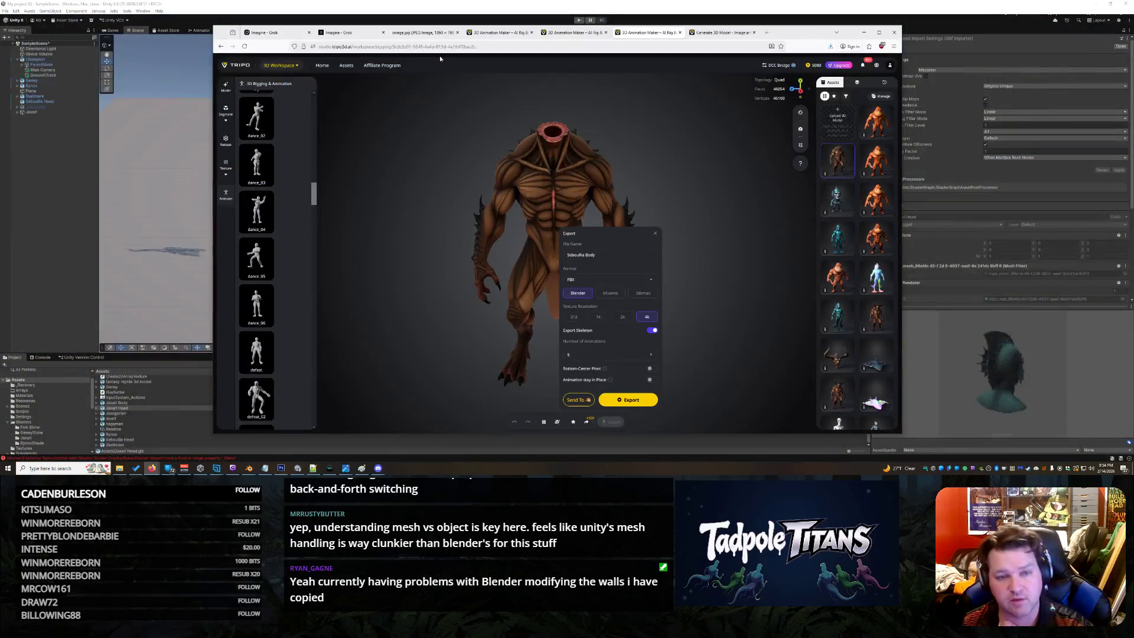
left_click(353, 29)
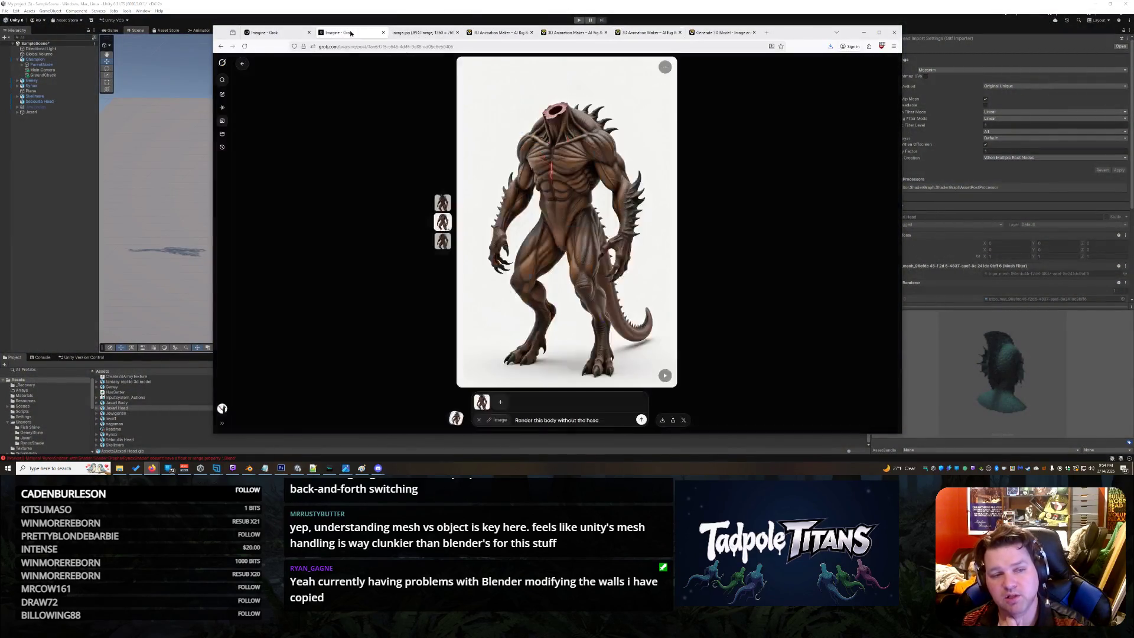
left_click(287, 36)
scroll(541, 238, "up", 1)
scroll(540, 238, "up", 1)
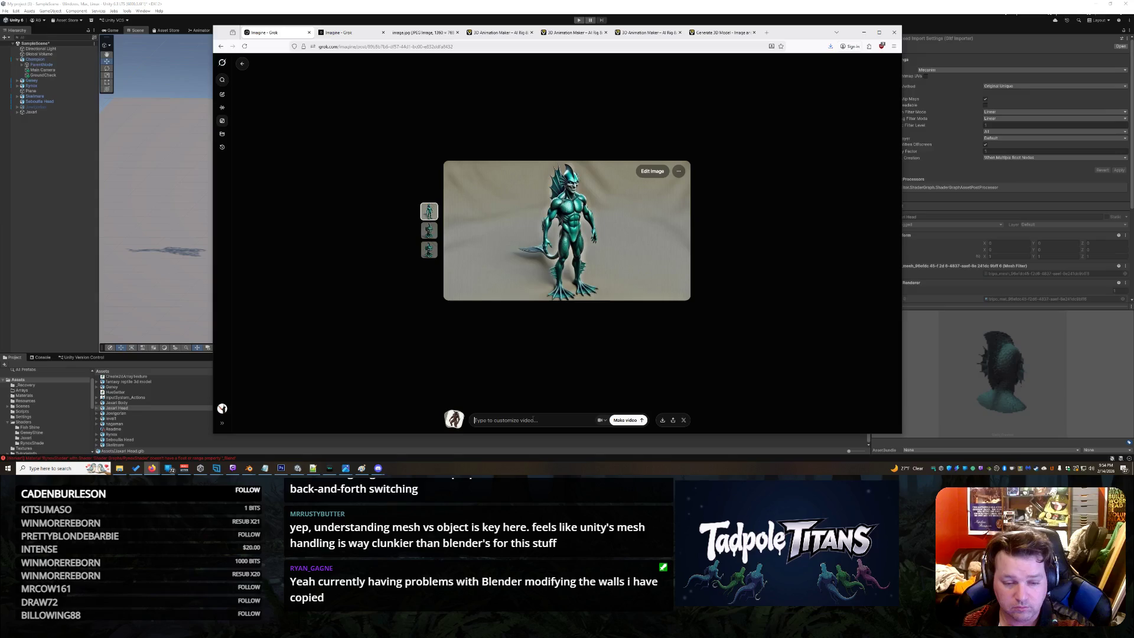
Edit the prompt's neck-and-head wording to 'body with no head.' and submit it for generation
left_click(652, 170)
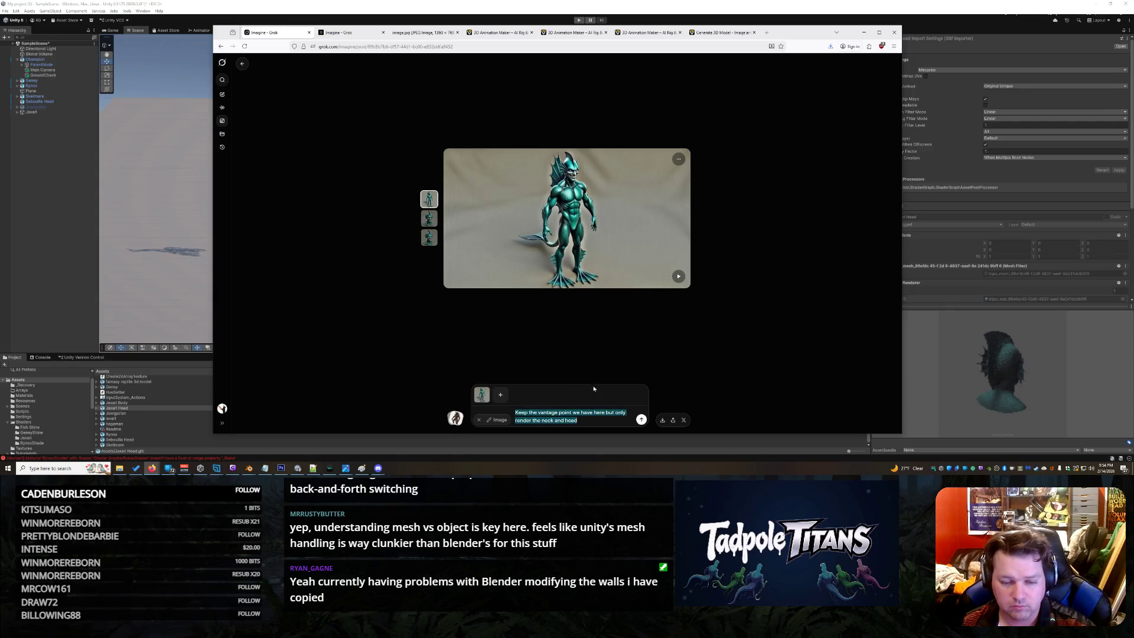
left_click_drag(578, 420, 582, 413)
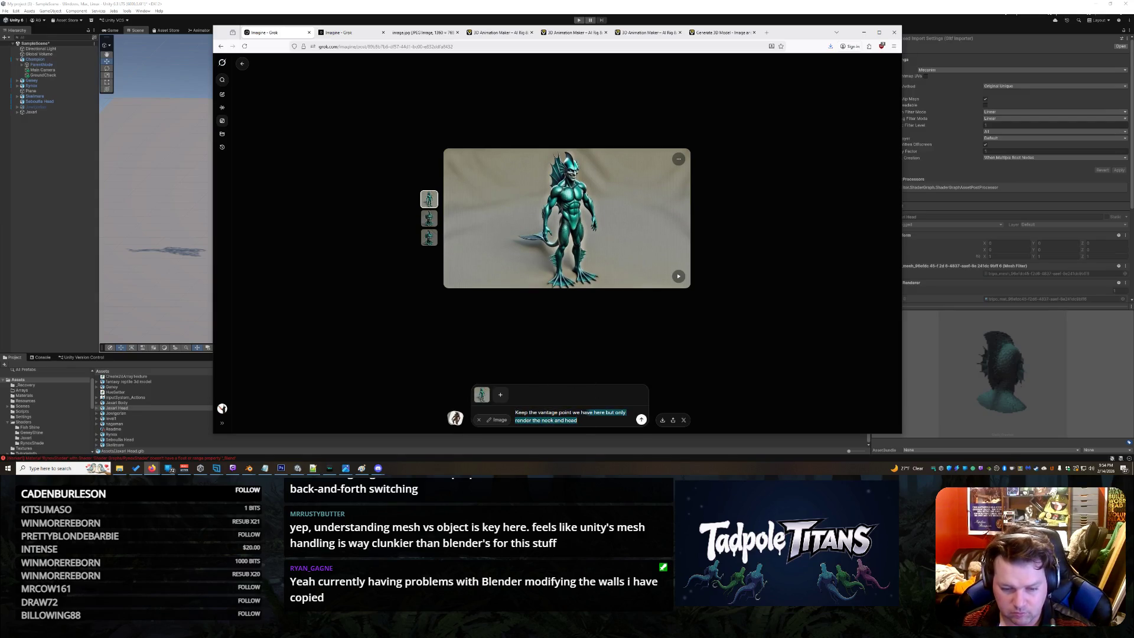
key("Right")
left_click(535, 421, "shift")
type("body wi")
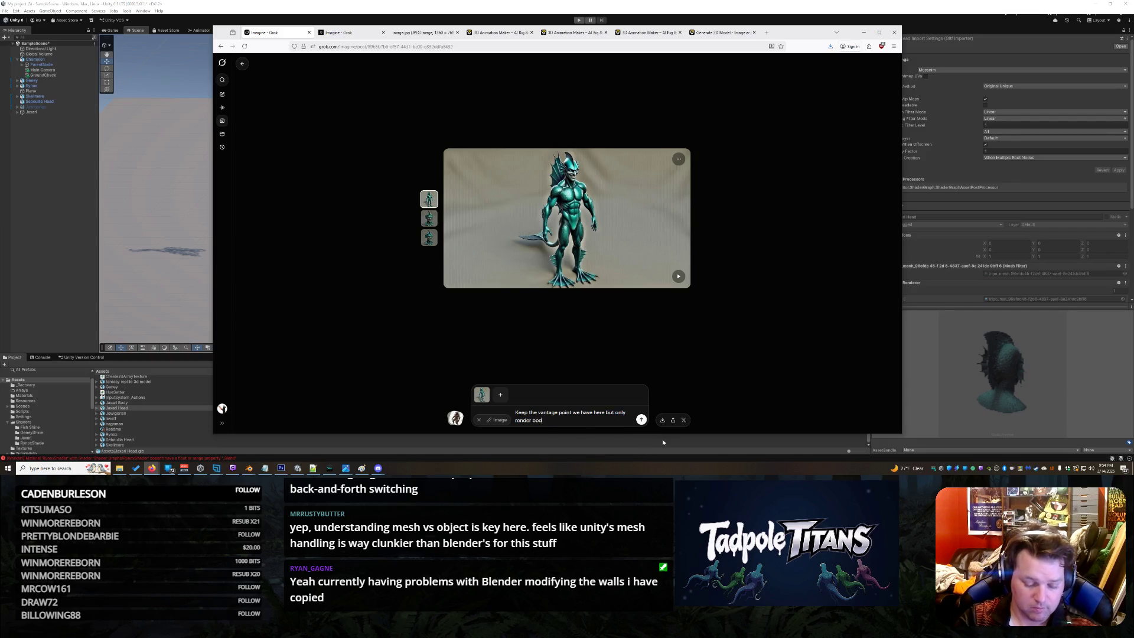
key("Return")
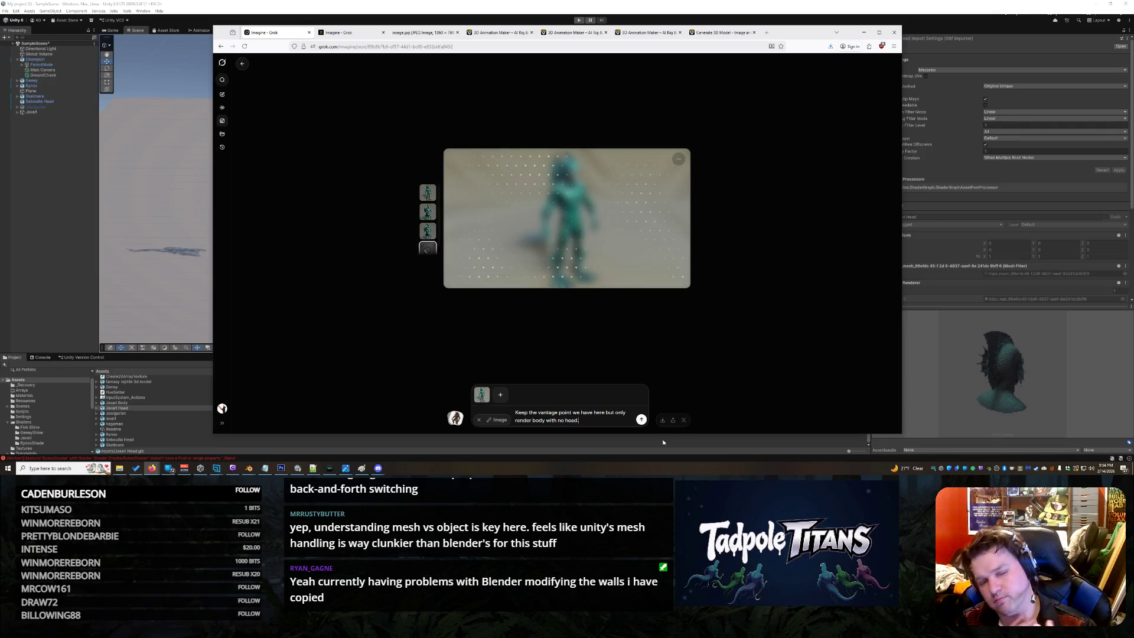
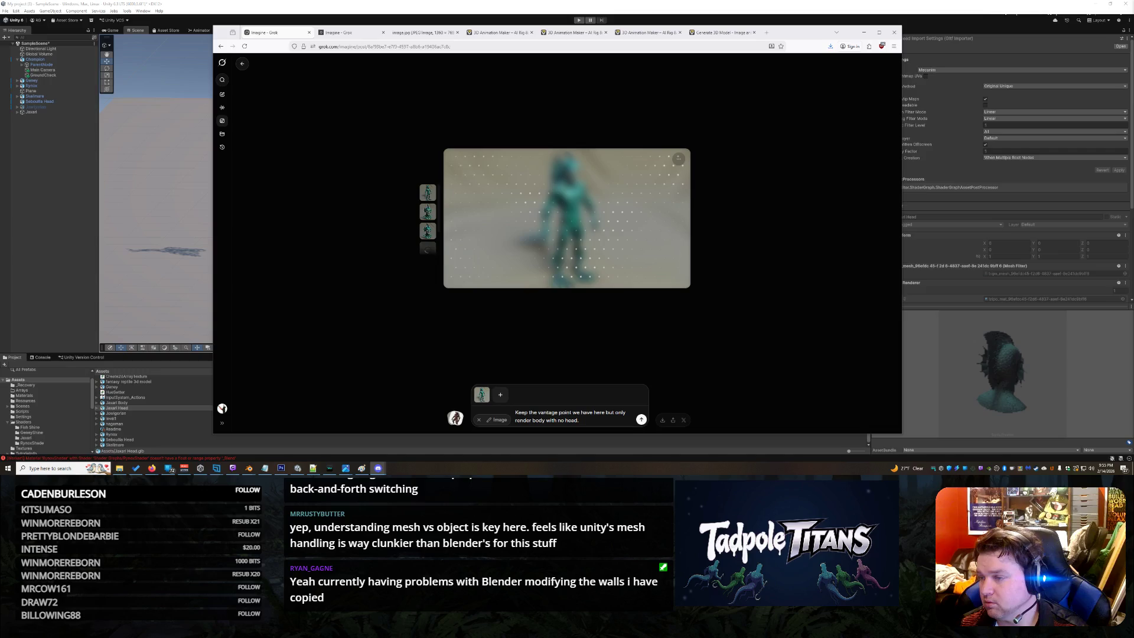
Review the head and headless-body renders, then submit a revised prompt preserving the massive back fin
left_click(428, 245)
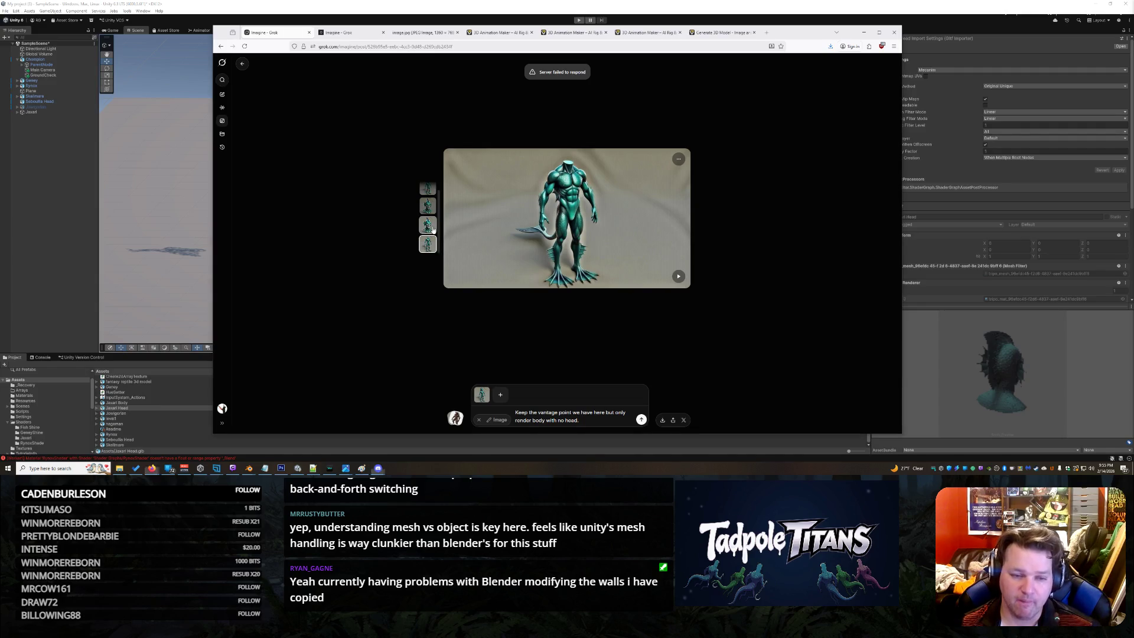
left_click(429, 227)
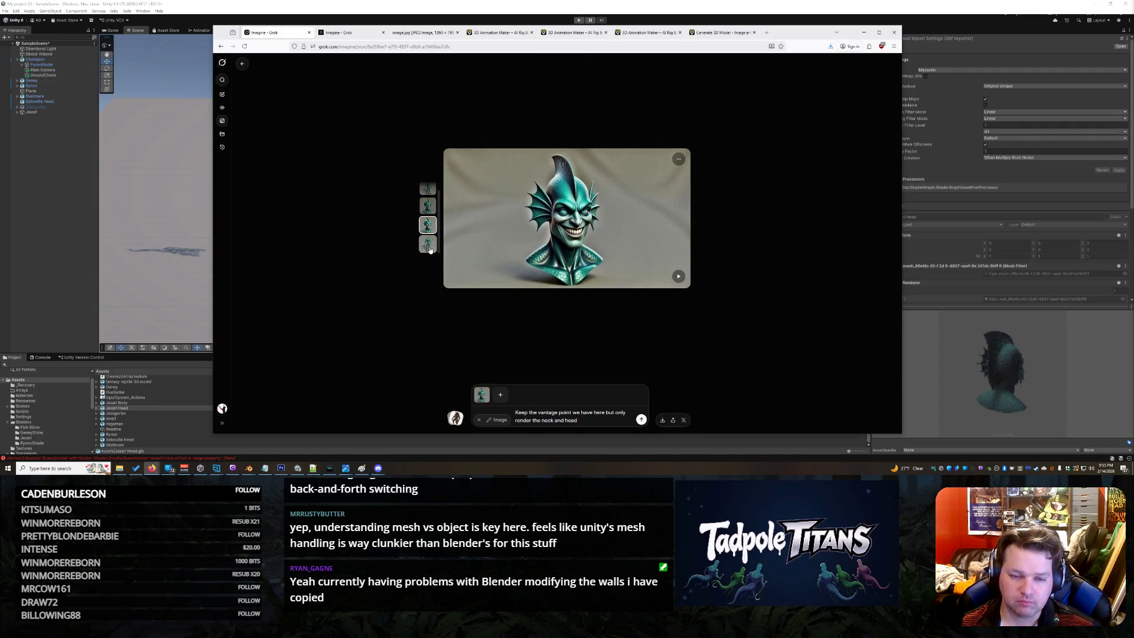
left_click(429, 246)
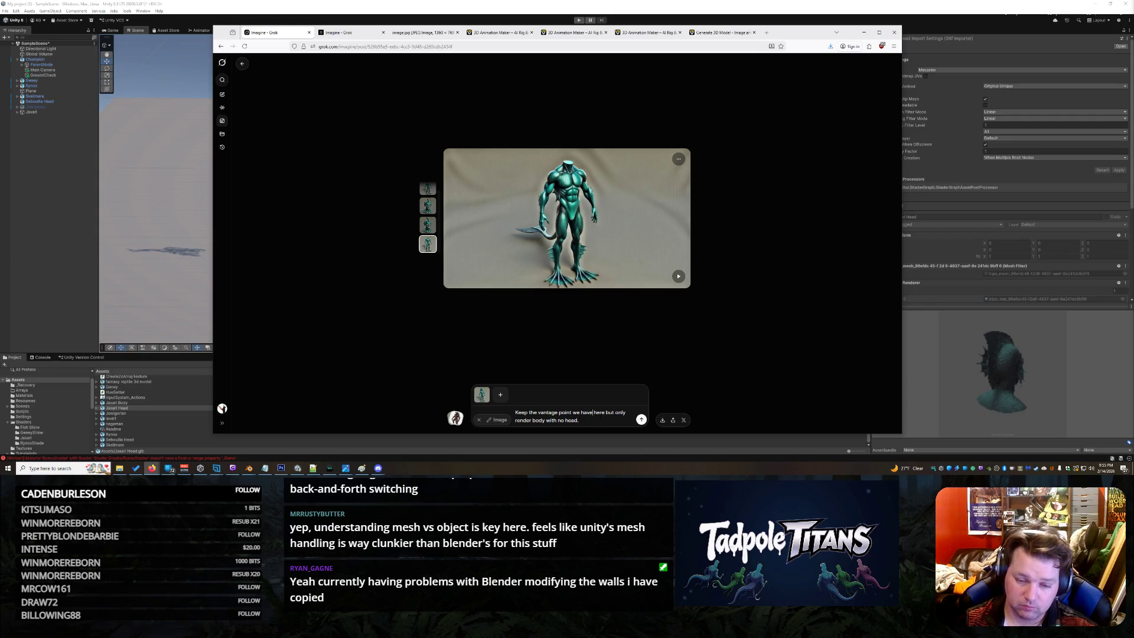
type(", preserv")
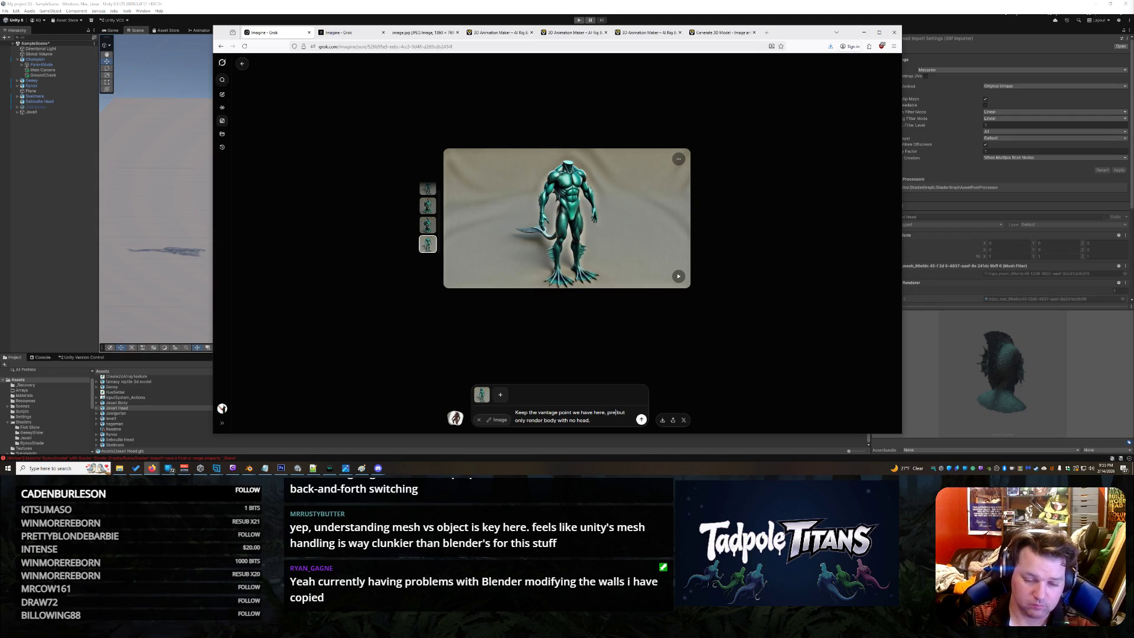
type("e the ")
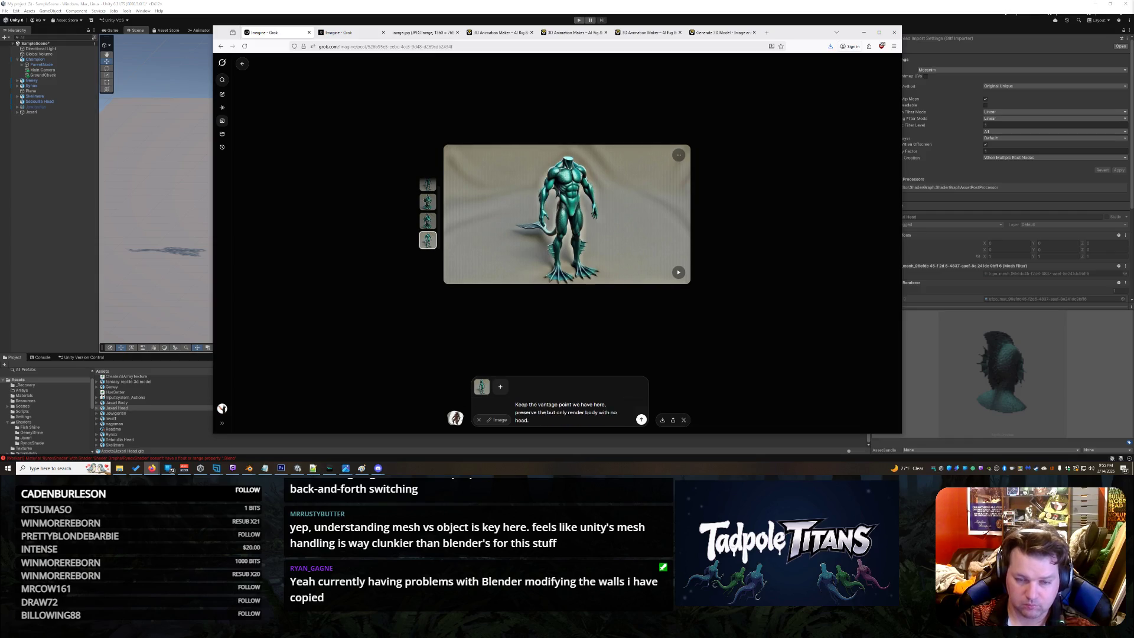
type("massive back fin, bu")
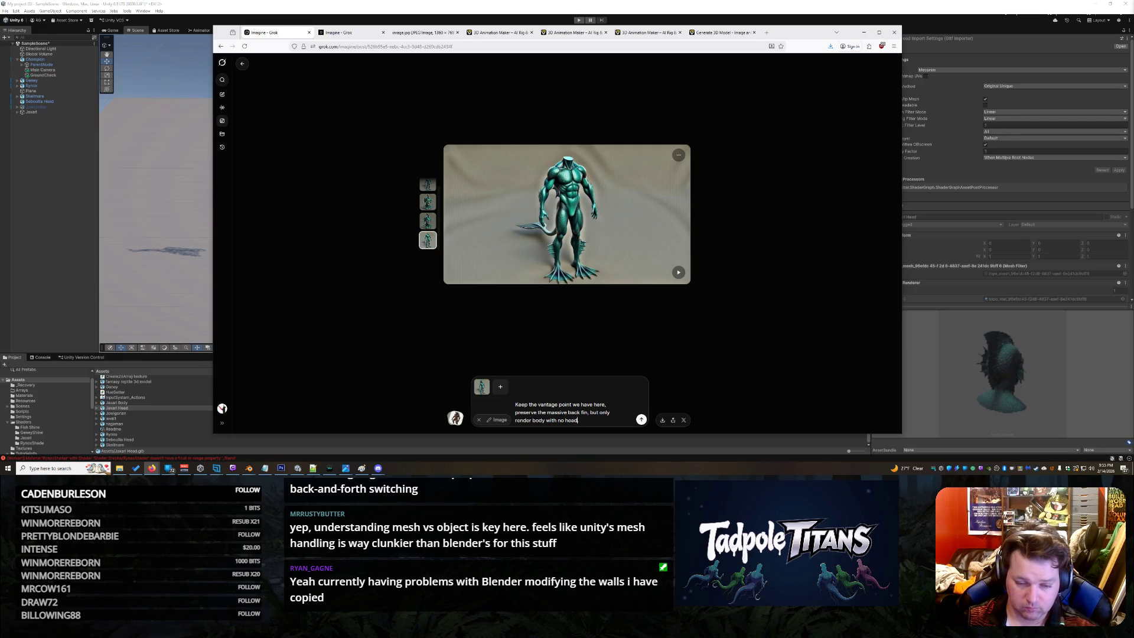
type("t only render the")
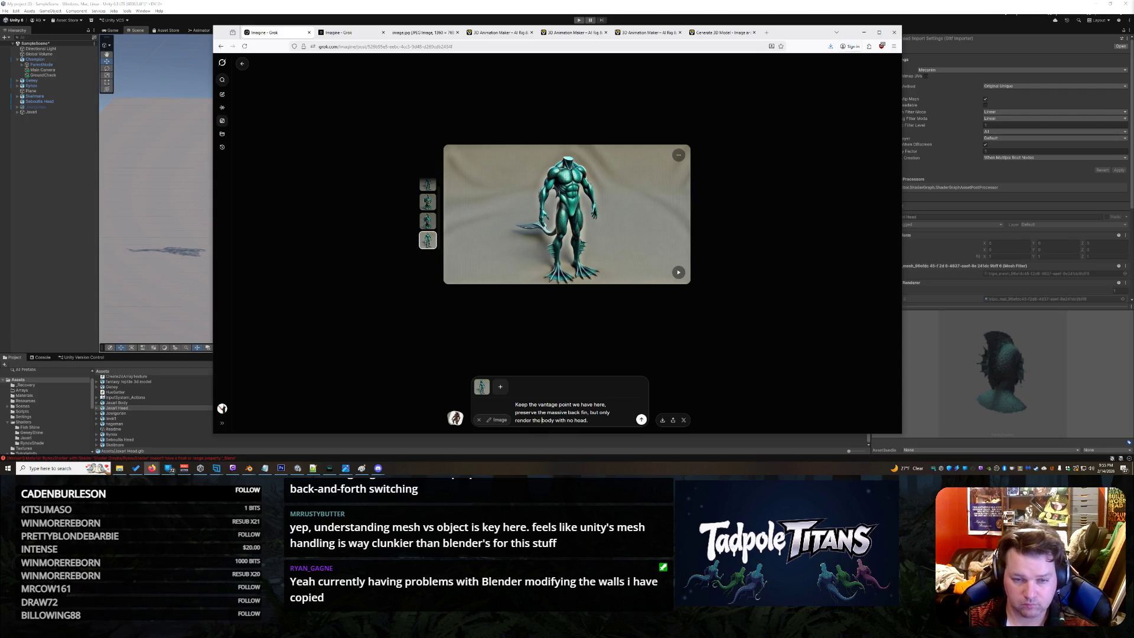
key("Return")
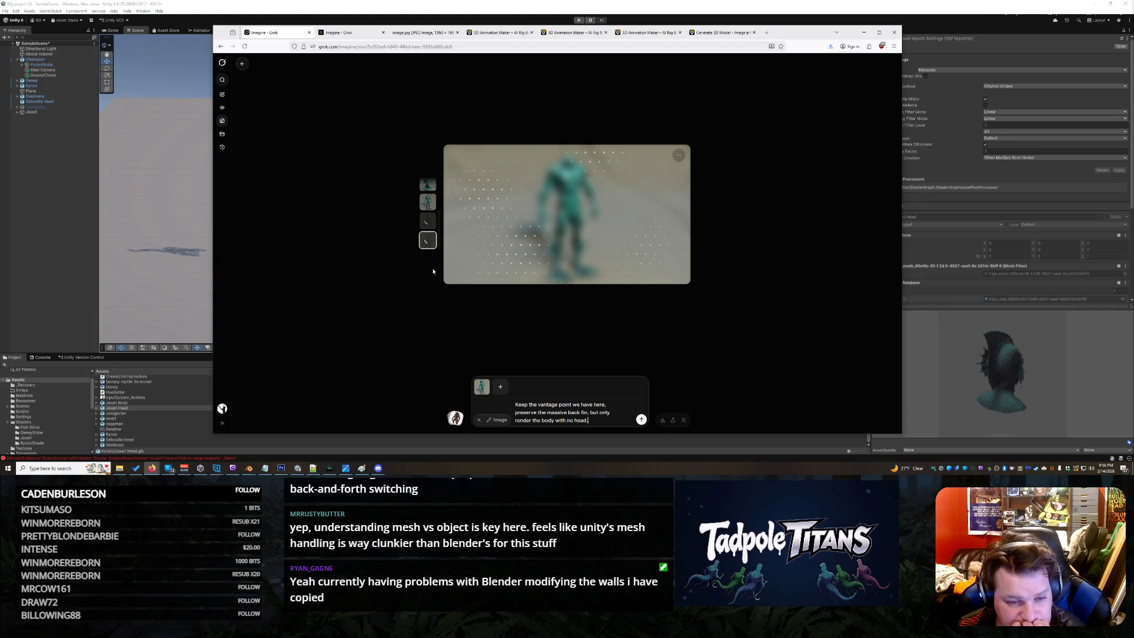
left_click(67, 194)
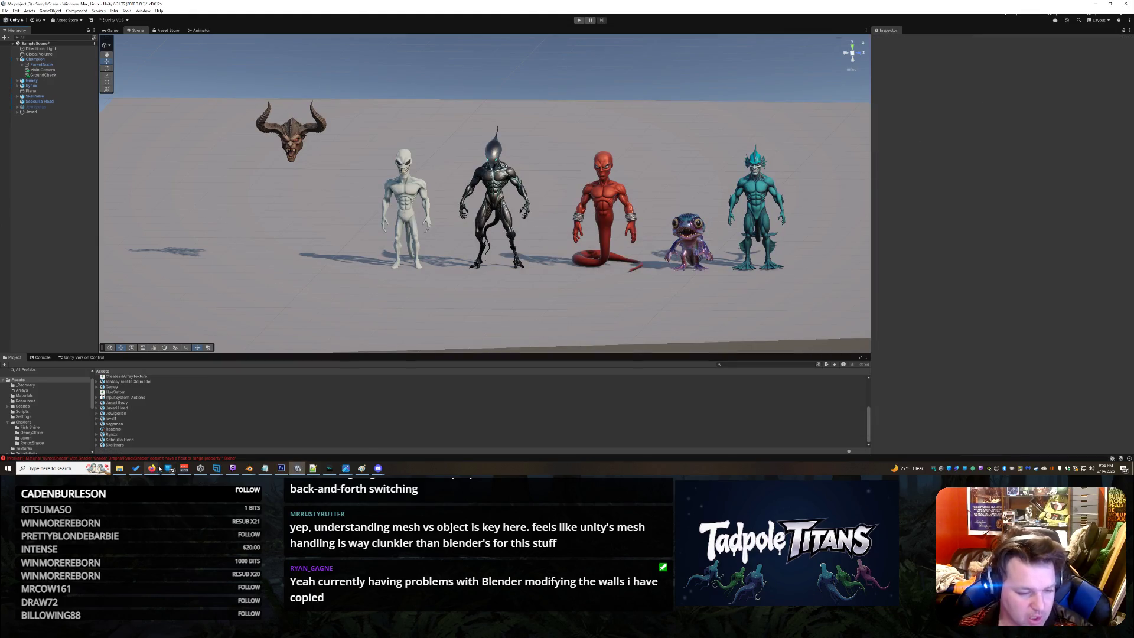
left_click_drag(353, 259, 329, 319, "alt")
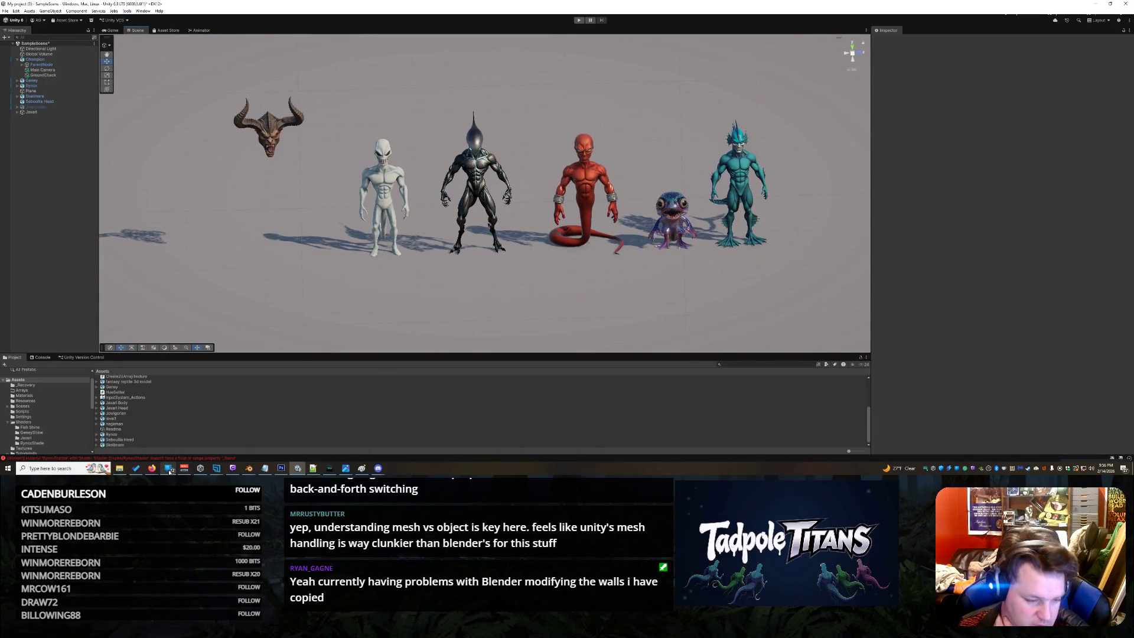
mouse_move(374, 433)
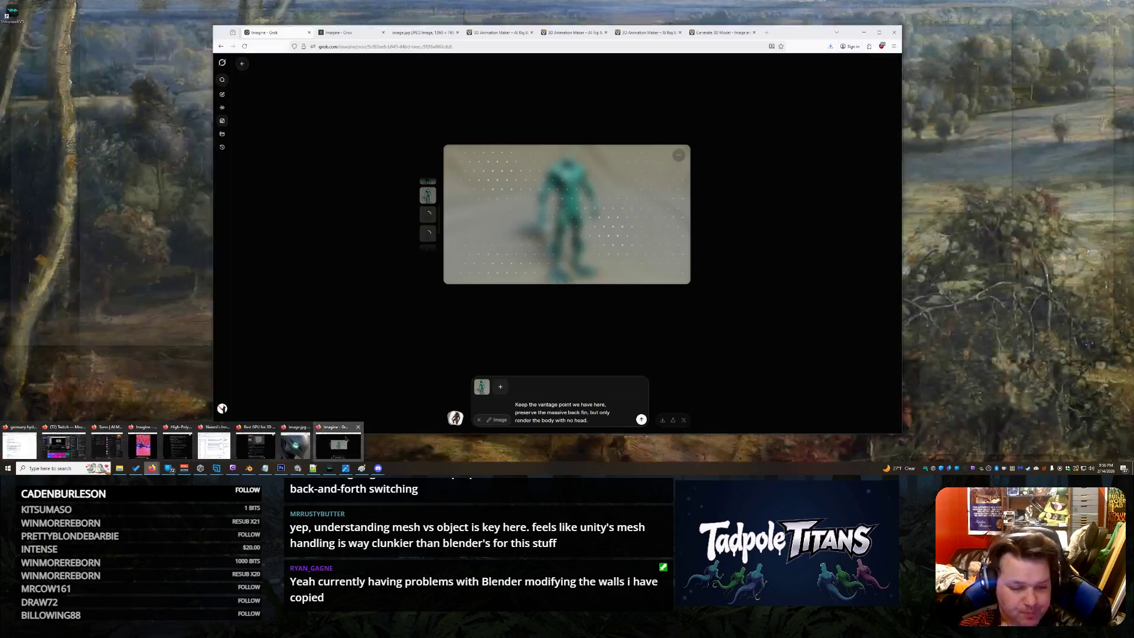
left_click(338, 445)
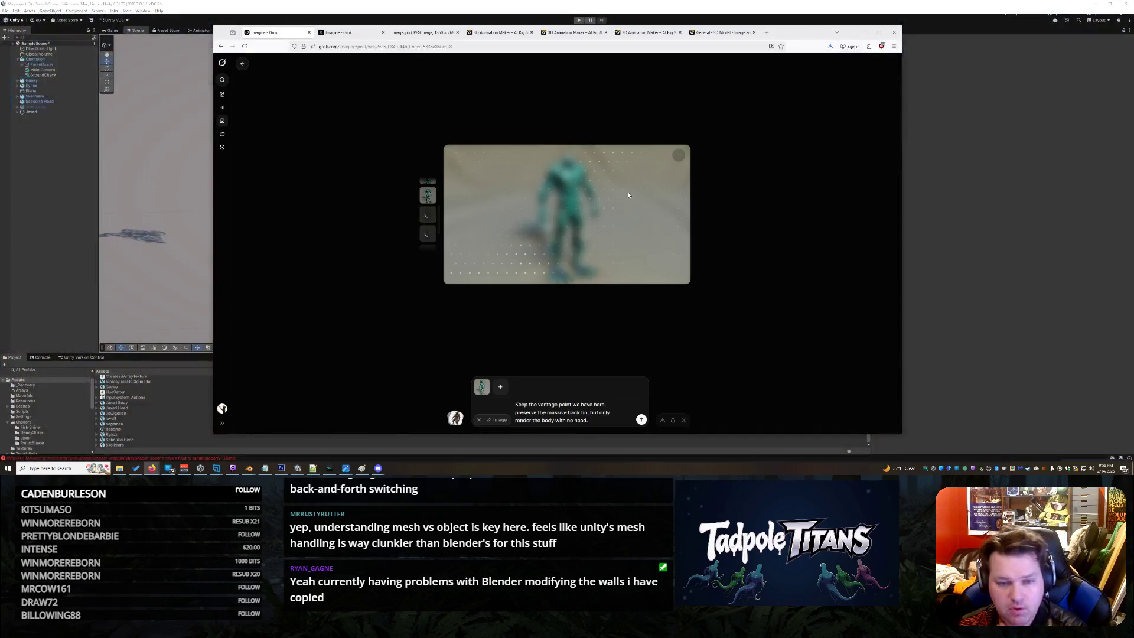
Inspect the rigged orange creature and the headless body's export page, then return to Unity
left_click(499, 33)
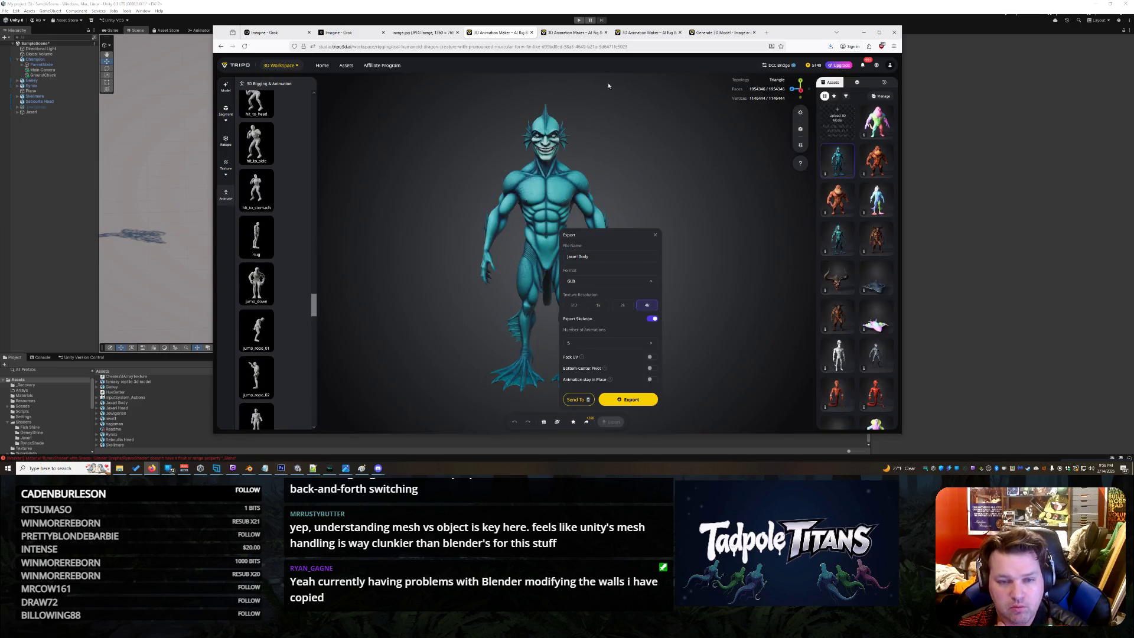
left_click(567, 34)
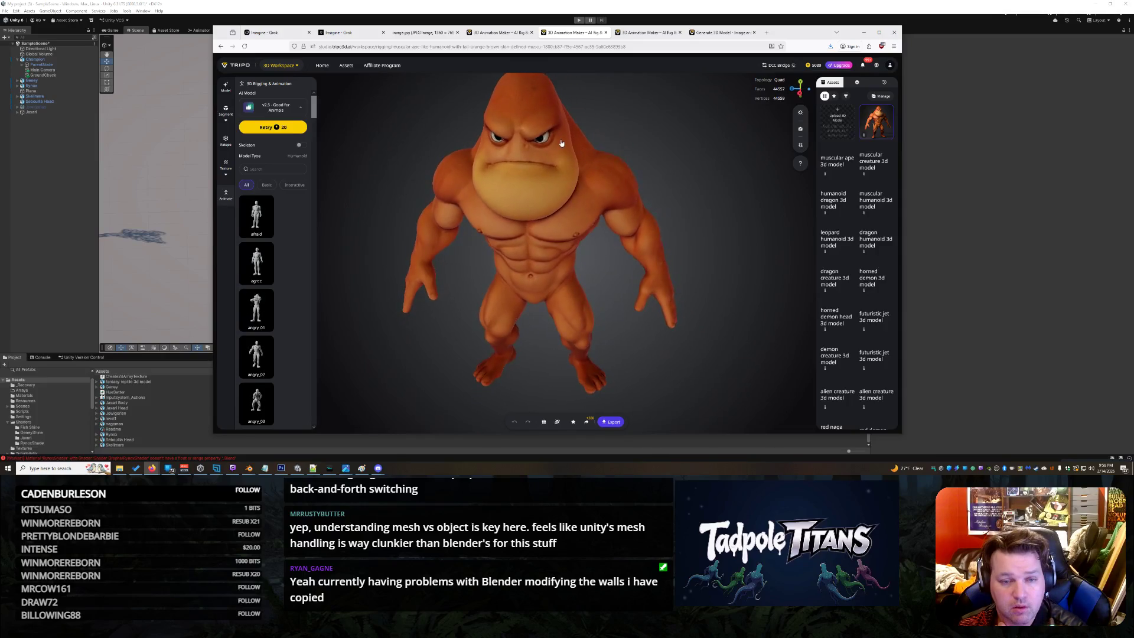
scroll(538, 127, "up", 5)
scroll(545, 142, "down", 2)
scroll(546, 143, "down", 5)
scroll(500, 258, "up", 3)
scroll(499, 258, "up", 3)
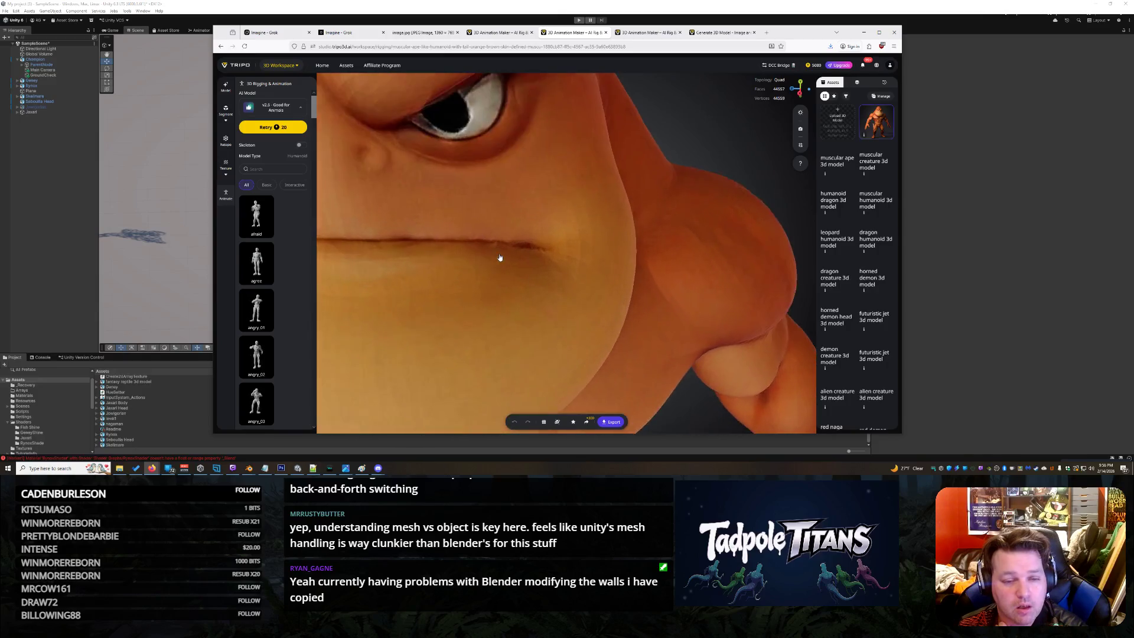
scroll(414, 180, "down", 3)
scroll(482, 188, "up", 2)
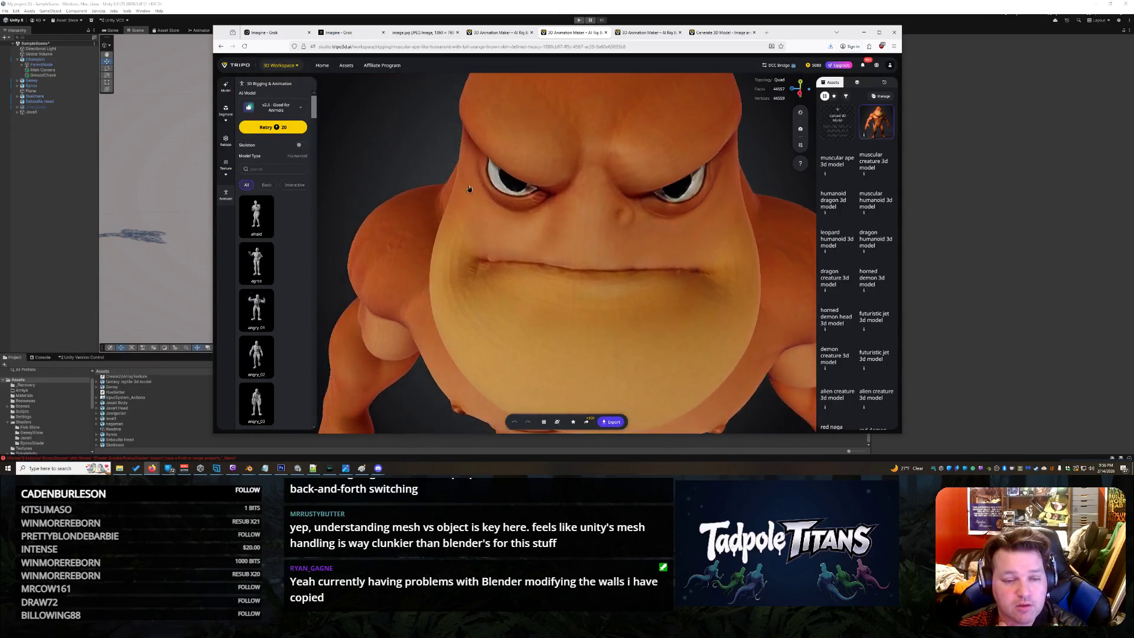
left_click_drag(480, 188, 469, 183)
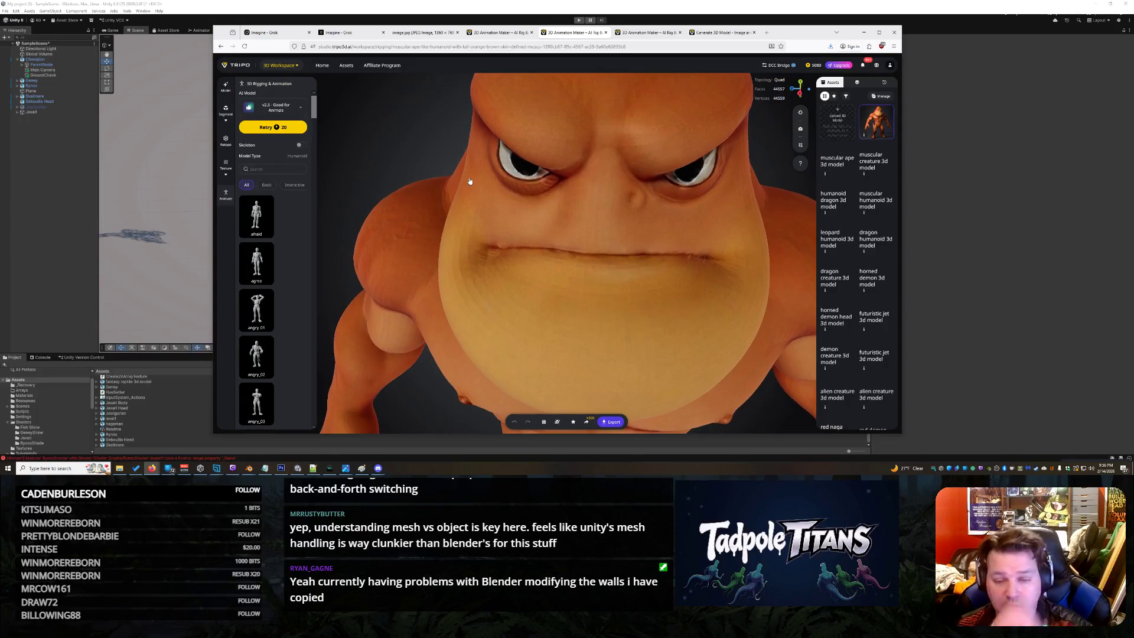
scroll(640, 208, "down", 5)
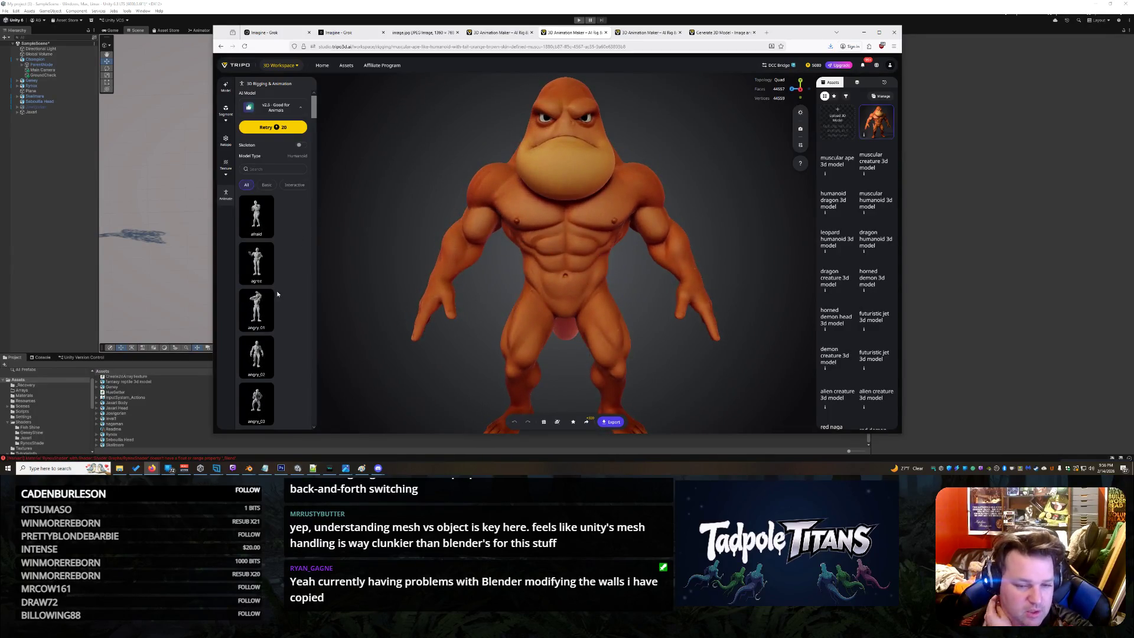
scroll(280, 292, "down", 5)
scroll(283, 292, "up", 5)
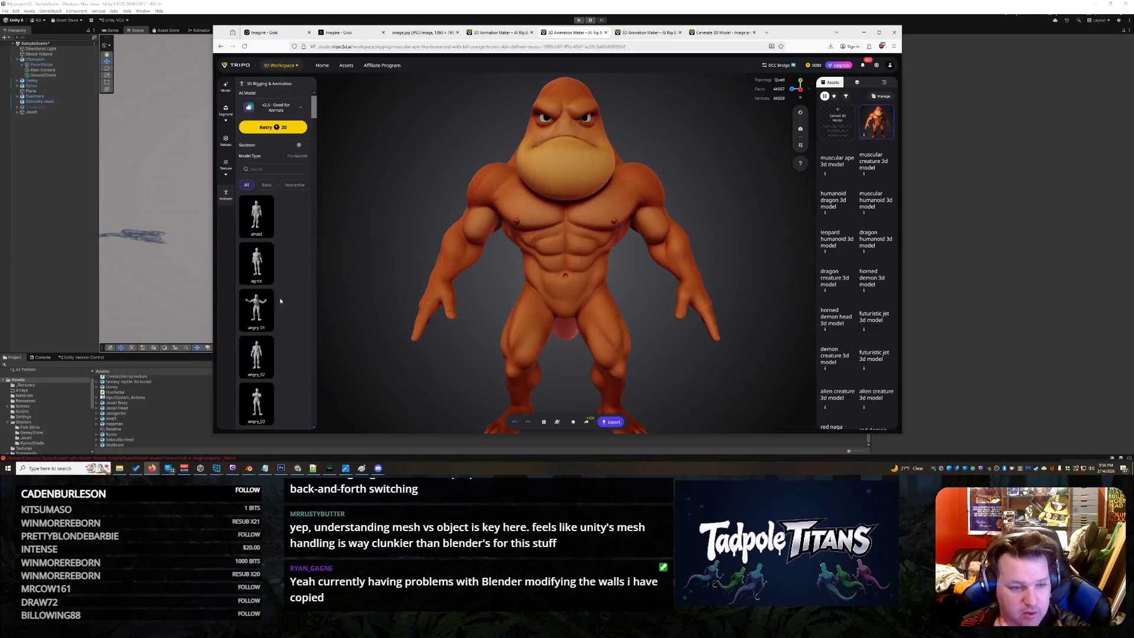
scroll(287, 253, "down", 4)
scroll(290, 257, "down", 5)
scroll(286, 354, "down", 5)
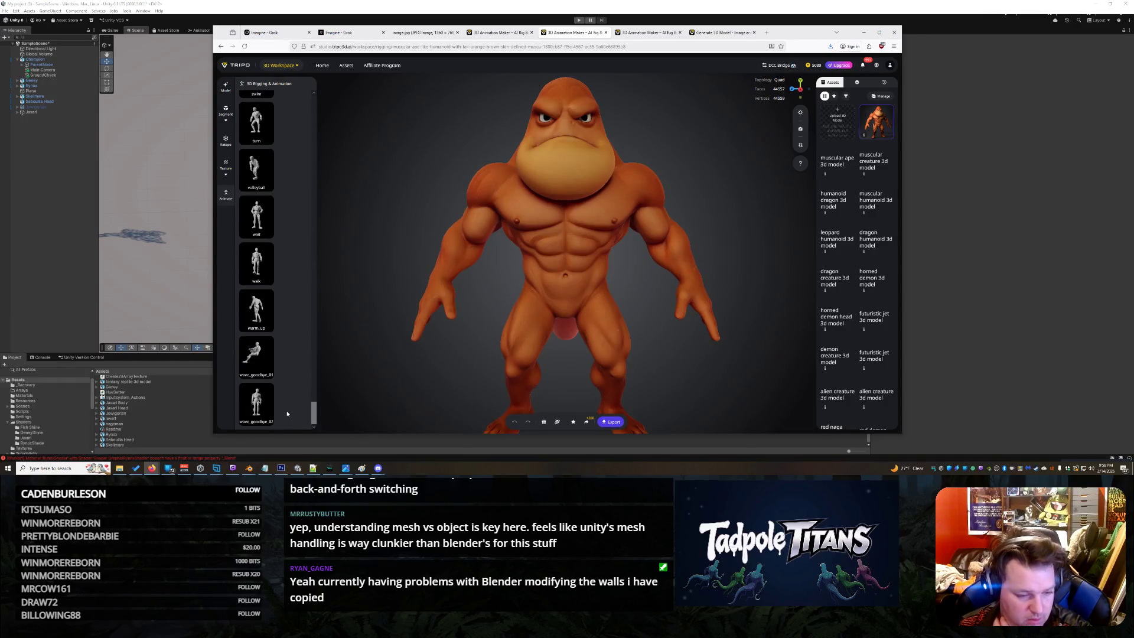
key("ctrl+Tab")
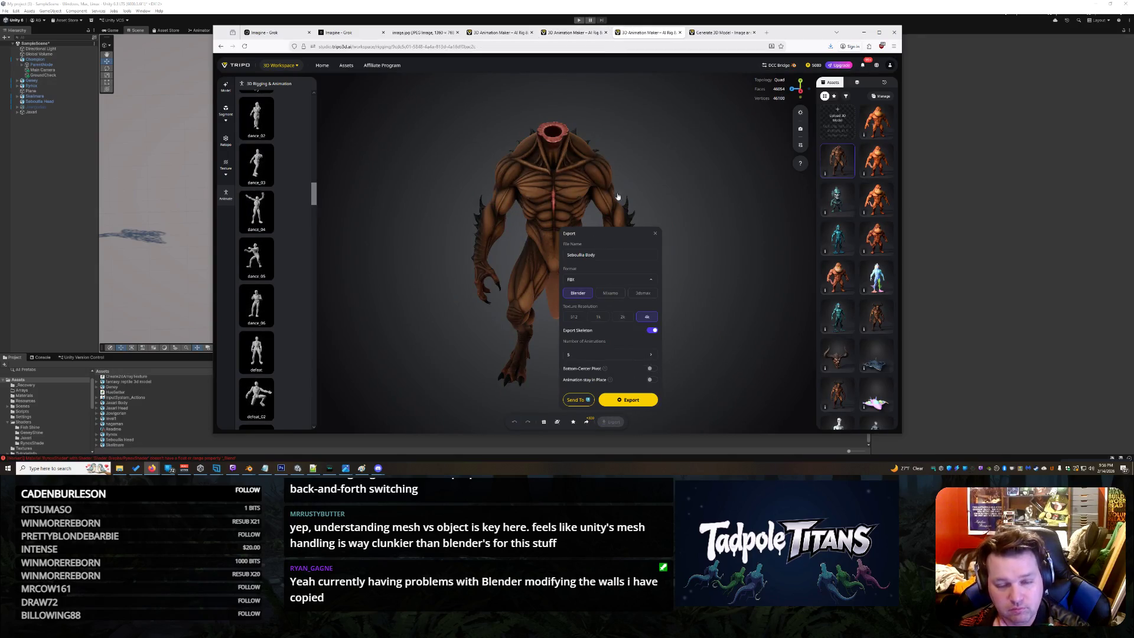
left_click(53, 217)
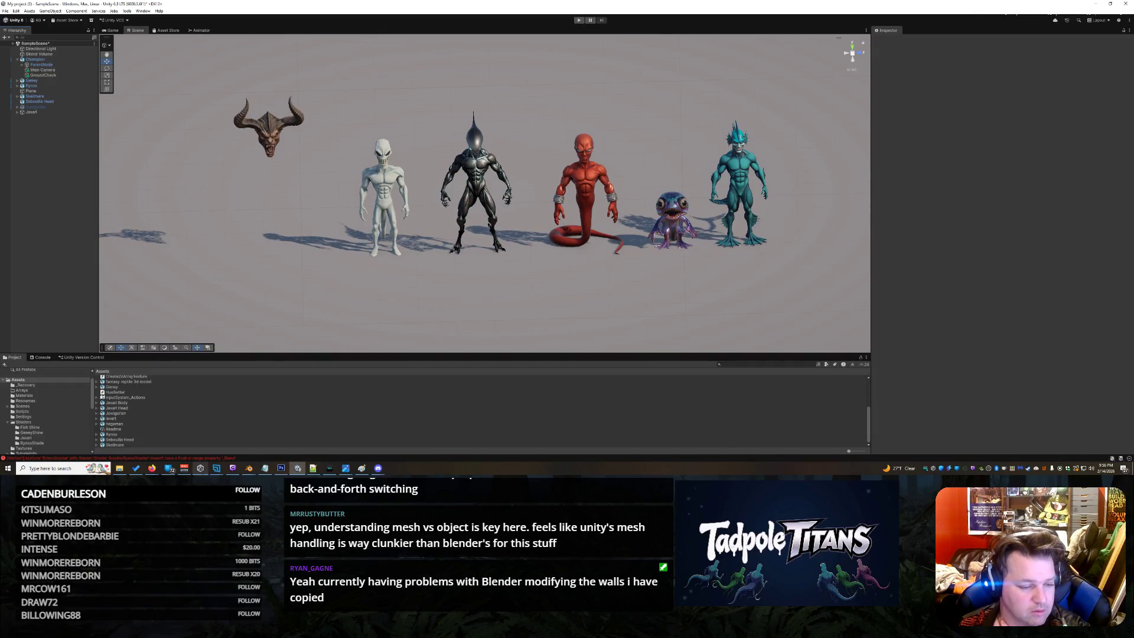
mouse_move(250, 468)
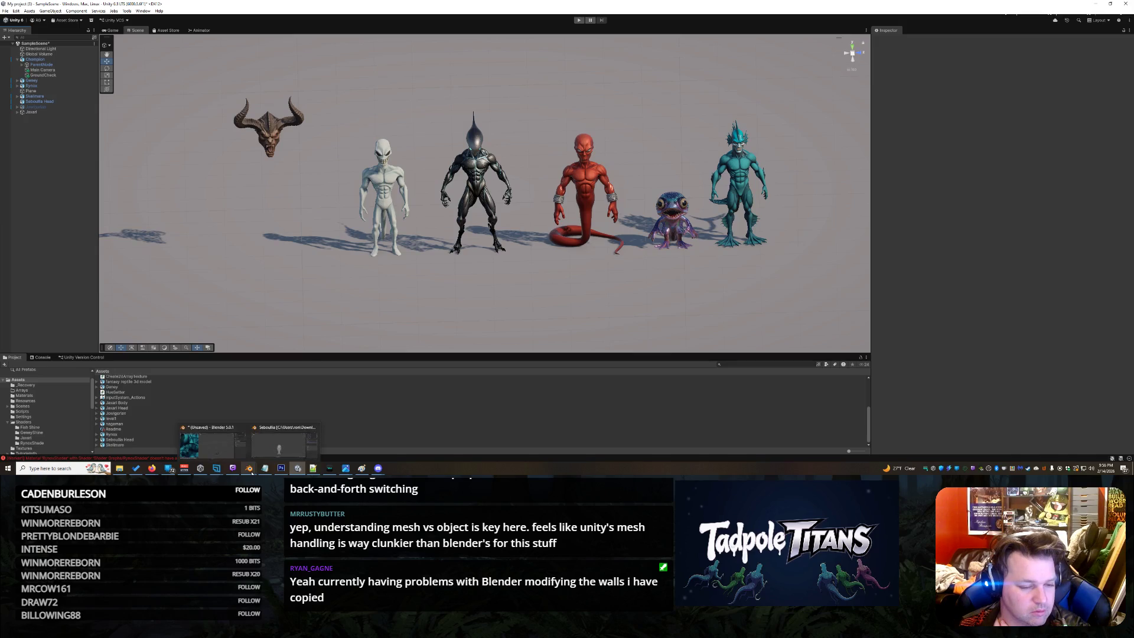
Start a new General Blender scene and delete its default cube
left_click(281, 442)
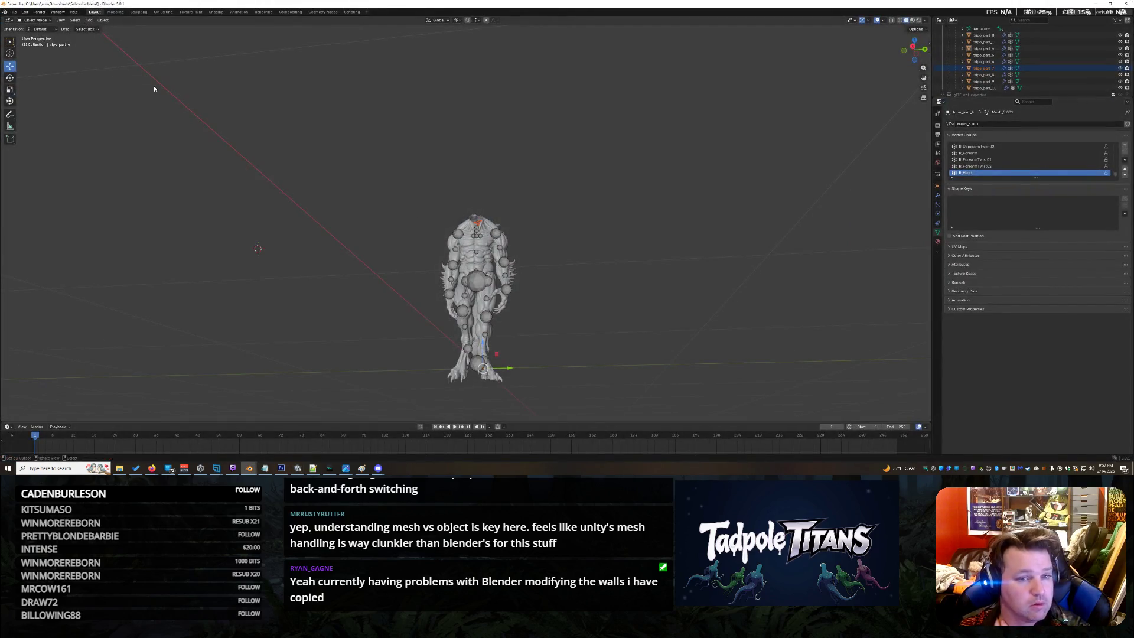
left_click(17, 12)
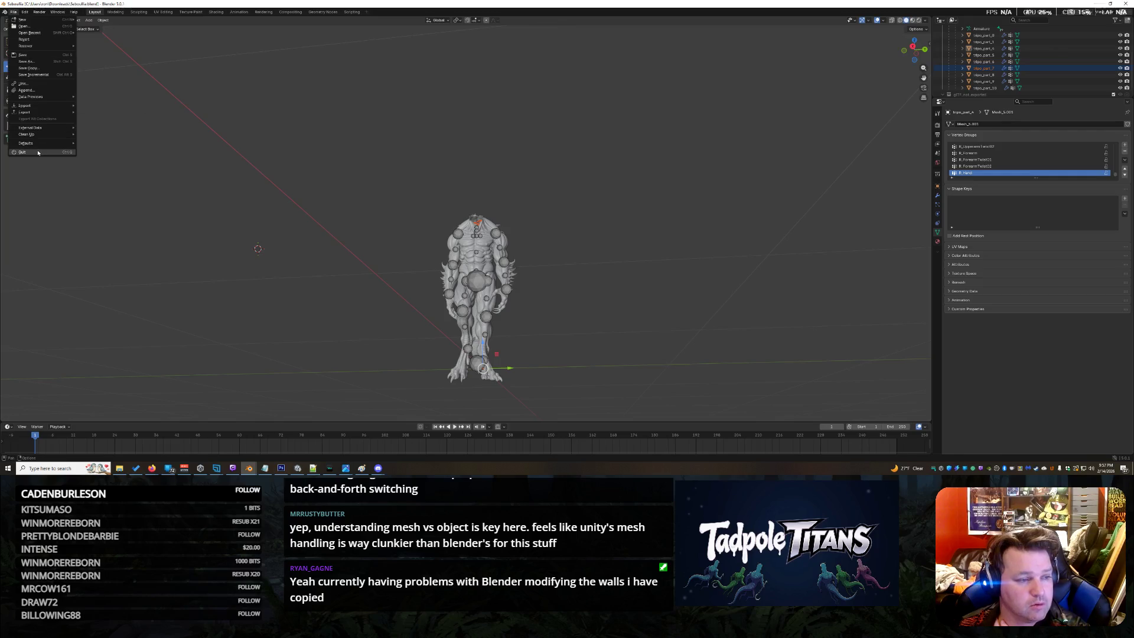
mouse_move(23, 18)
left_click(93, 19)
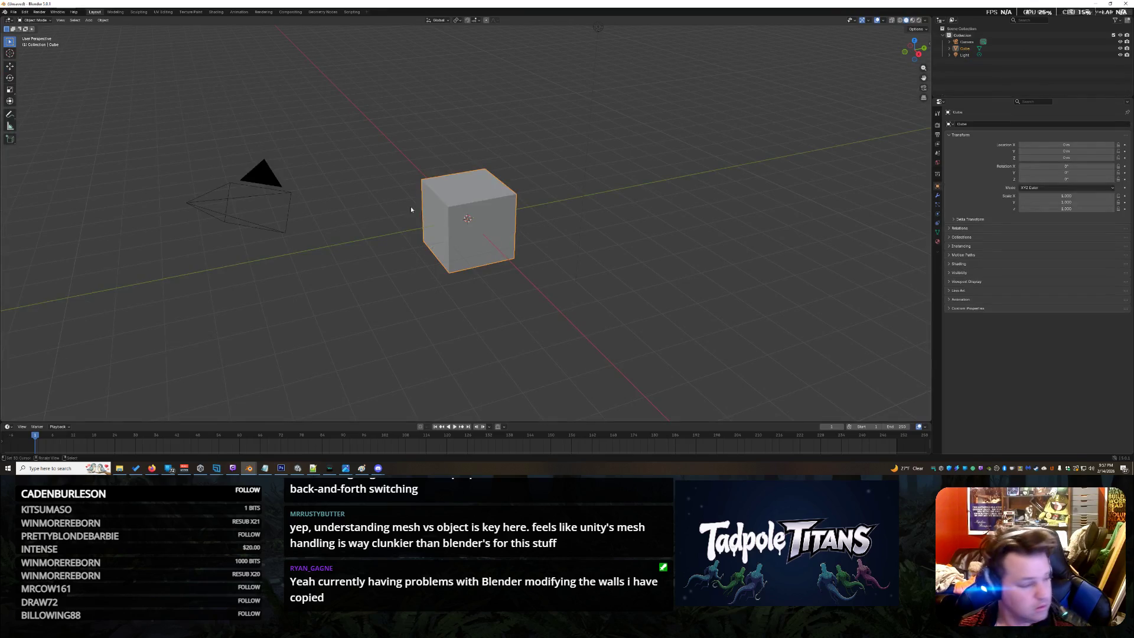
key("Delete")
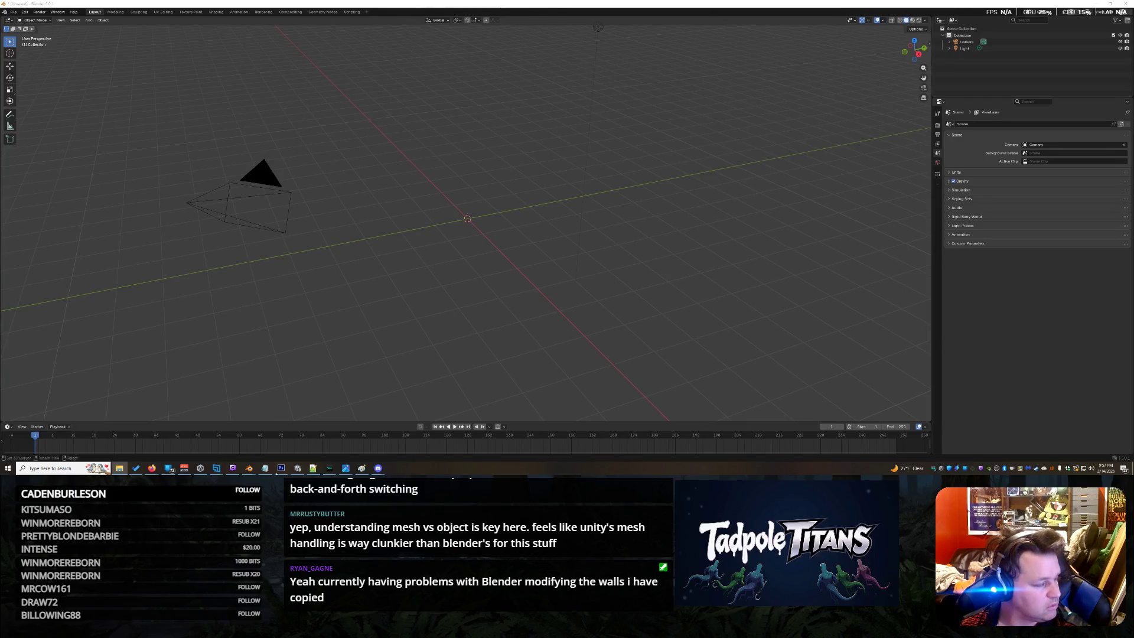
mouse_move(151, 468)
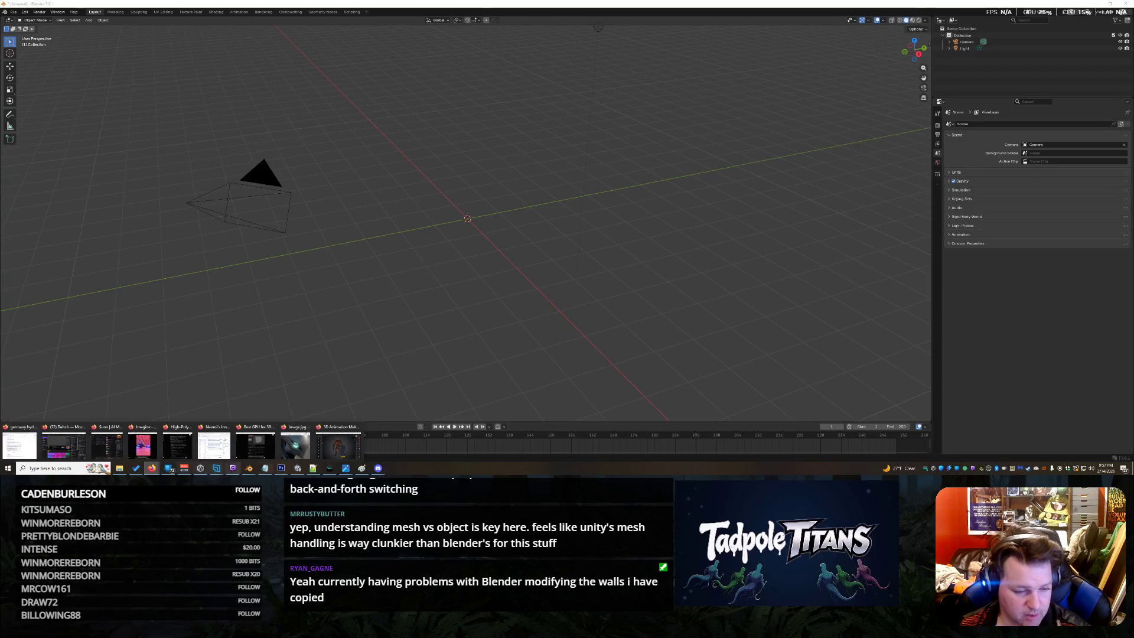
left_click(339, 443)
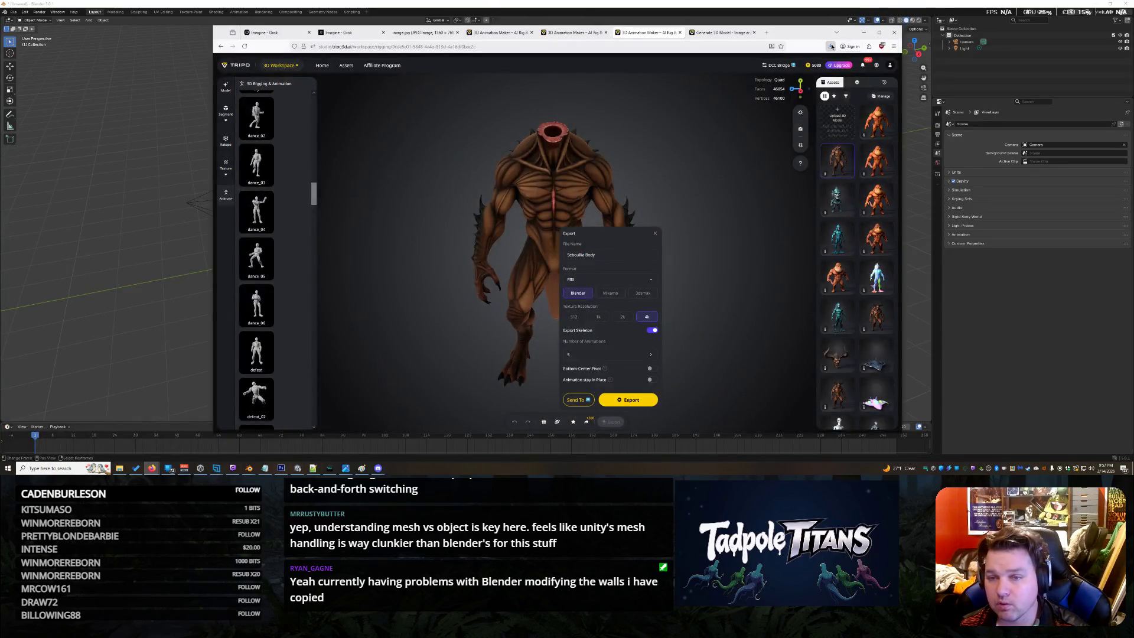
Switch the Tripo export format from FBX to GLB and export the rigged creature body
left_click(833, 47)
left_click(832, 47)
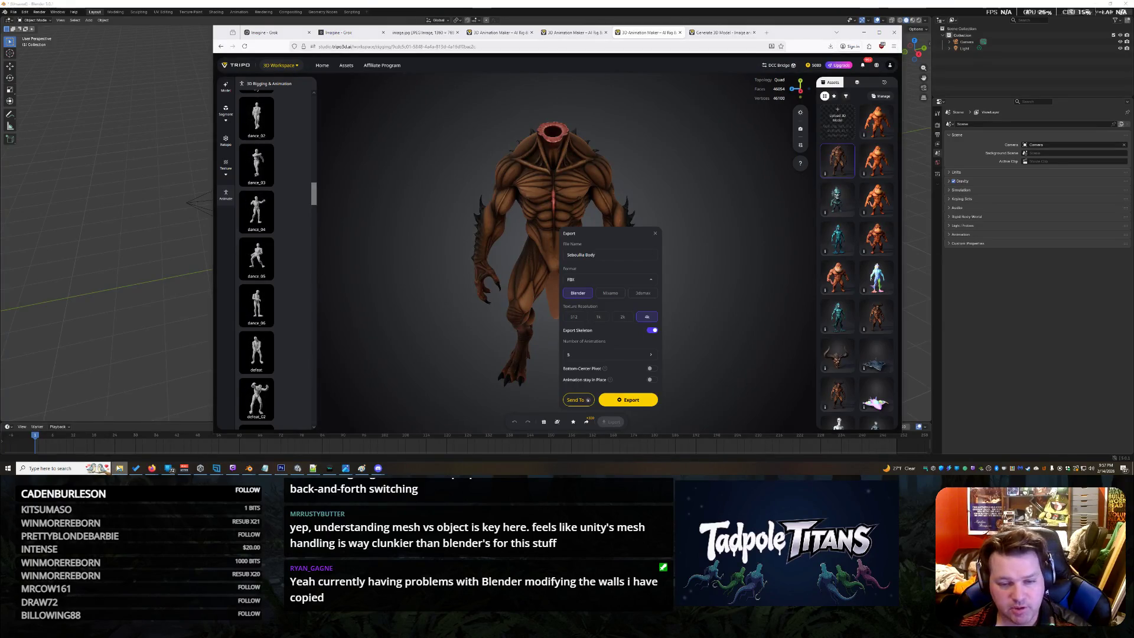
left_click(609, 279)
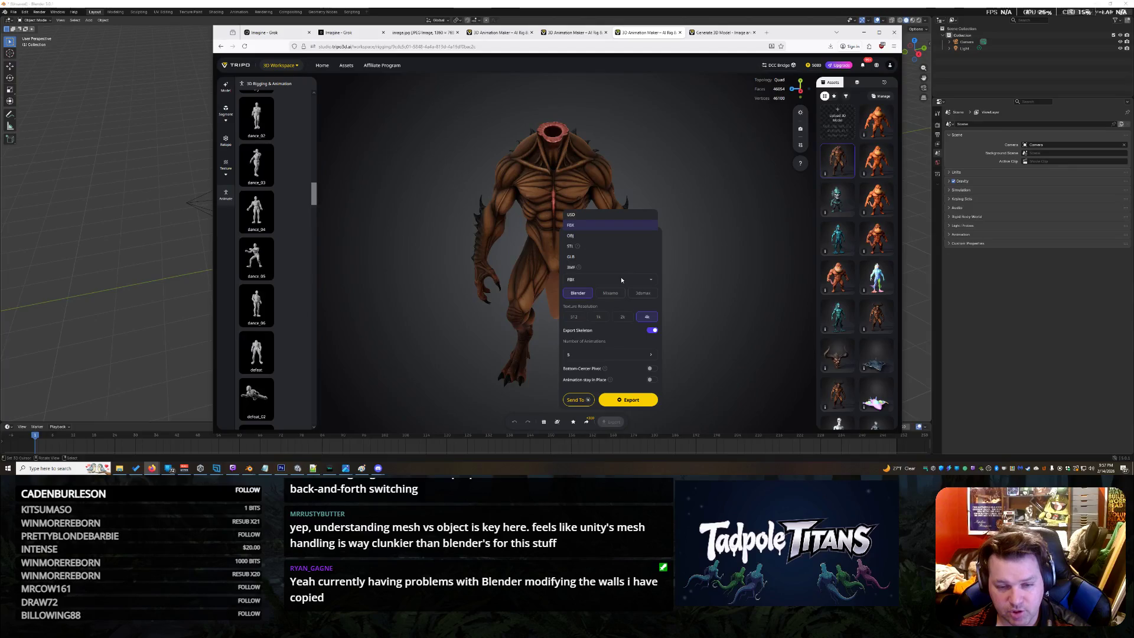
left_click(603, 258)
left_click(628, 400)
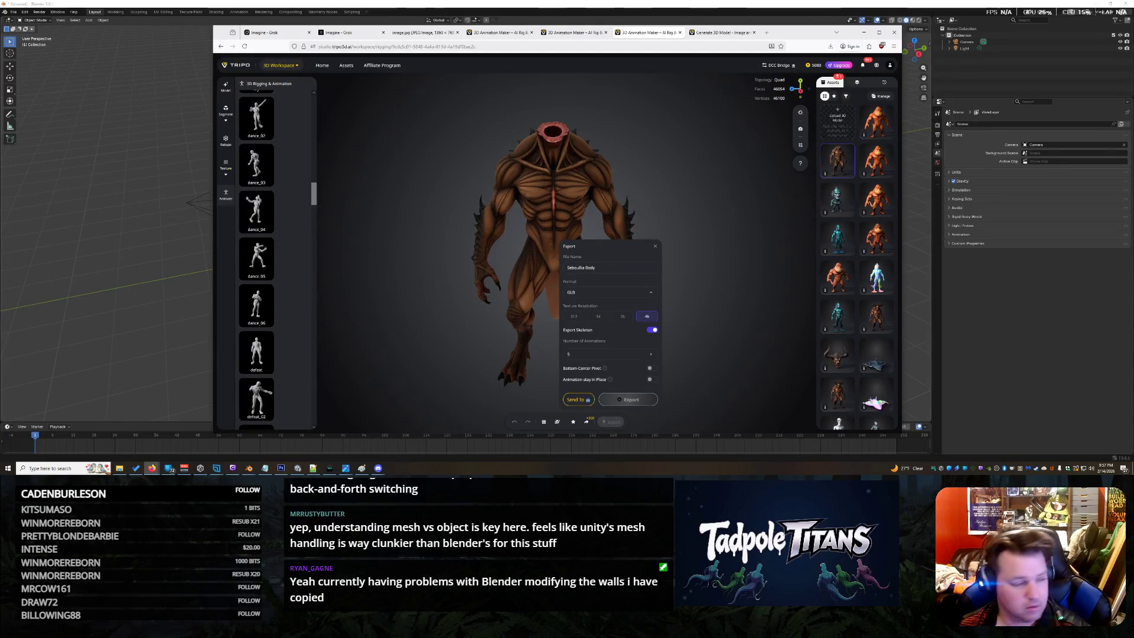
left_click(175, 83)
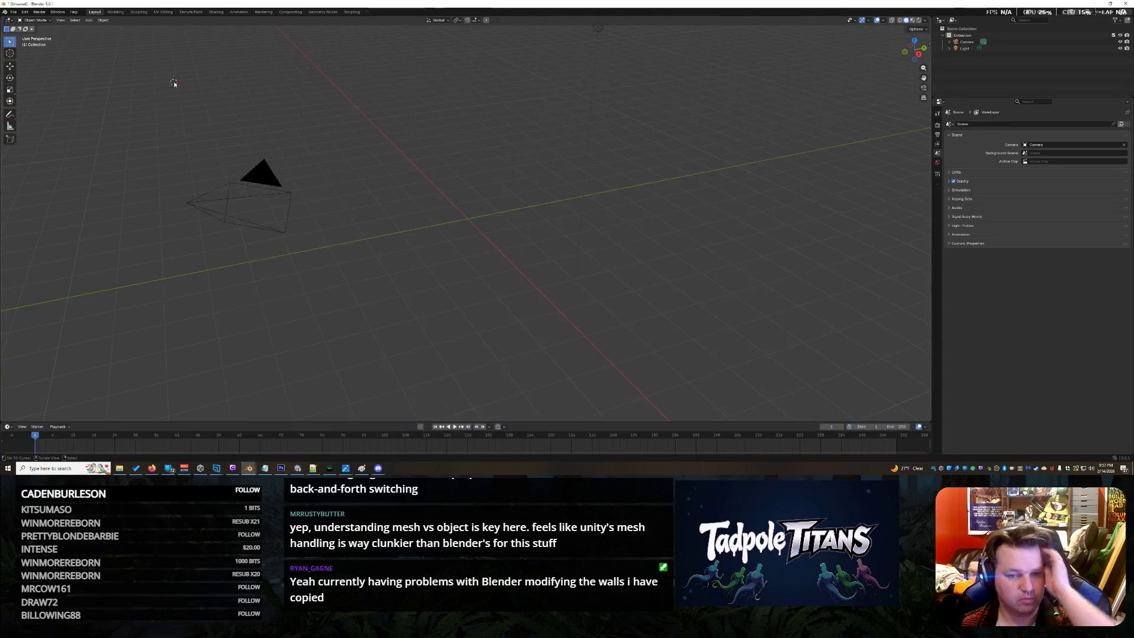
scroll(516, 221, "down", 5)
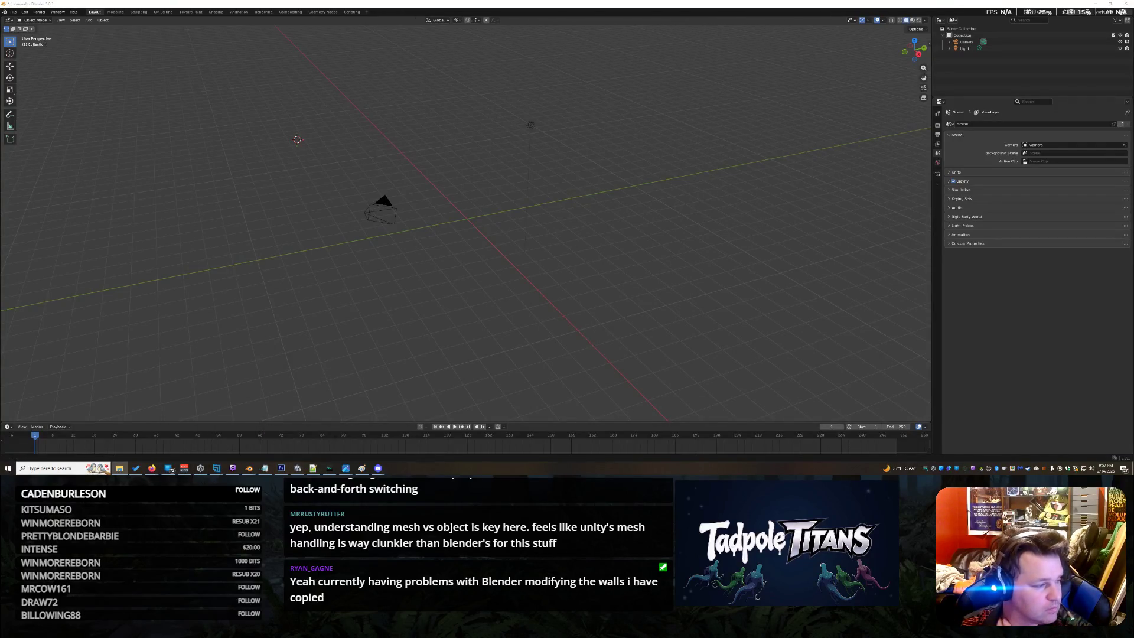
Import the downloaded GLB creature body with its rig and face it from the front
left_click_drag(547, 220, 548, 222)
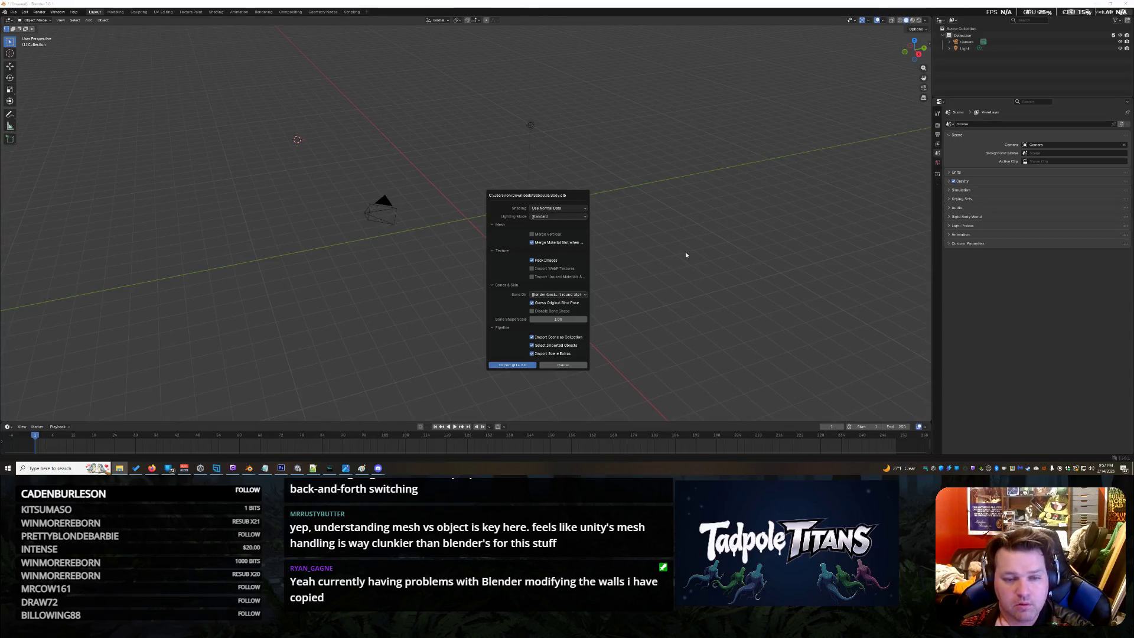
left_click(523, 367)
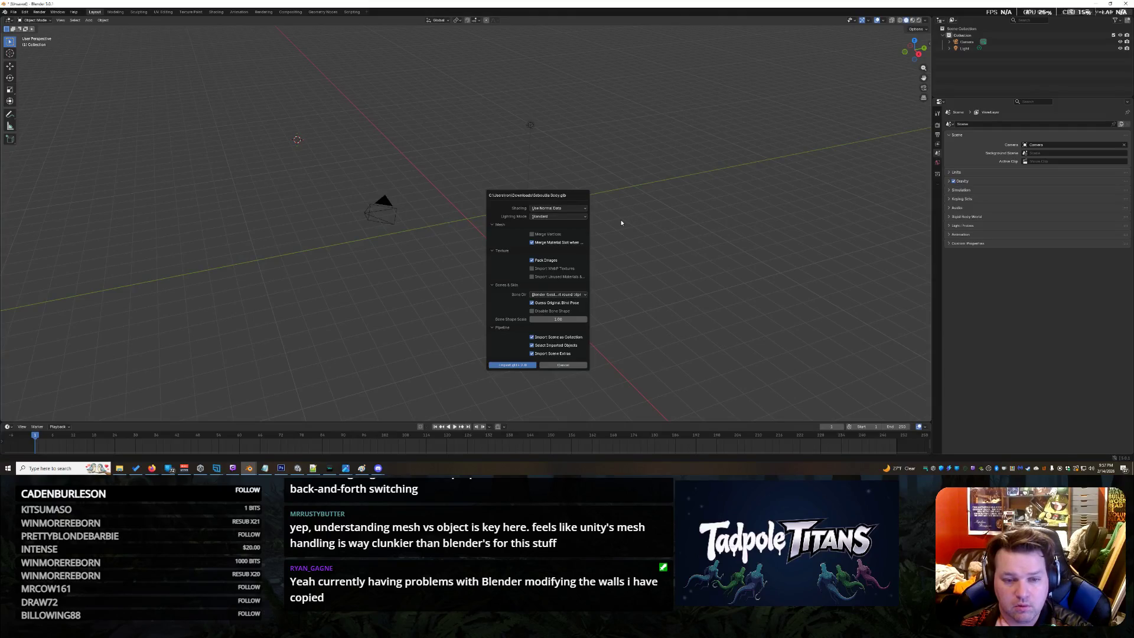
scroll(563, 197, "up", 5)
scroll(667, 217, "up", 6)
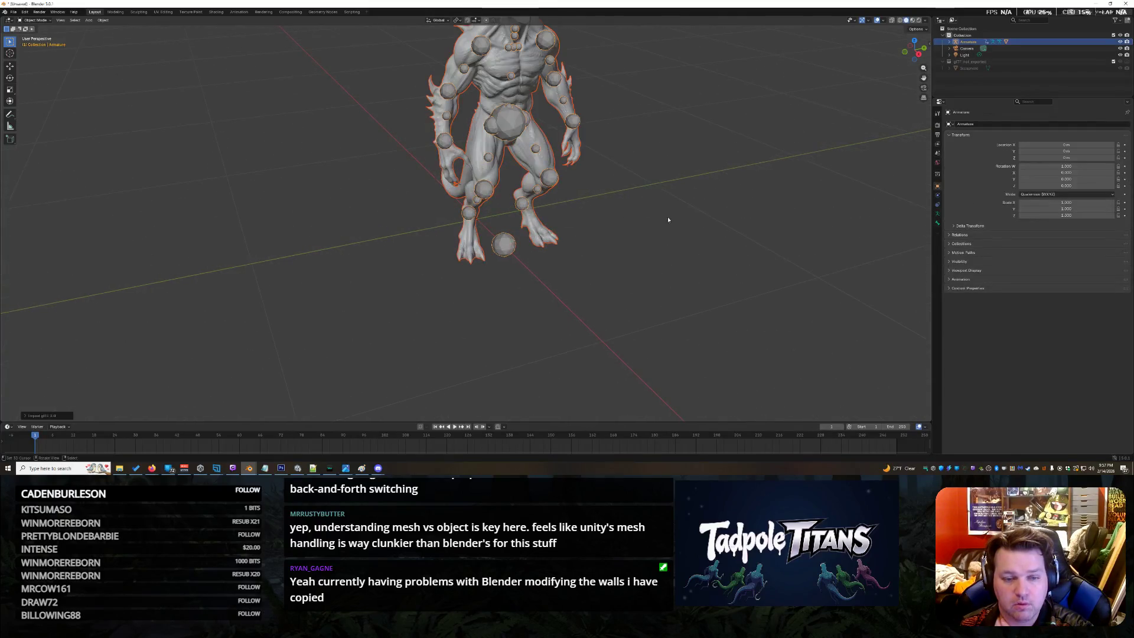
left_click(730, 181)
mouse_move(755, 153)
middle_mouse_down()
mouse_move(678, 194)
mouse_move(715, 199)
mouse_move(814, 165)
mouse_move(674, 180)
middle_mouse_up()
scroll(674, 180, "down", 3)
scroll(661, 157, "up", 2)
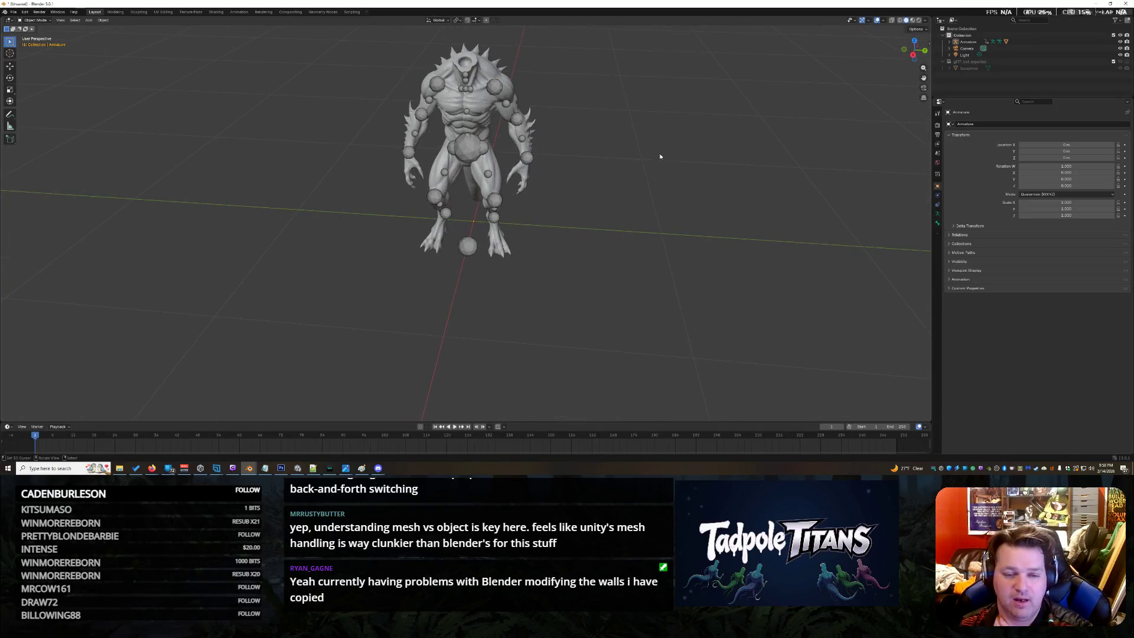
scroll(660, 157, "up", 2)
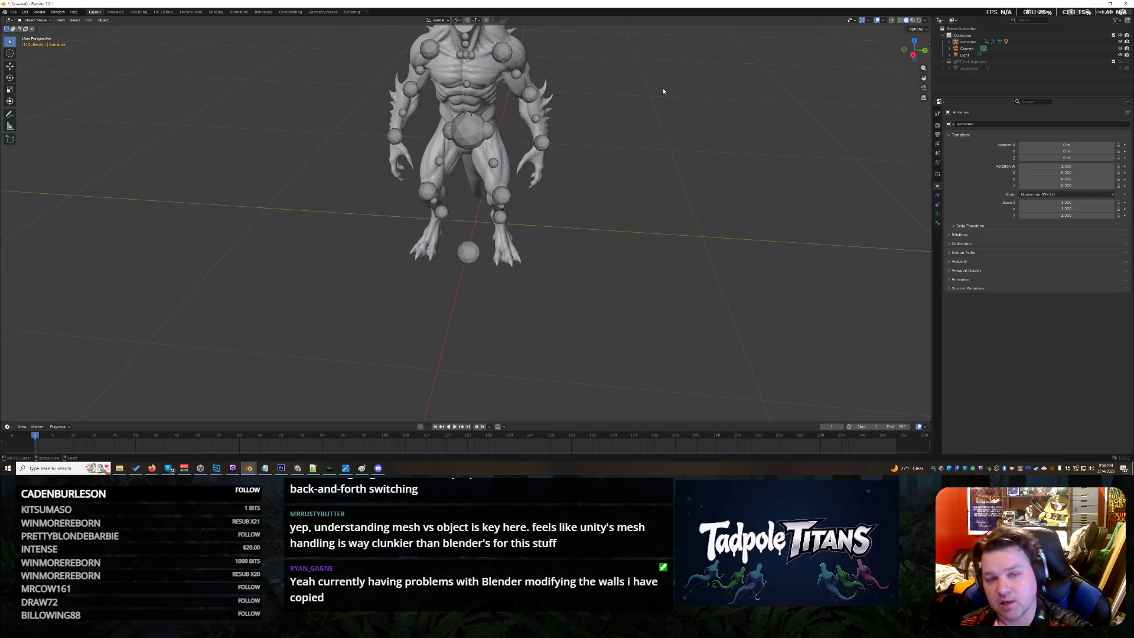
Inspect the rigged creature from above and reach for the file commands
left_click_drag(921, 59, 915, 51)
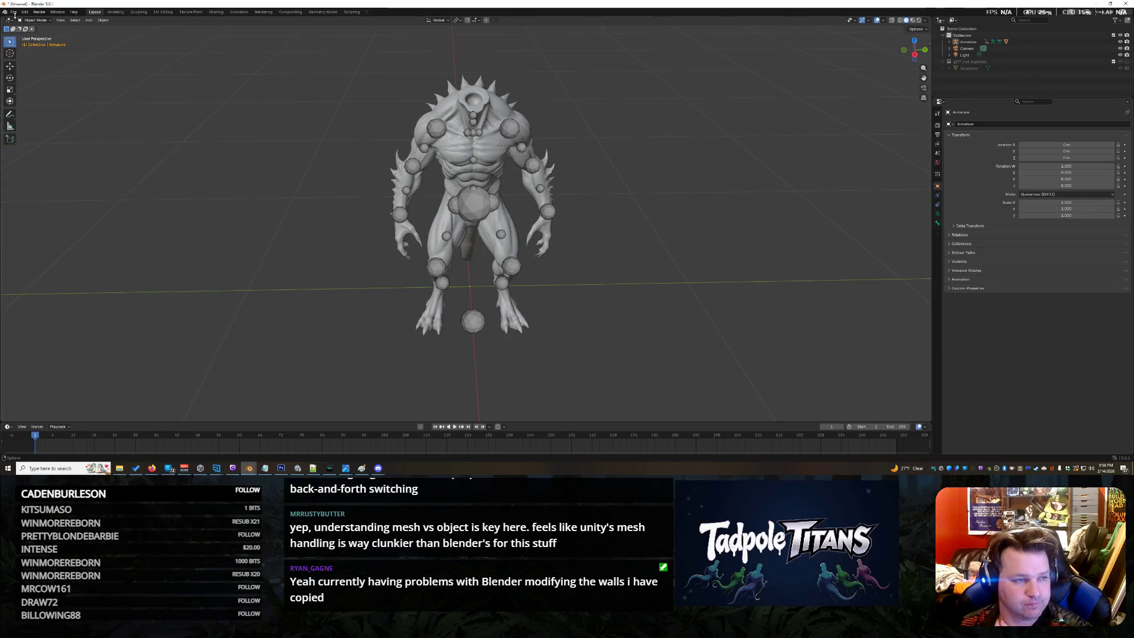
left_click(15, 12)
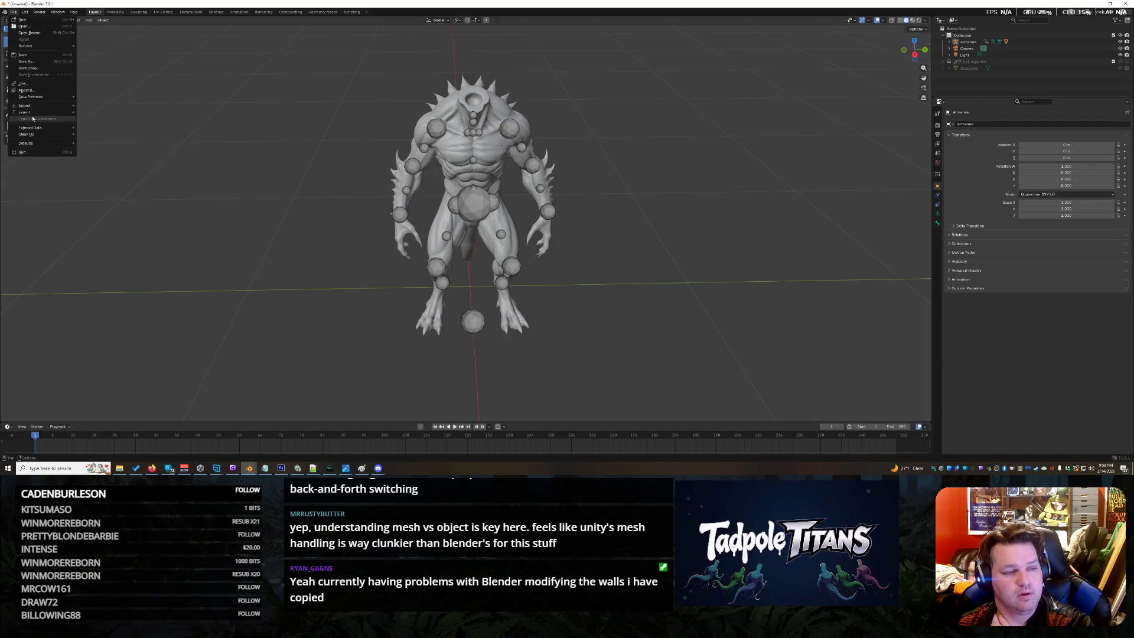
Export the rigged creature as glTF 2.0 into the Assets folder under a new body file name
mouse_move(27, 105)
left_click(106, 171)
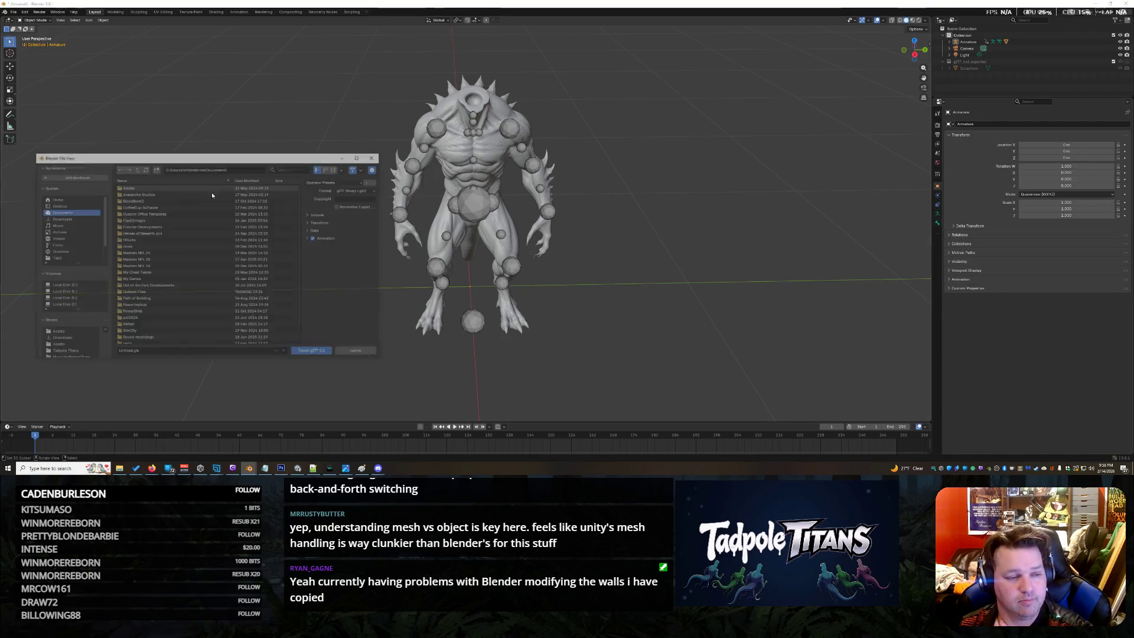
left_click(61, 332)
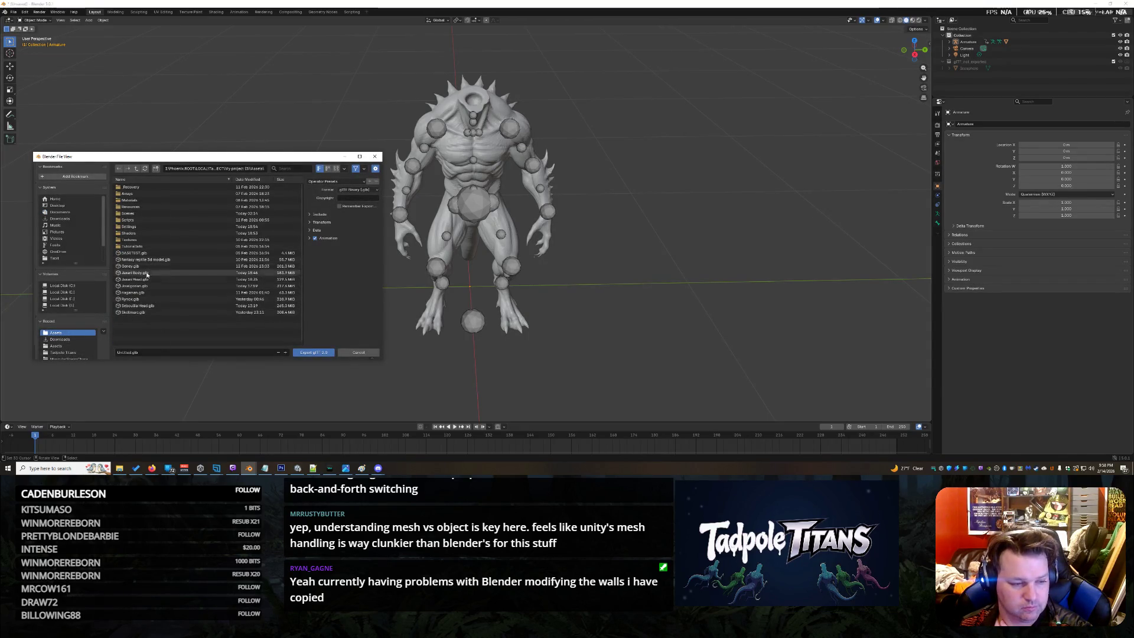
left_click(138, 306)
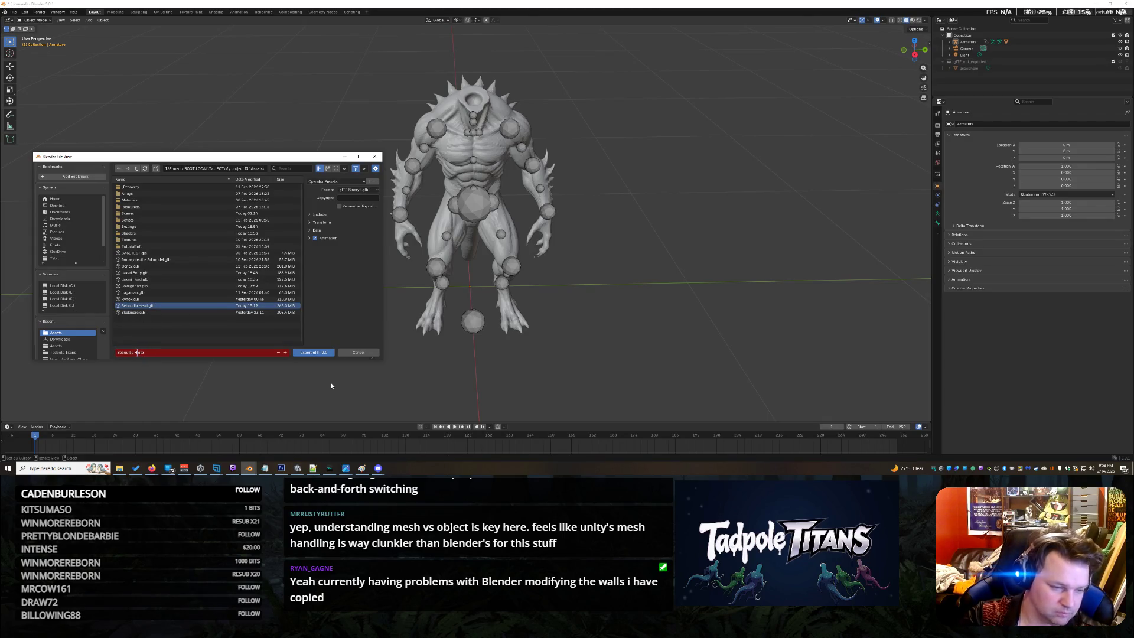
key("BackSpace")
key("BackSpace")
key("BackSpace")
type("Rigged")
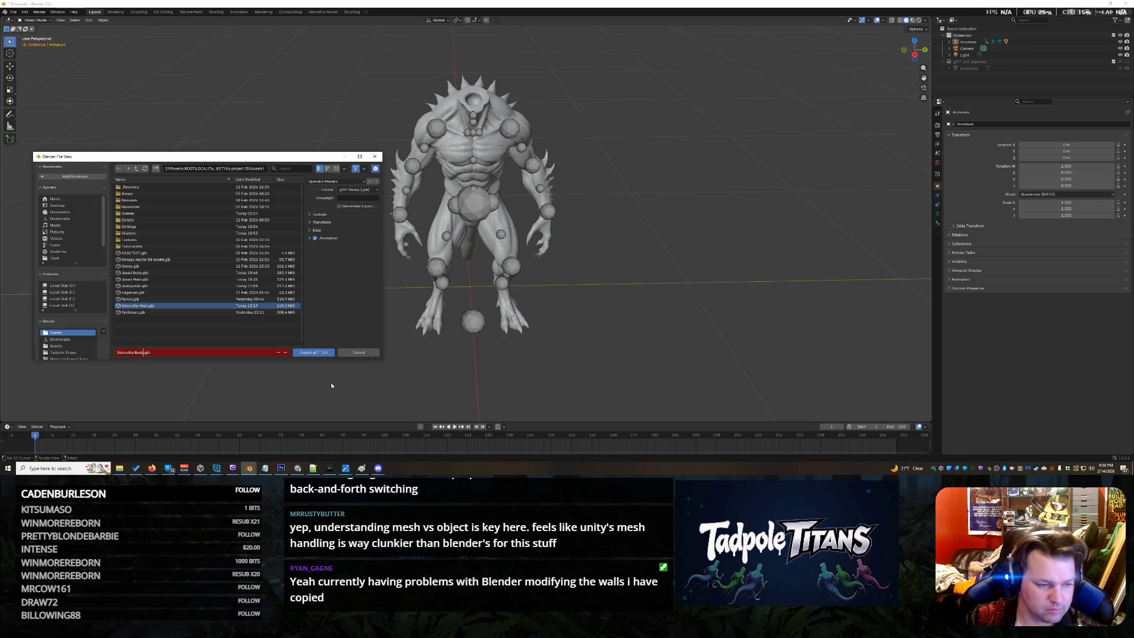
left_click(320, 353)
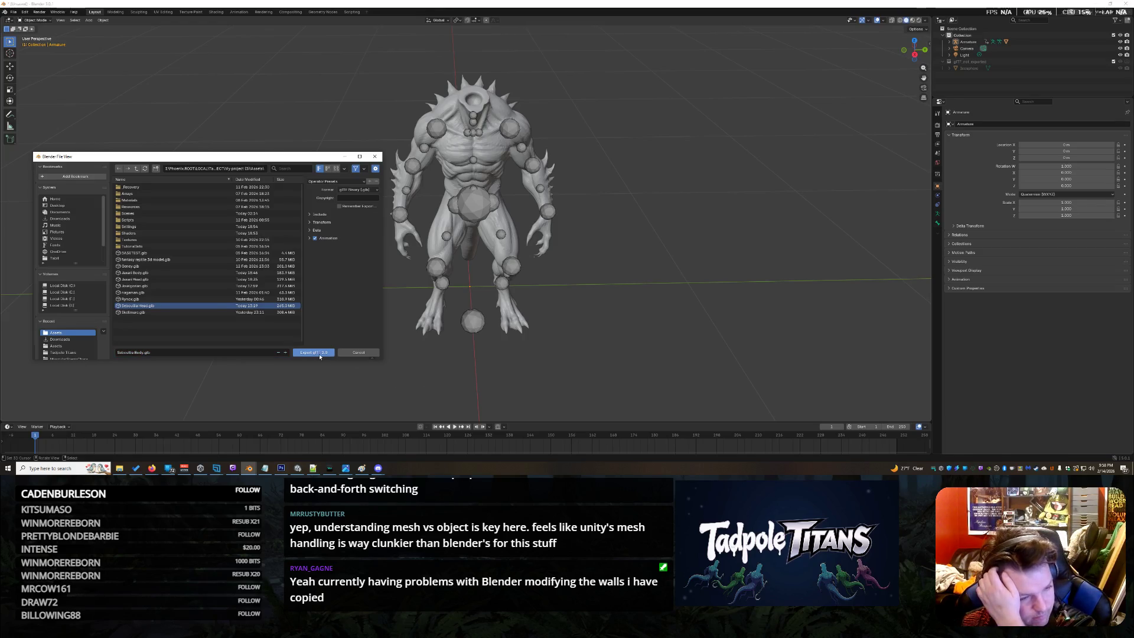
left_click(302, 355)
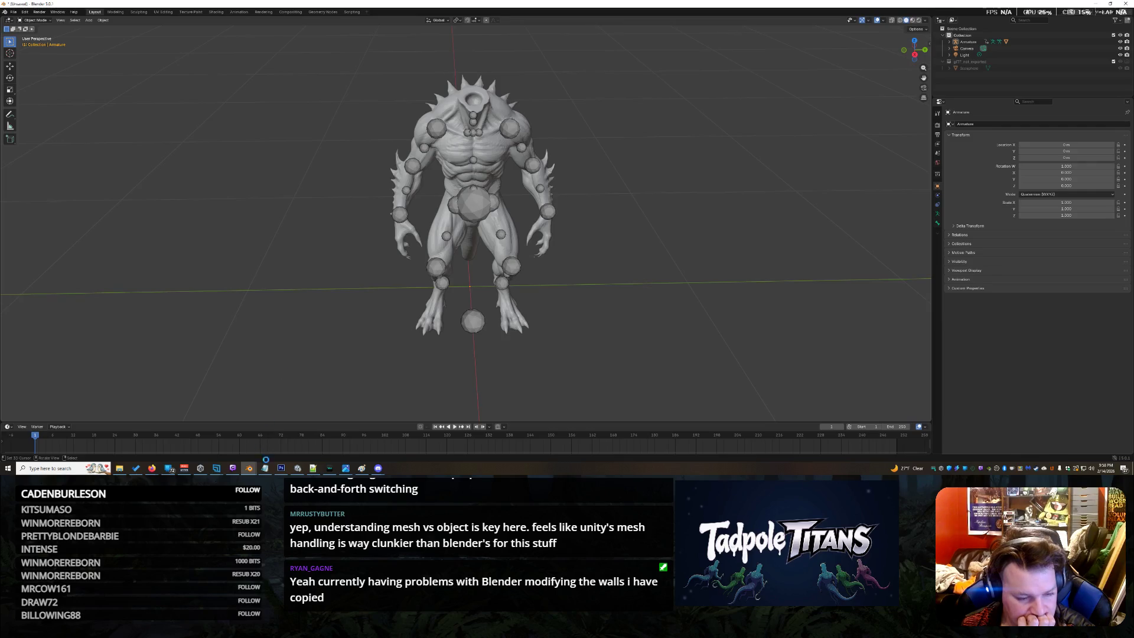
Return to Unity and reframe the scene camera on the creature lineup
left_click(297, 468)
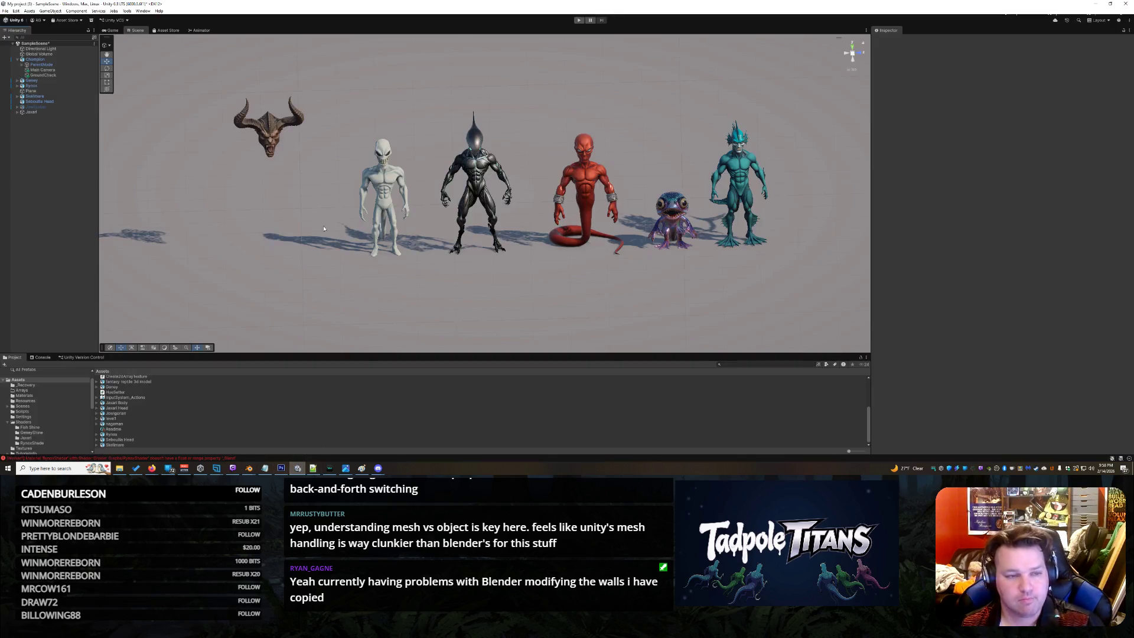
right_click_drag(263, 193, 250, 225)
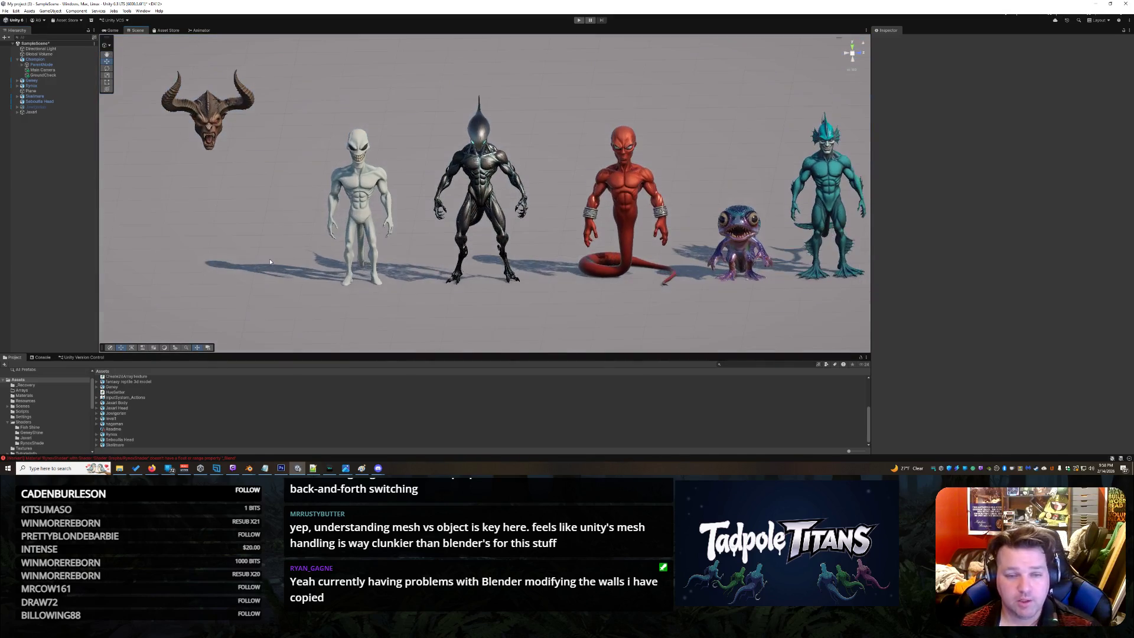
mouse_move(250, 225)
right_mouse_down()
mouse_move(270, 257)
mouse_move(249, 256)
mouse_move(355, 247)
right_mouse_up()
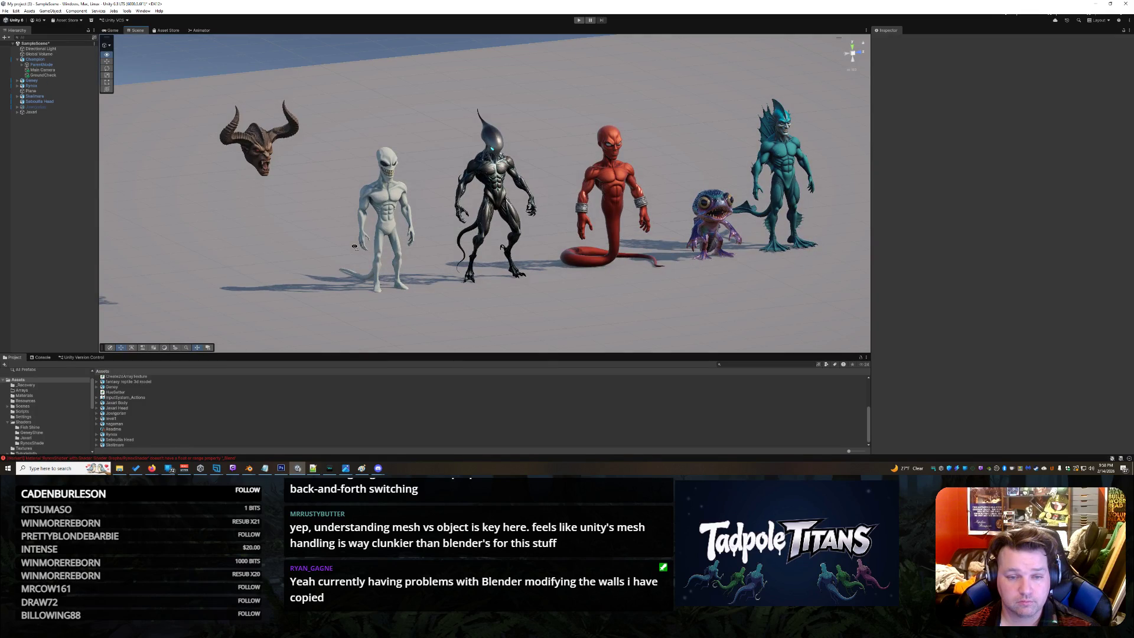
right_click_drag(354, 247, 342, 248)
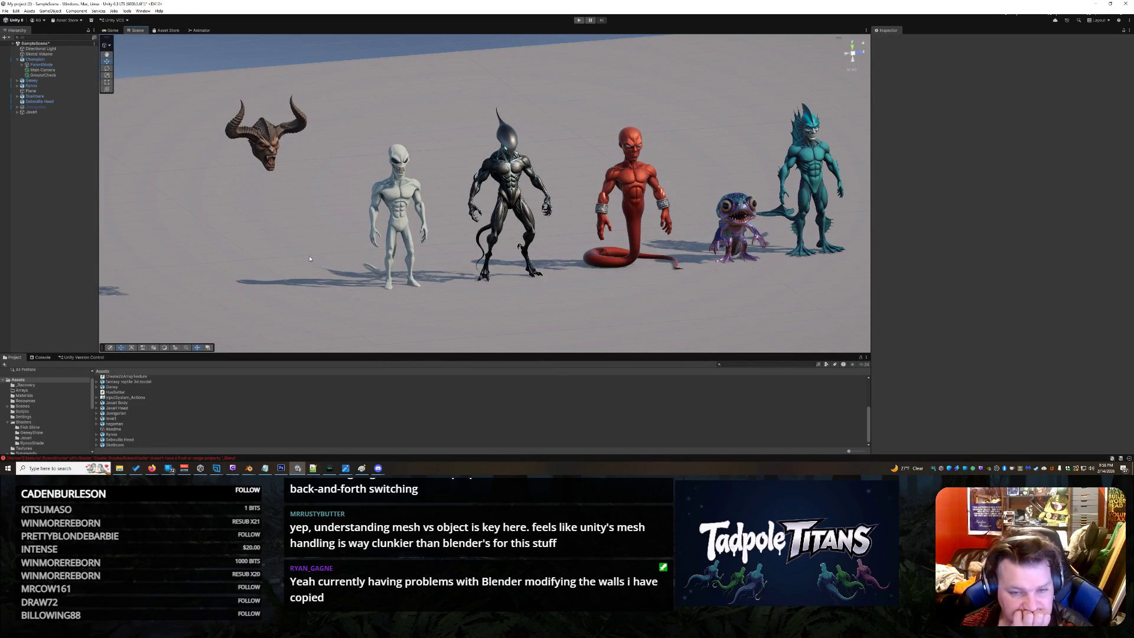
Inspect the Jowigordan model's import settings and bring up the project asset options
left_click(149, 413)
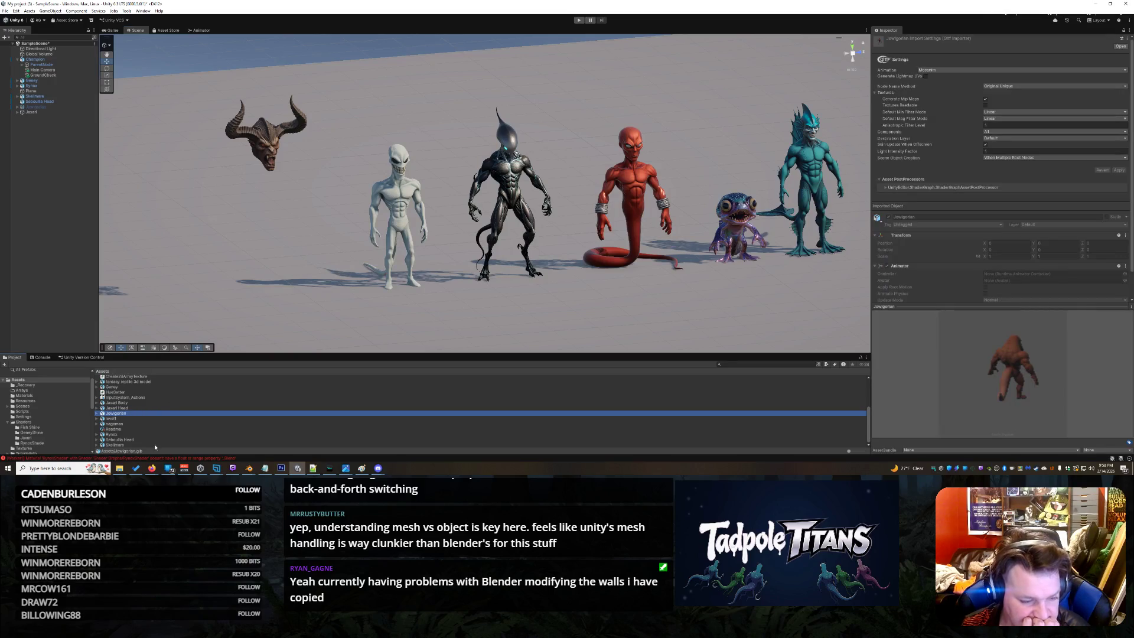
left_click(146, 388)
left_click(153, 414)
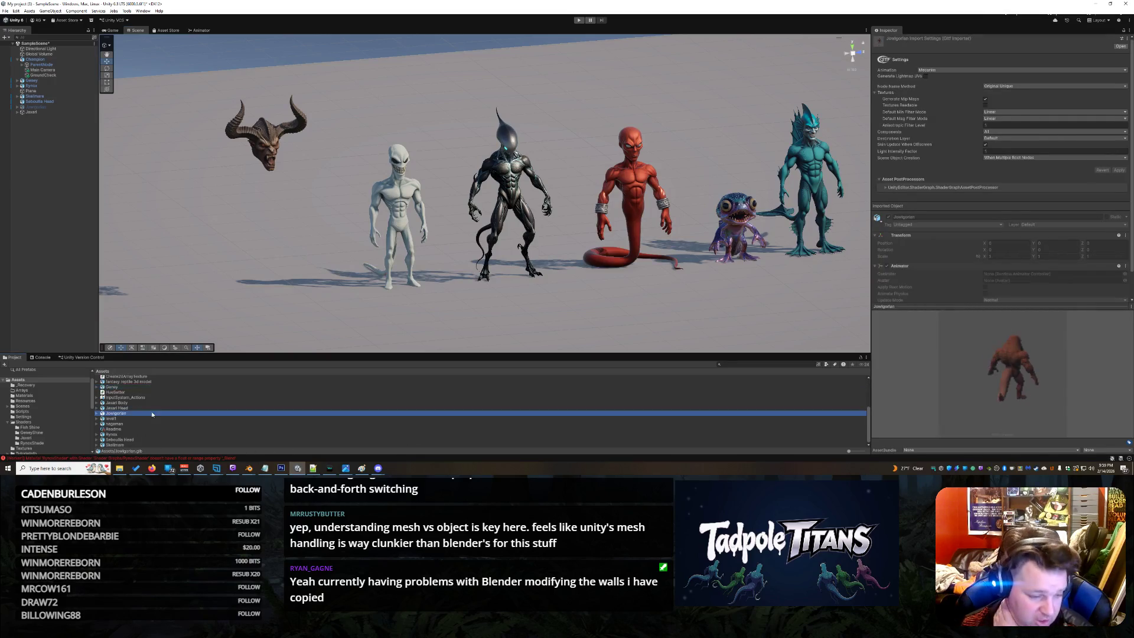
right_click(175, 398)
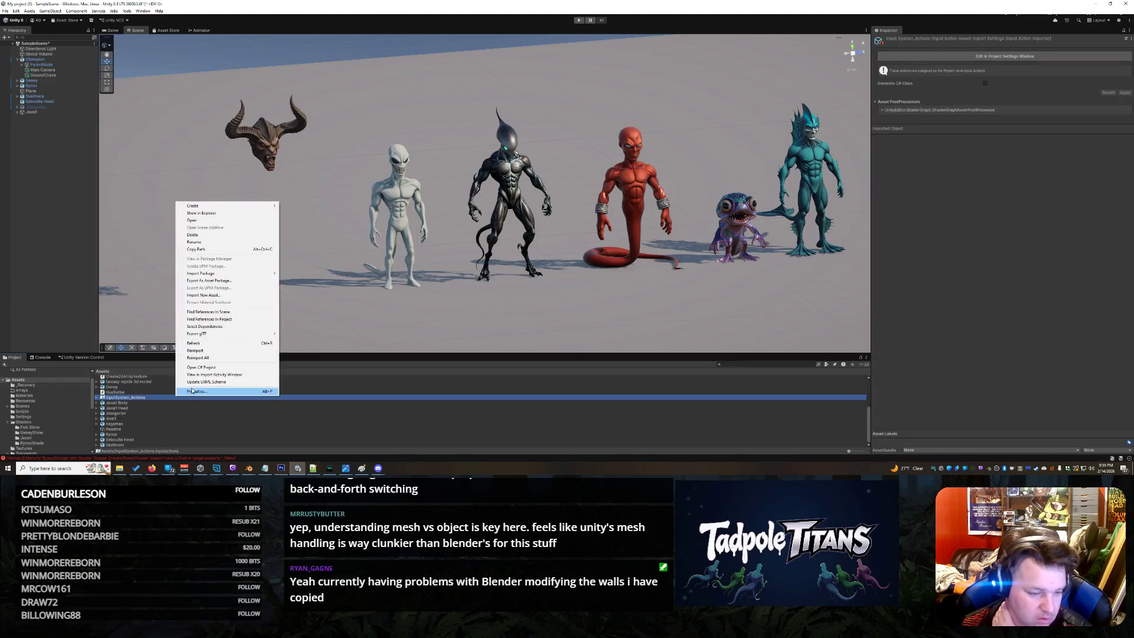
Refresh the assets and drag the Seboullia Body model into the scene beside the lineup
left_click(213, 343)
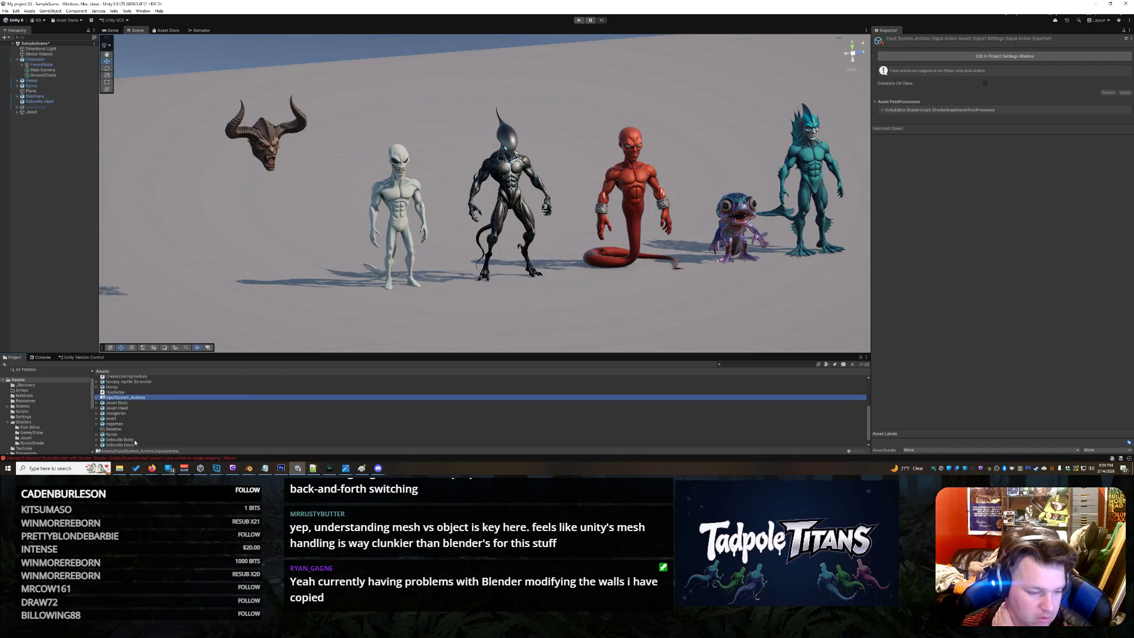
left_click(136, 441)
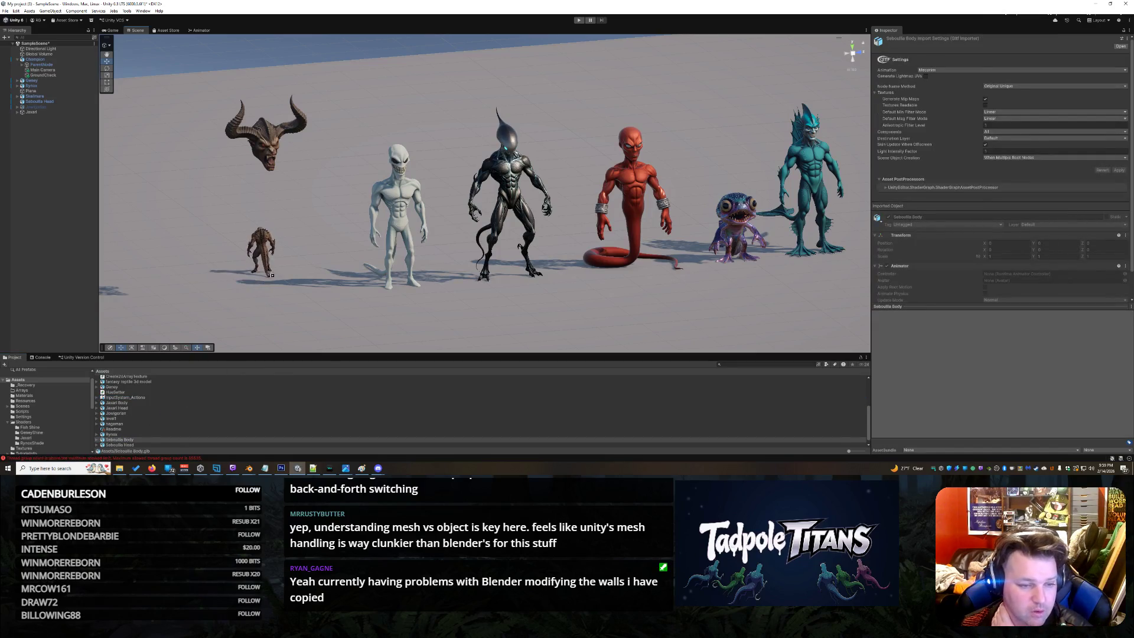
left_click_drag(189, 395, 349, 265)
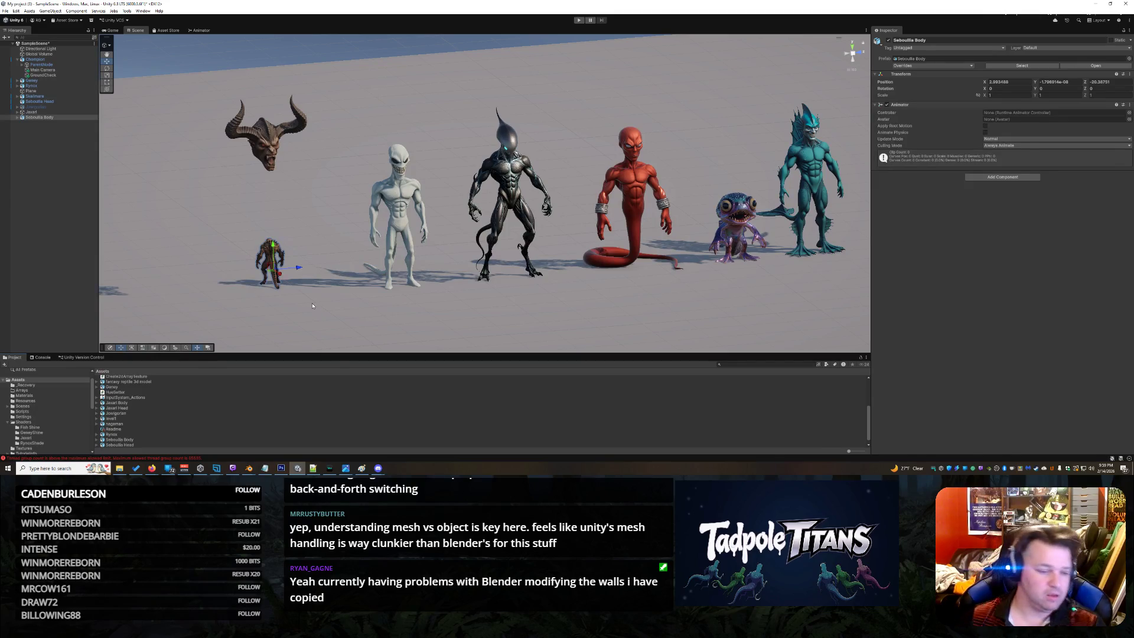
scroll(204, 280, "up", 3)
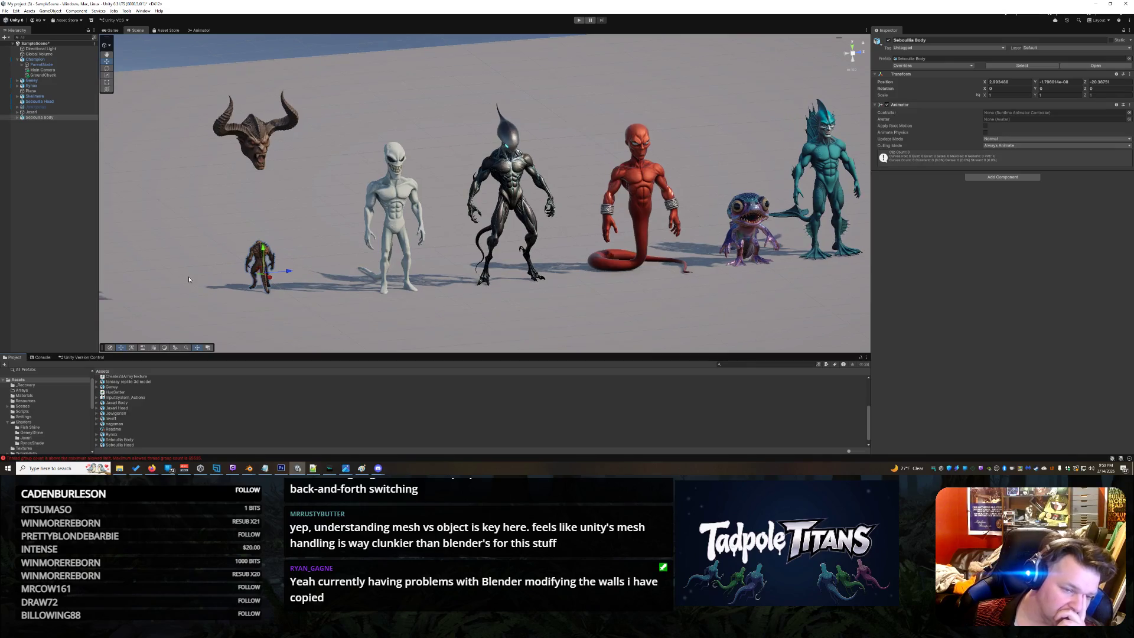
mouse_move(204, 281)
left_mouse_down("alt")
mouse_move(446, 276)
mouse_move(337, 309)
left_mouse_up("alt")
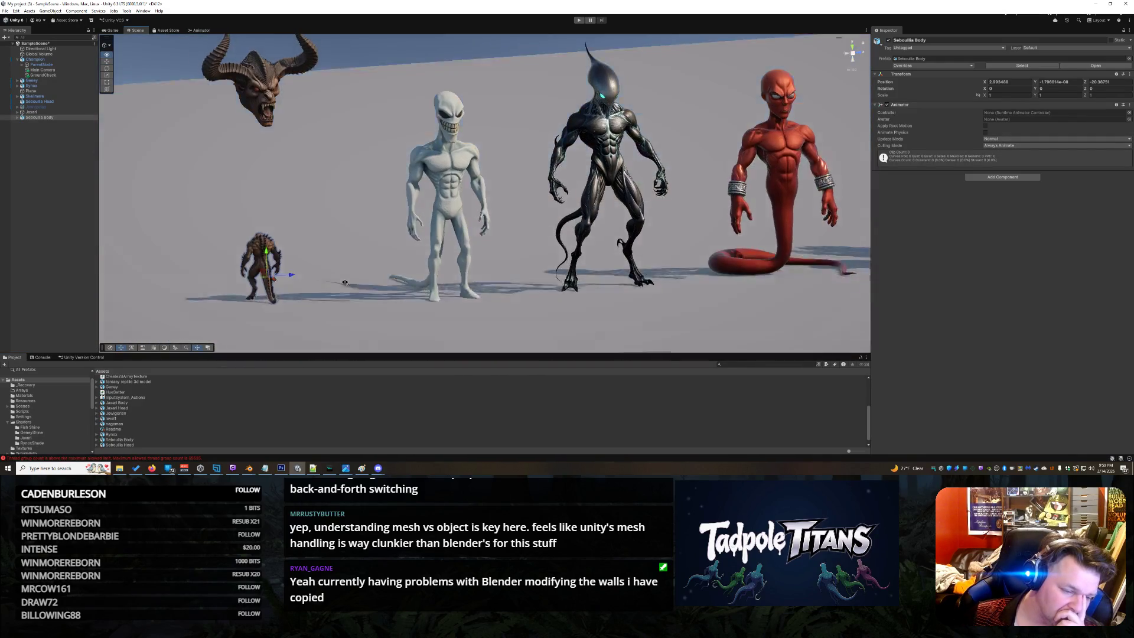
scroll(338, 309, "up", 1)
scroll(328, 307, "up", 1)
scroll(329, 308, "up", 1)
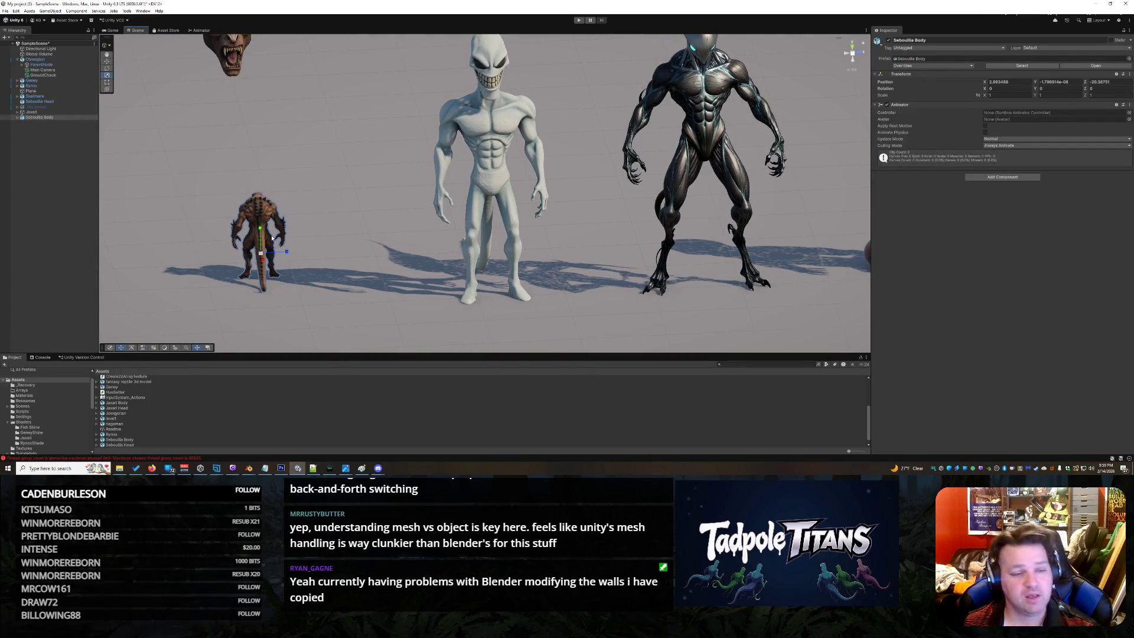
Scale the brown body up to match the others and clear the console errors
left_click_drag(262, 257, 297, 226)
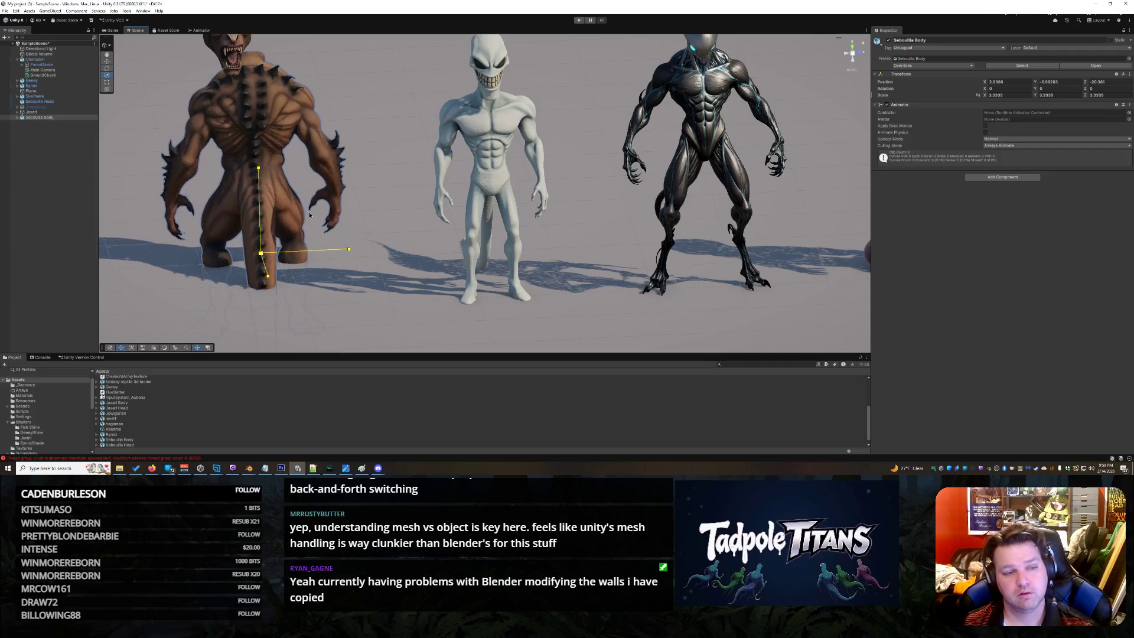
scroll(346, 254, "down", 1)
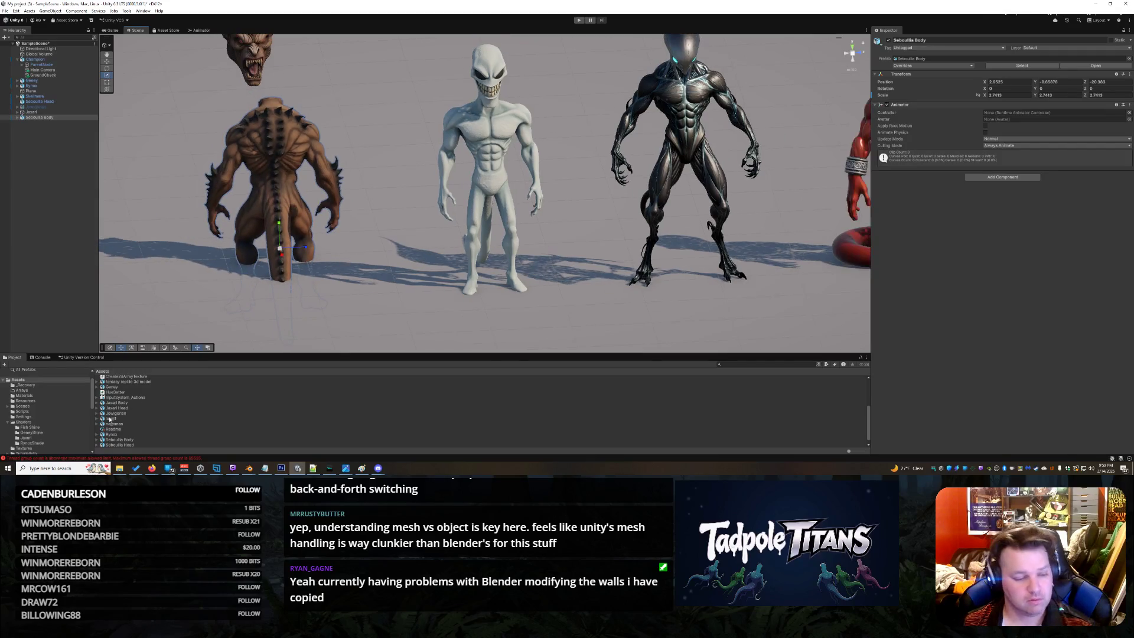
key("ctrl+shift+c")
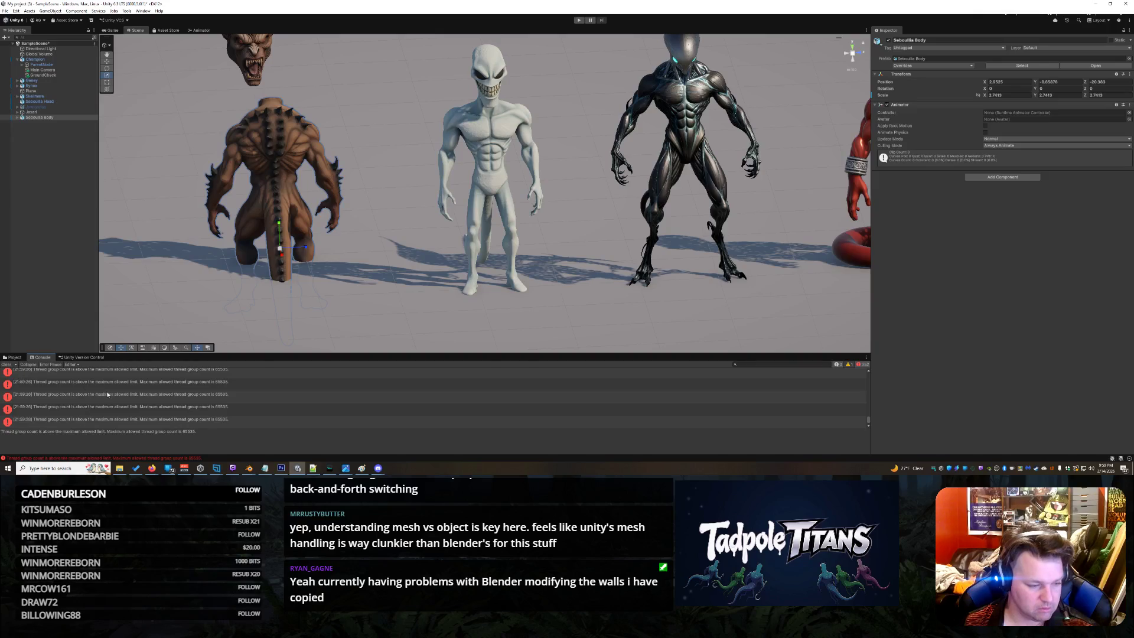
left_click(5, 363)
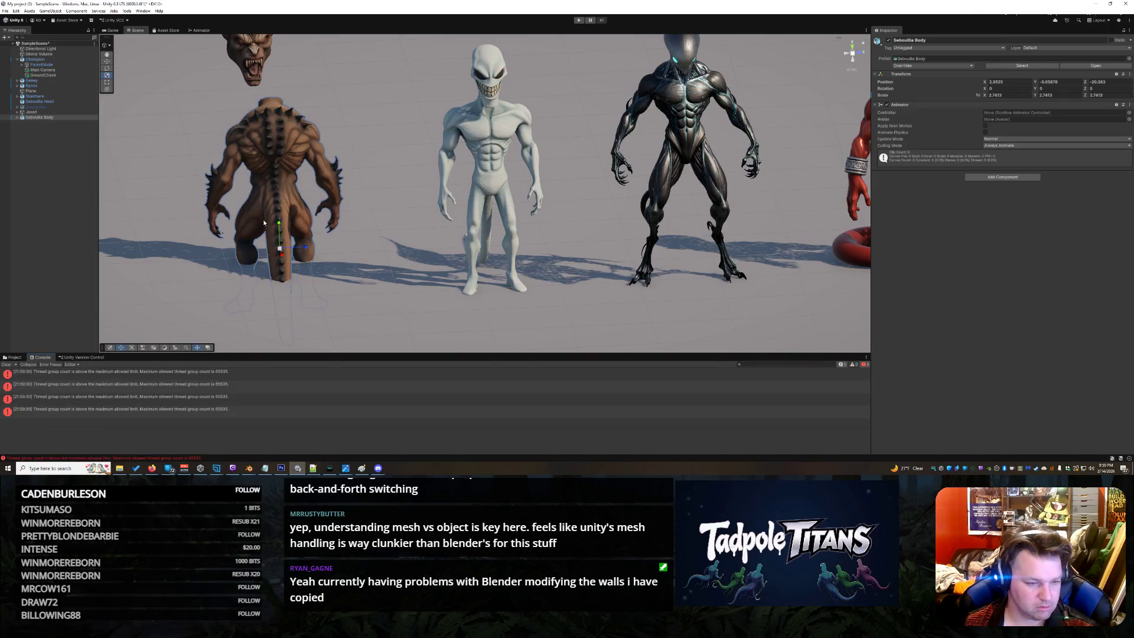
scroll(478, 195, "down", 1)
scroll(478, 195, "down", 1)
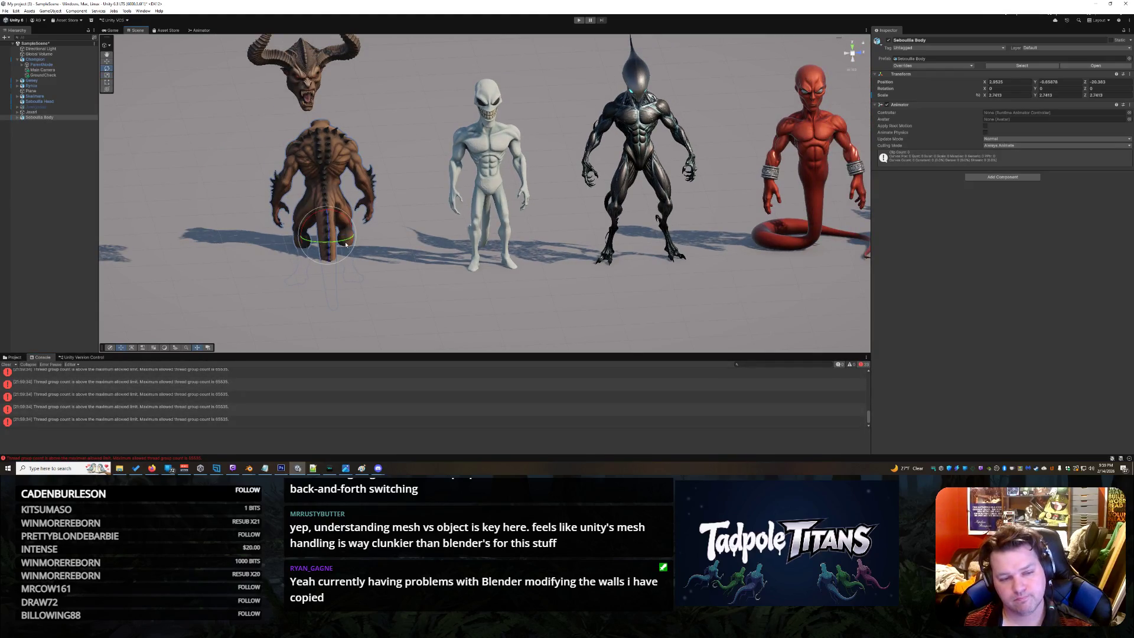
Rotate the body 180° to face forward and raise it to meet the horned head
left_click_drag(346, 245, 209, 214)
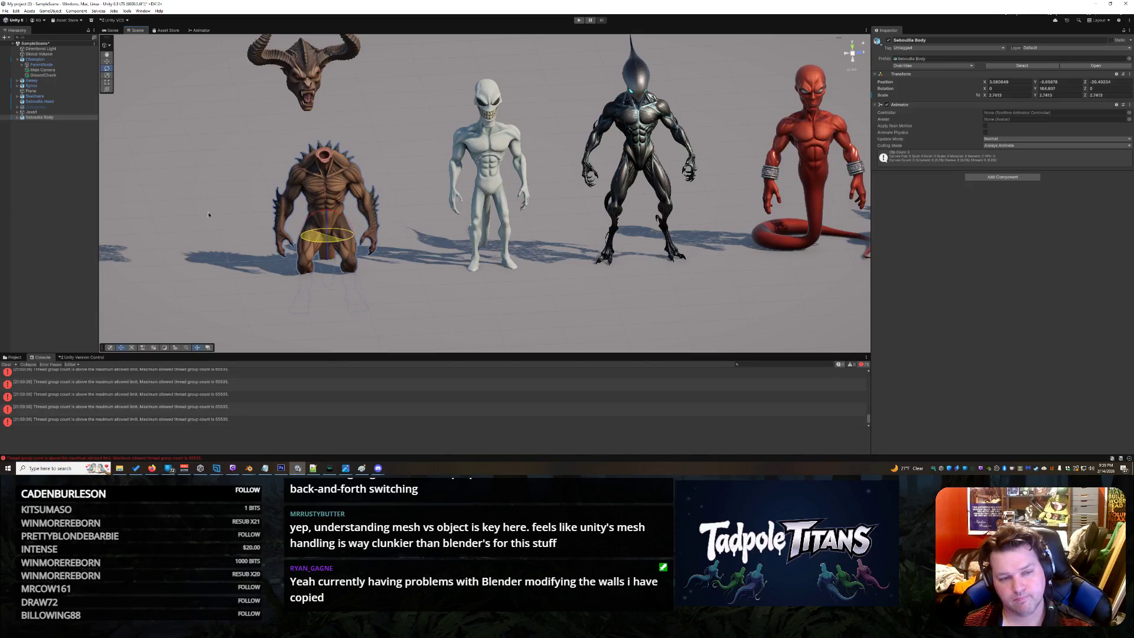
left_click(107, 53)
left_click_drag(327, 212, 344, 175)
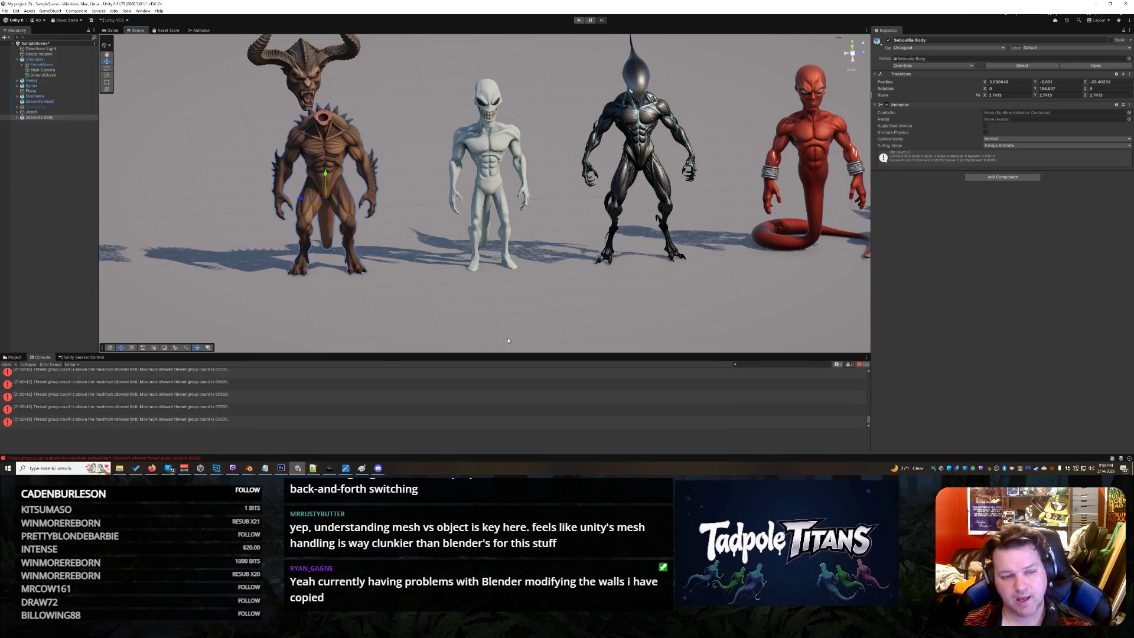
left_click(341, 101)
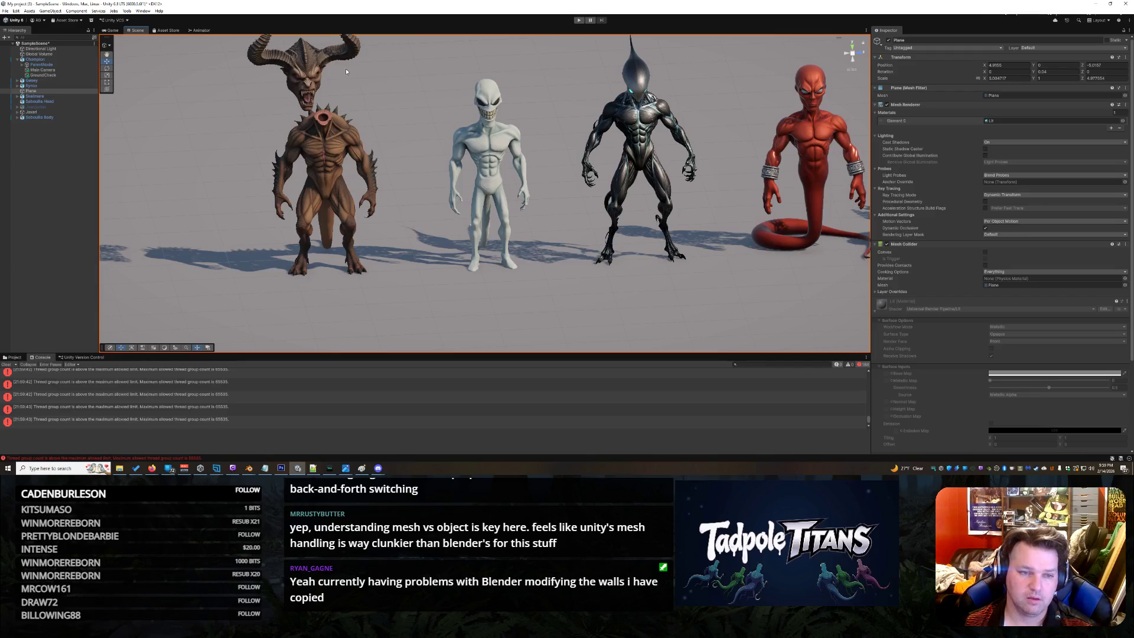
Scale the brown Seboullia body up slightly and raise it to sit under the horned head
right_click(328, 165)
left_click(328, 167)
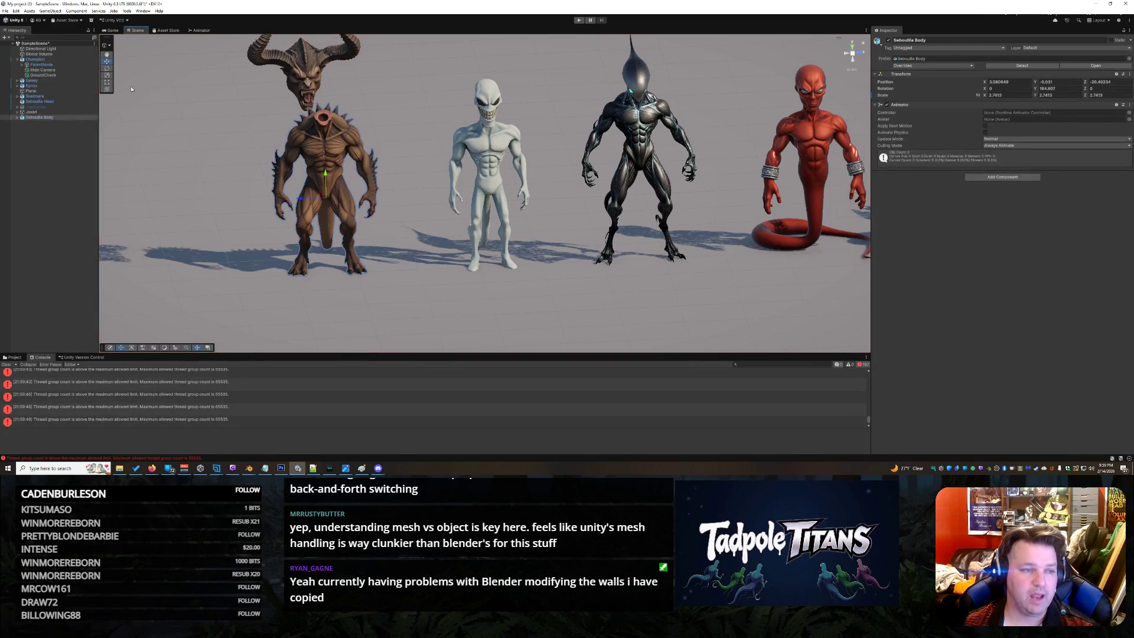
key("r")
left_click_drag(326, 199, 333, 199)
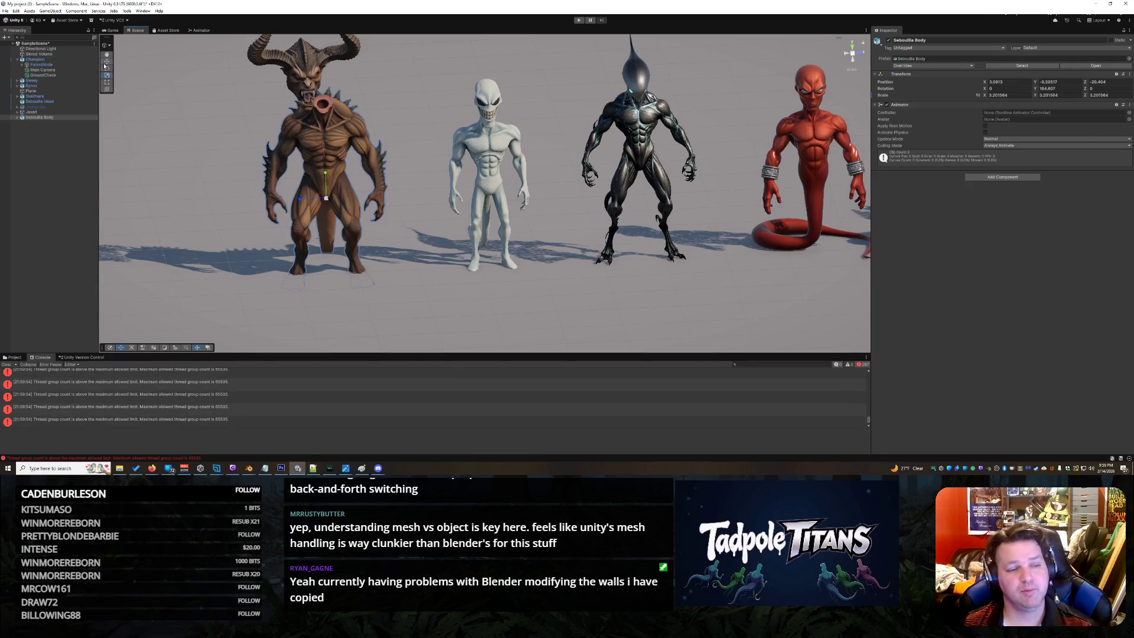
left_click_drag(326, 177, 325, 167)
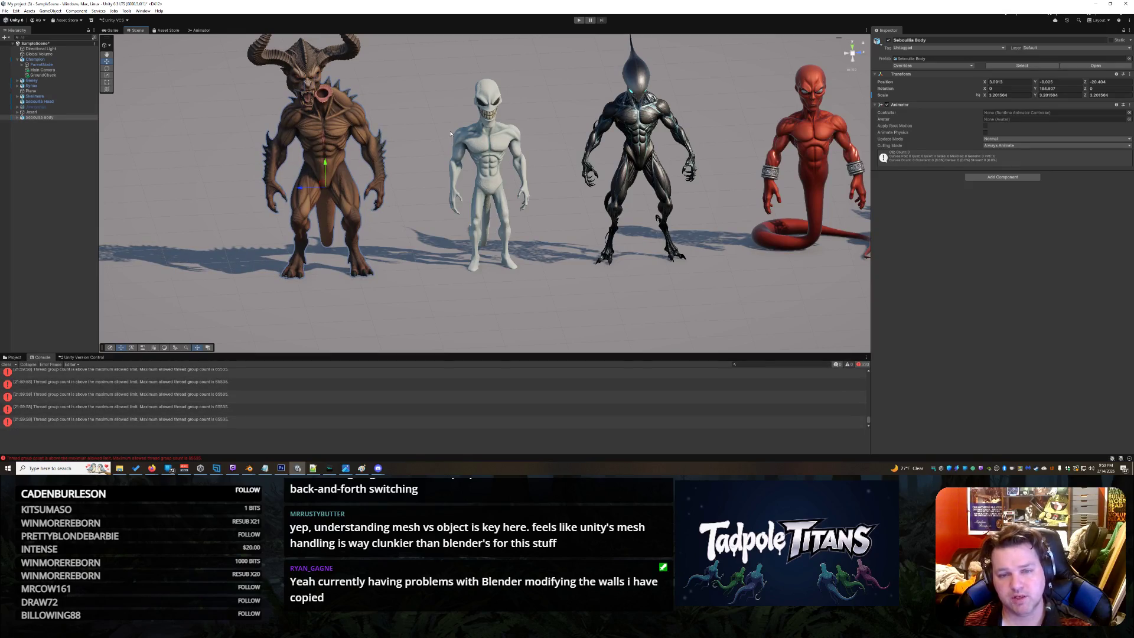
scroll(451, 133, "up", 2)
scroll(348, 95, "up", 1)
right_click(278, 54)
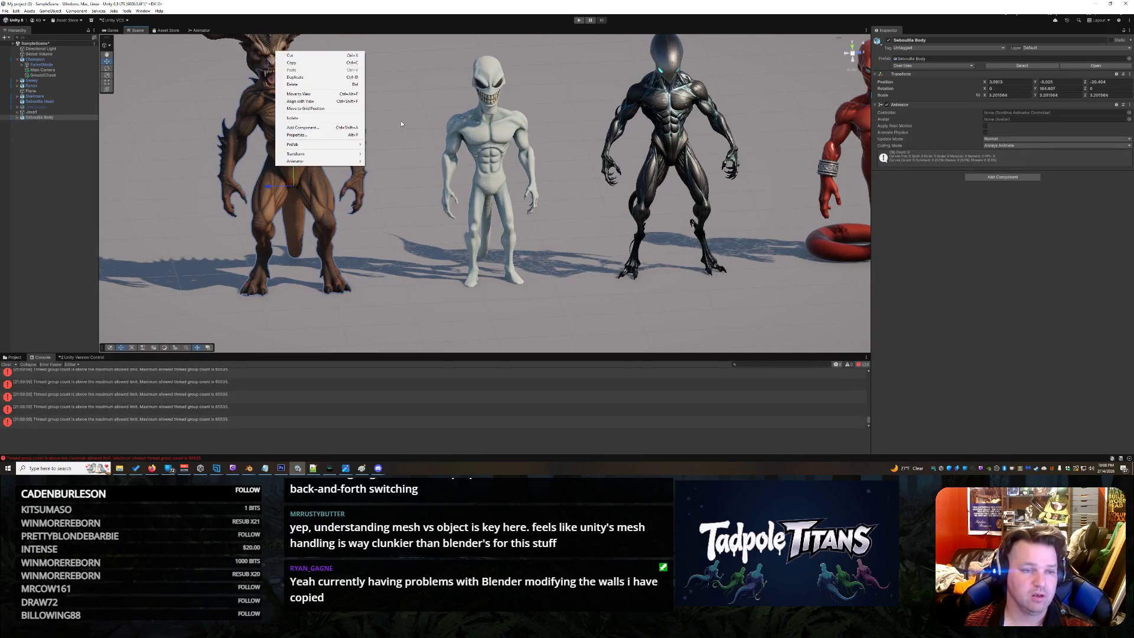
left_click(852, 116)
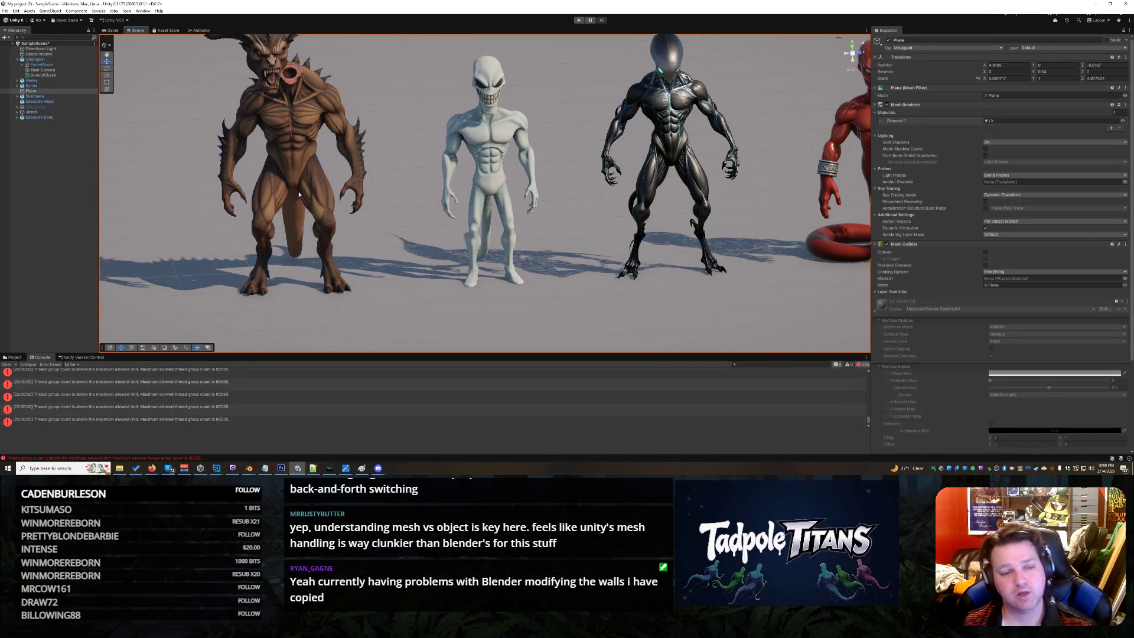
middle_click_drag(300, 194, 410, 260)
scroll(507, 216, "down", 1)
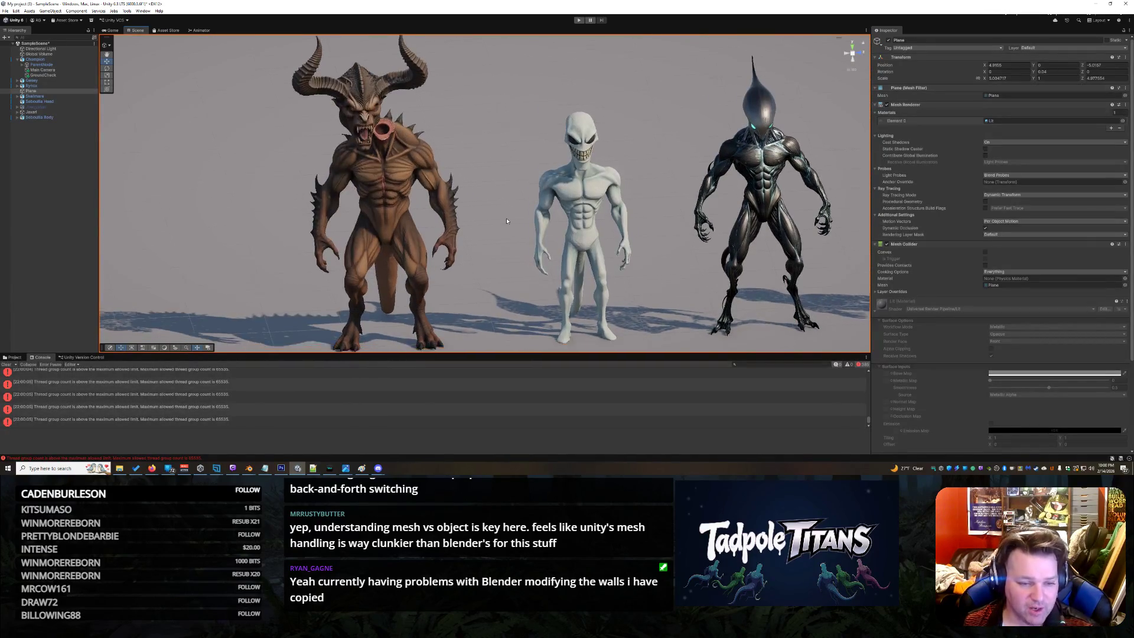
scroll(496, 208, "down", 5)
scroll(485, 200, "up", 2)
scroll(466, 229, "up", 2)
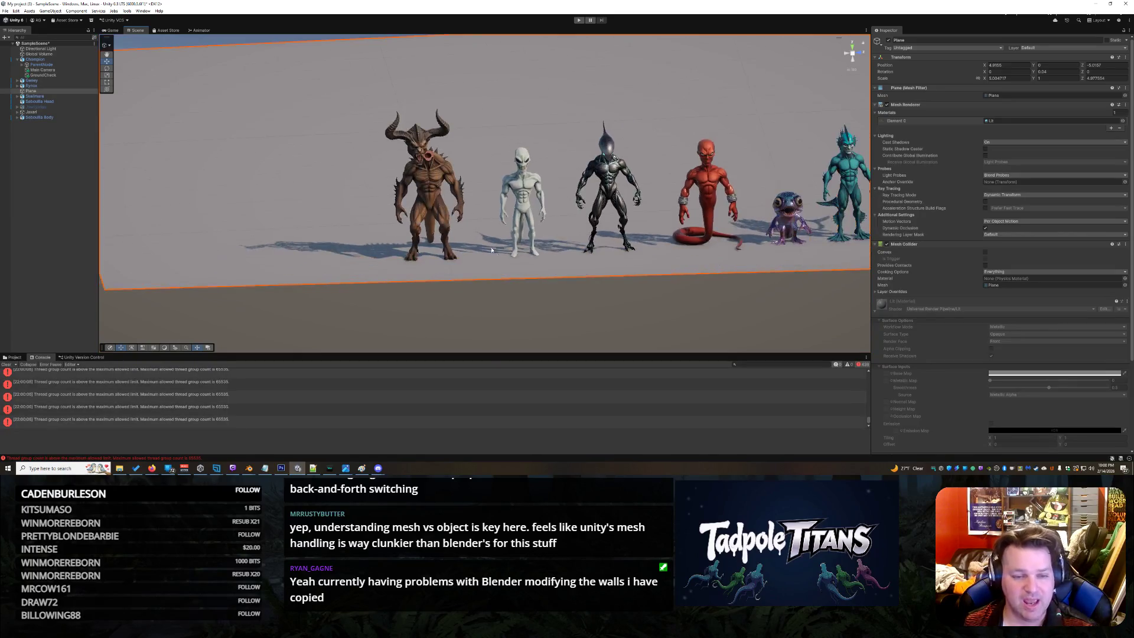
right_click_drag(491, 250, 468, 259)
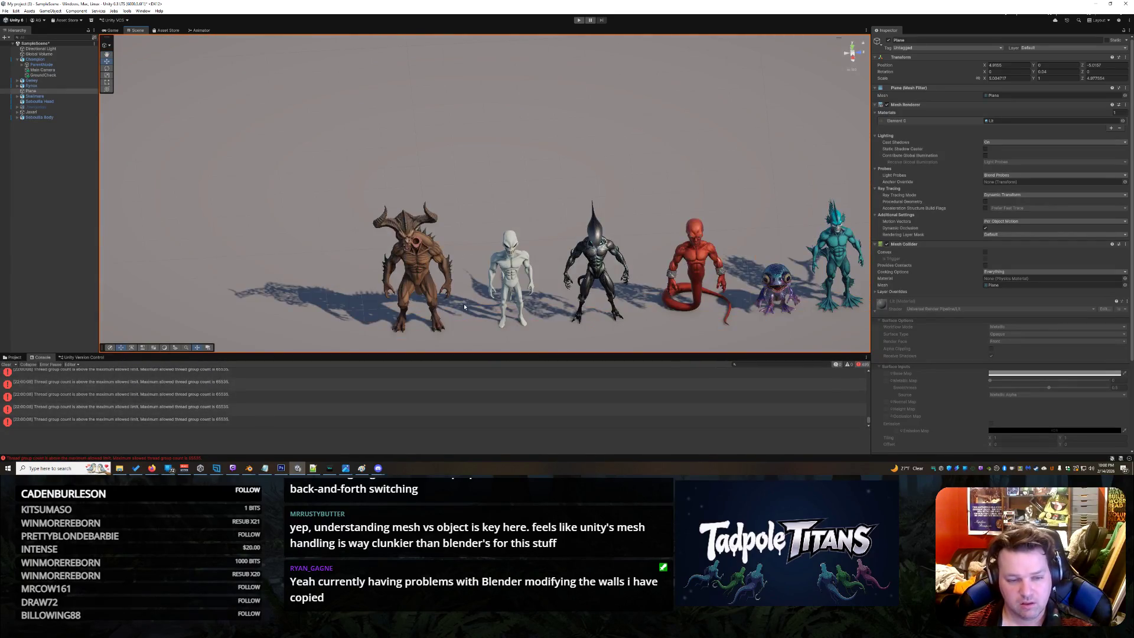
scroll(464, 306, "down", 1)
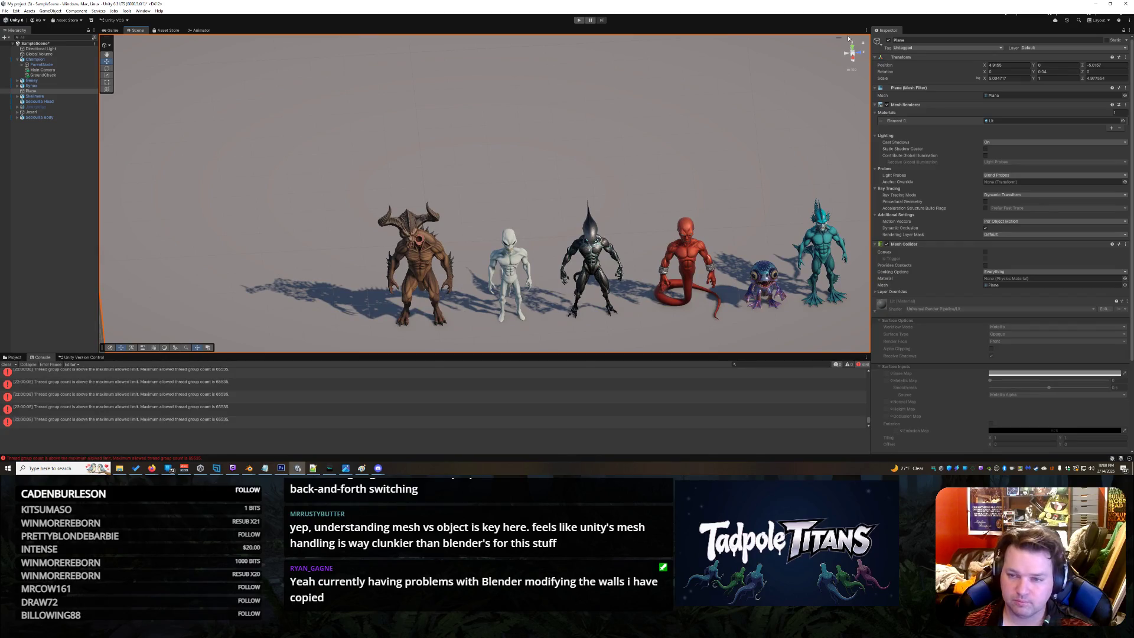
middle_click_drag(481, 310, 484, 153)
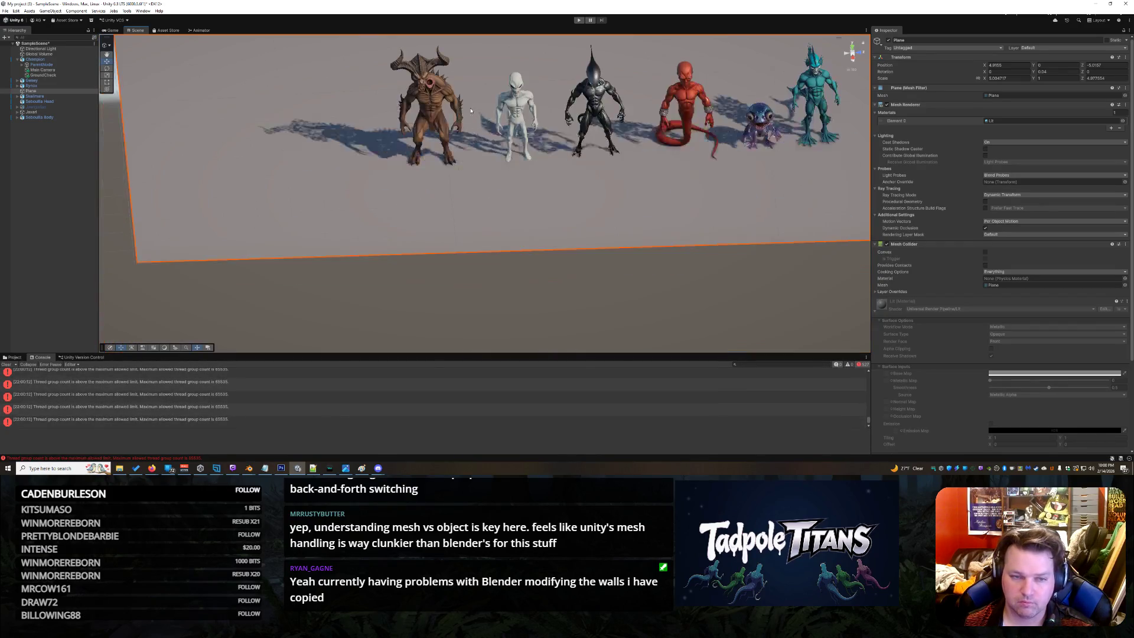
right_click_drag(484, 154, 452, 155)
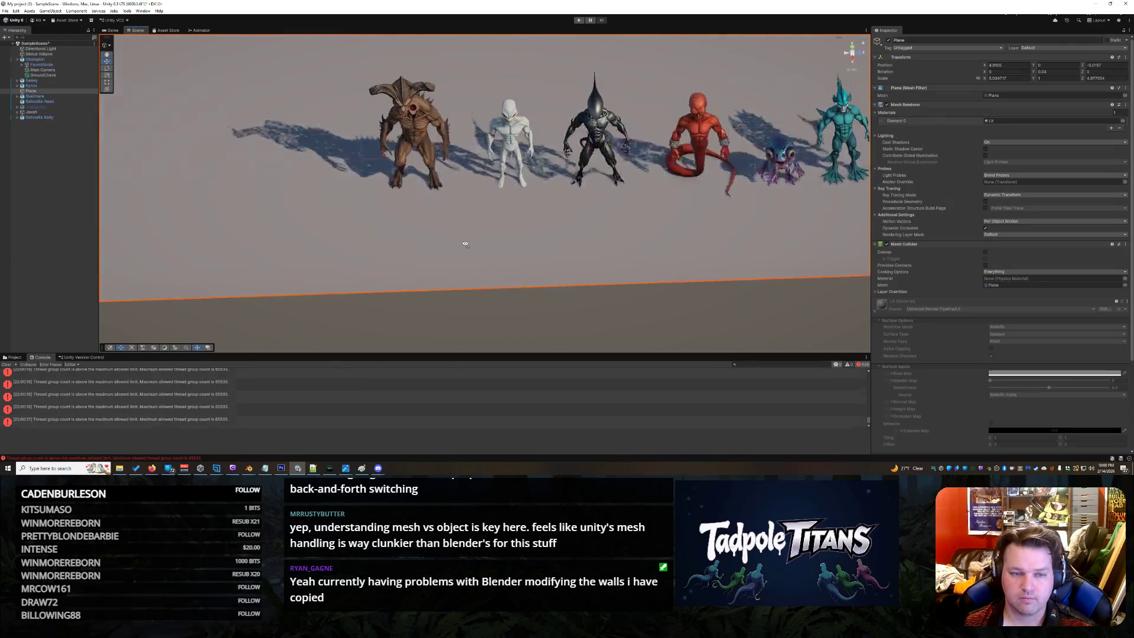
mouse_move(451, 155)
right_mouse_down()
mouse_move(432, 214)
mouse_move(449, 316)
right_mouse_up()
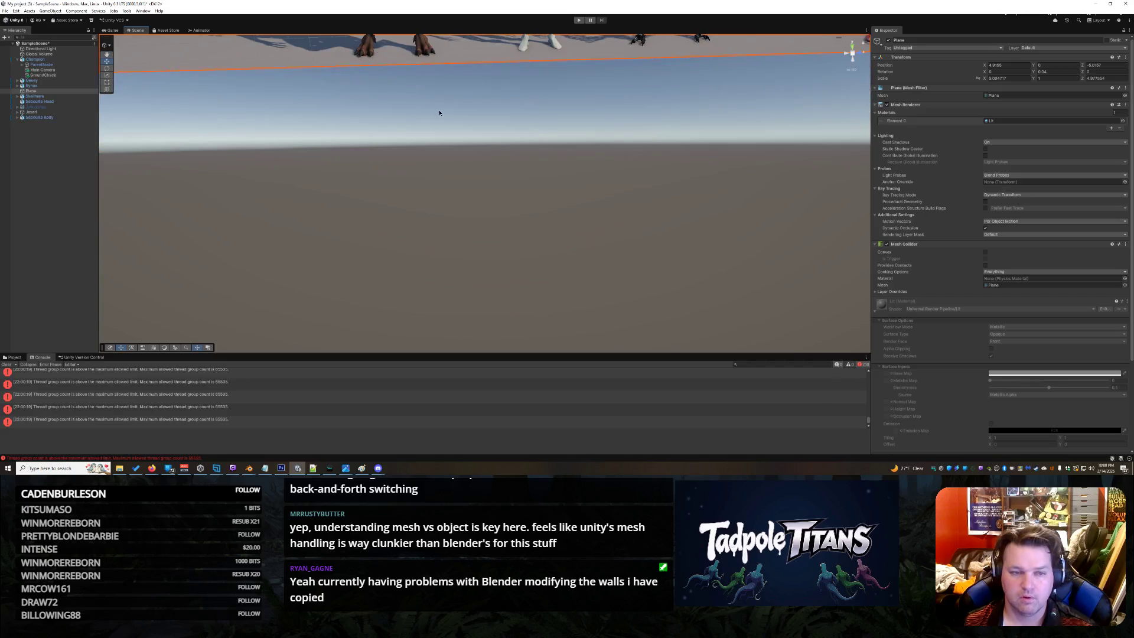
scroll(448, 266, "down", 1)
scroll(442, 174, "down", 1)
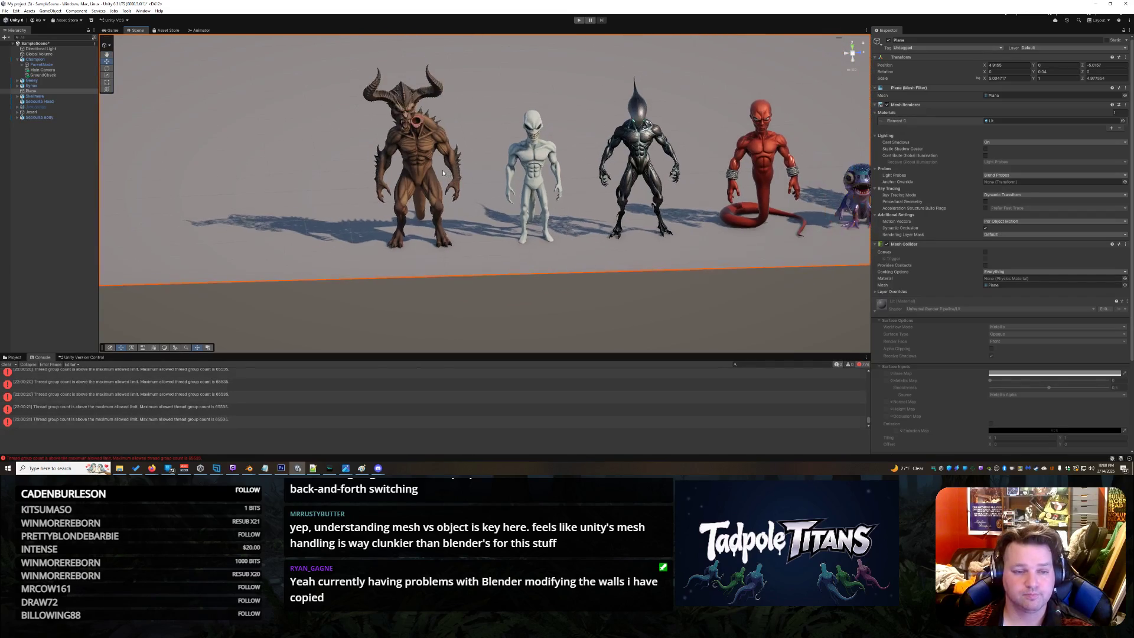
right_click(401, 104)
Slide the Sebcullis Head sideways onto its body and orbit to check the alignment
left_click(403, 89)
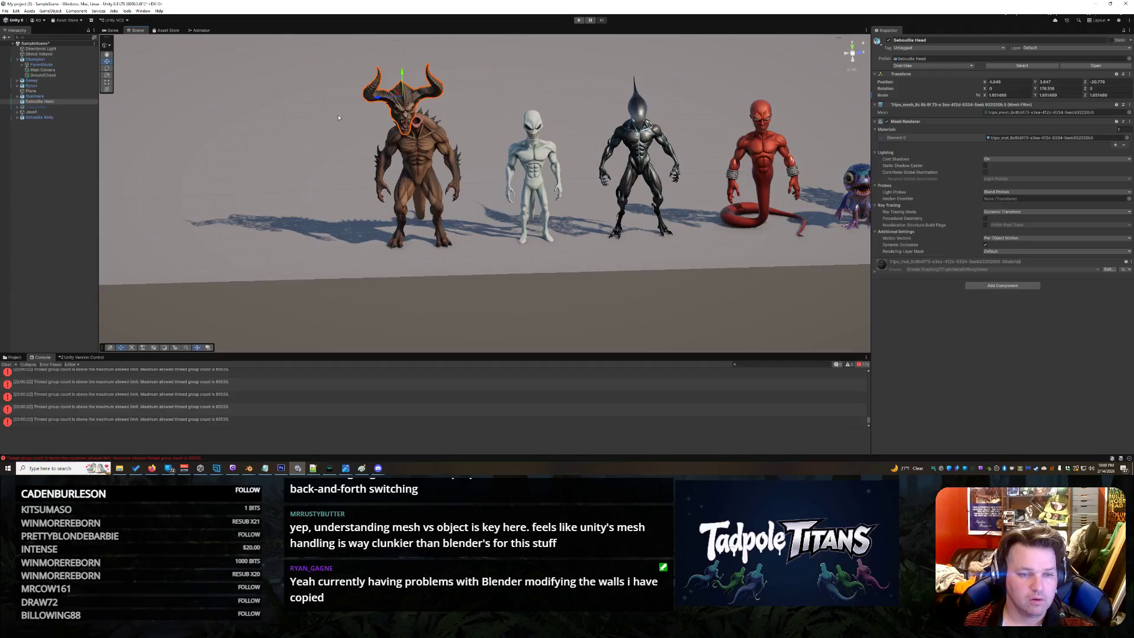
mouse_move(386, 104)
left_mouse_down()
mouse_move(419, 84)
mouse_move(404, 170)
left_mouse_up()
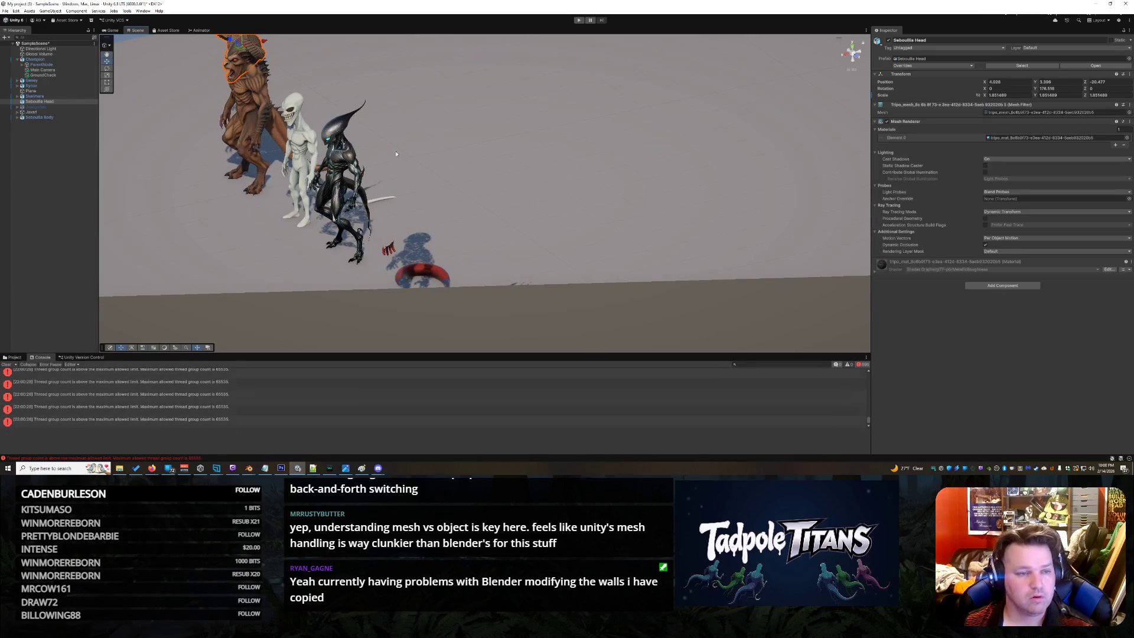
mouse_move(268, 44)
left_mouse_down("alt")
mouse_move(289, 54)
mouse_move(278, 25)
mouse_move(817, 103)
mouse_move(532, 133)
left_mouse_up("alt")
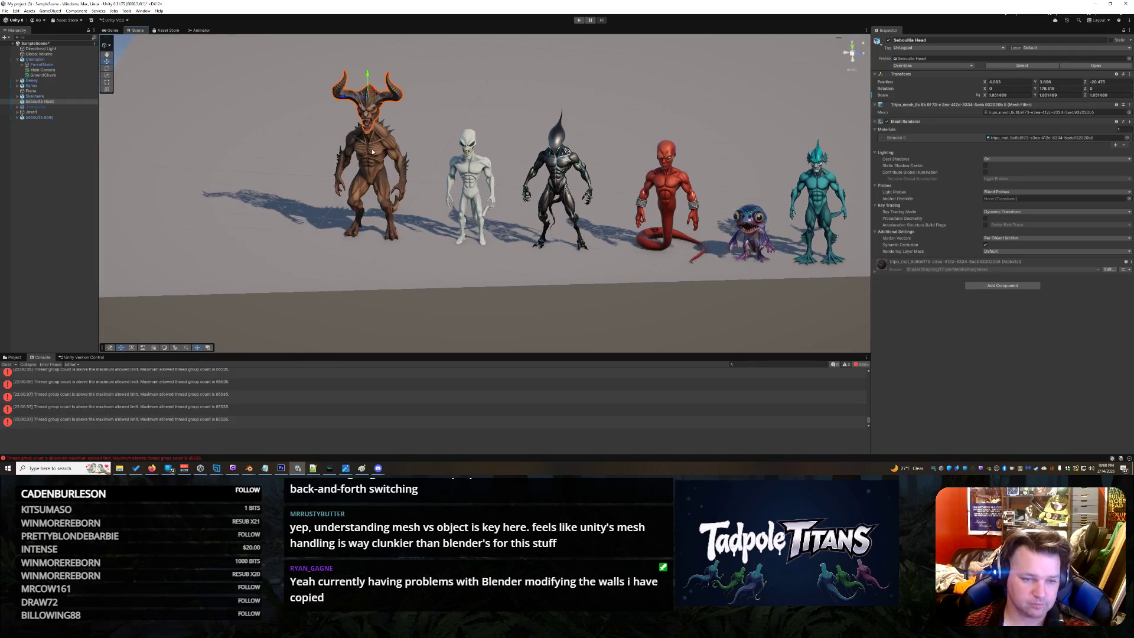
left_click(378, 161)
scroll(378, 162, "up", 2)
left_click(349, 146)
right_click(349, 147)
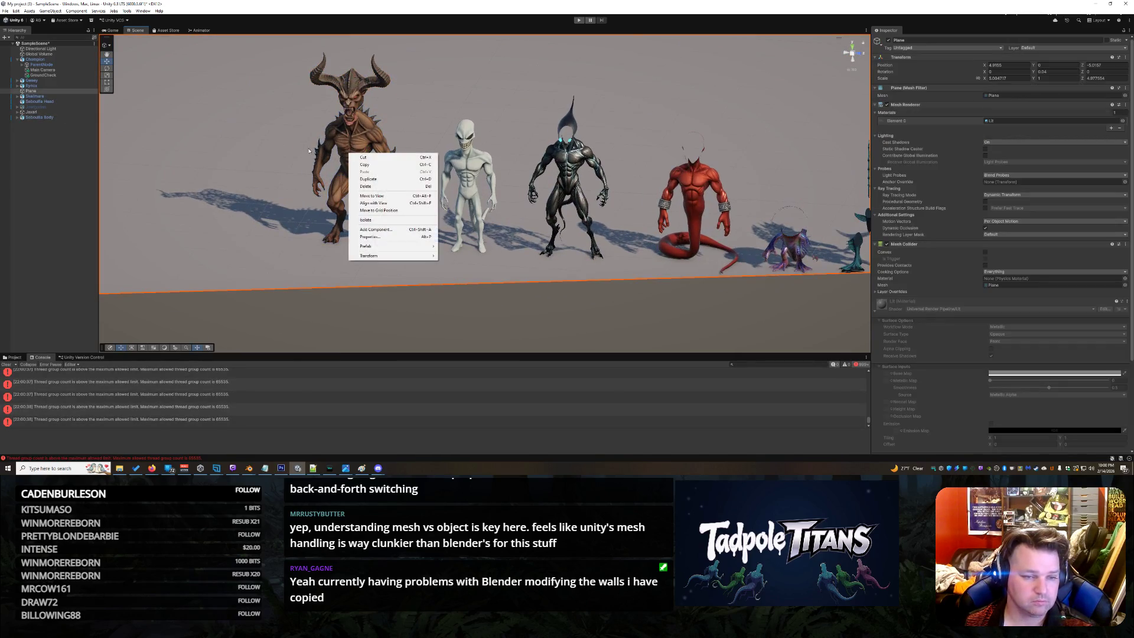
Enlarge the Sebcullis Body and raise it upward toward the head
left_click(348, 147)
left_click_drag(300, 210, 186, 133, "alt")
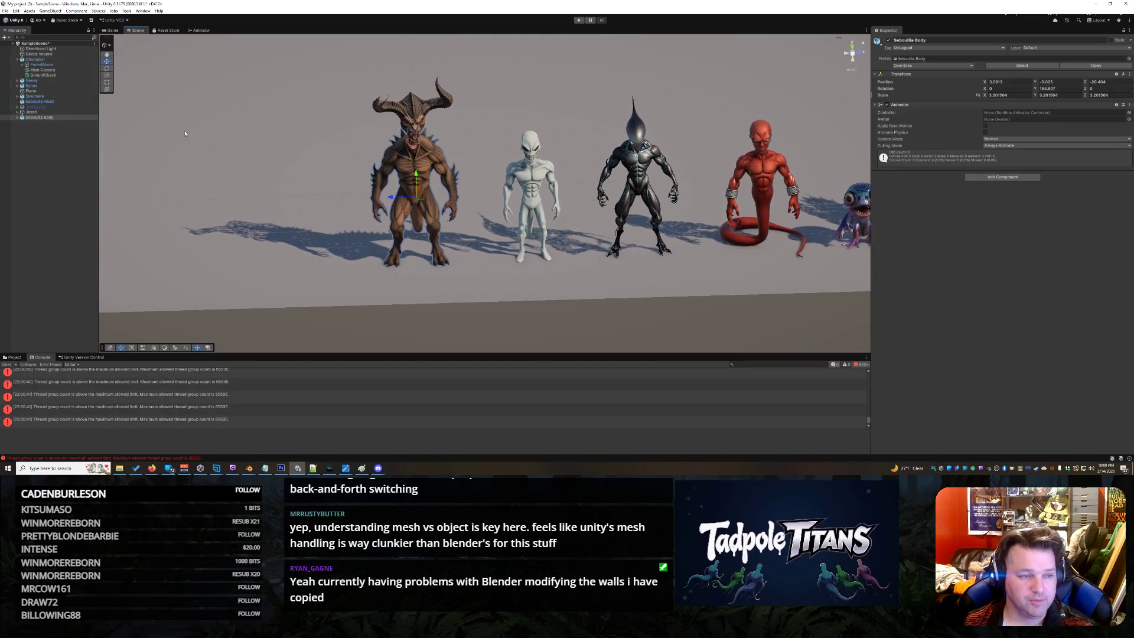
left_click(107, 75)
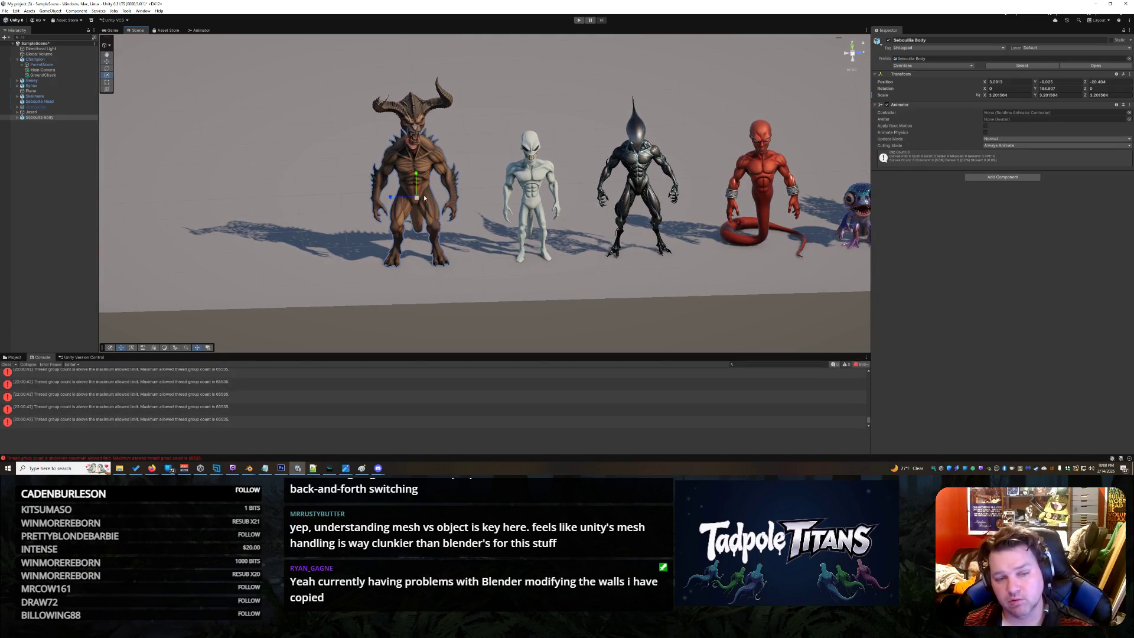
left_click_drag(418, 199, 443, 190)
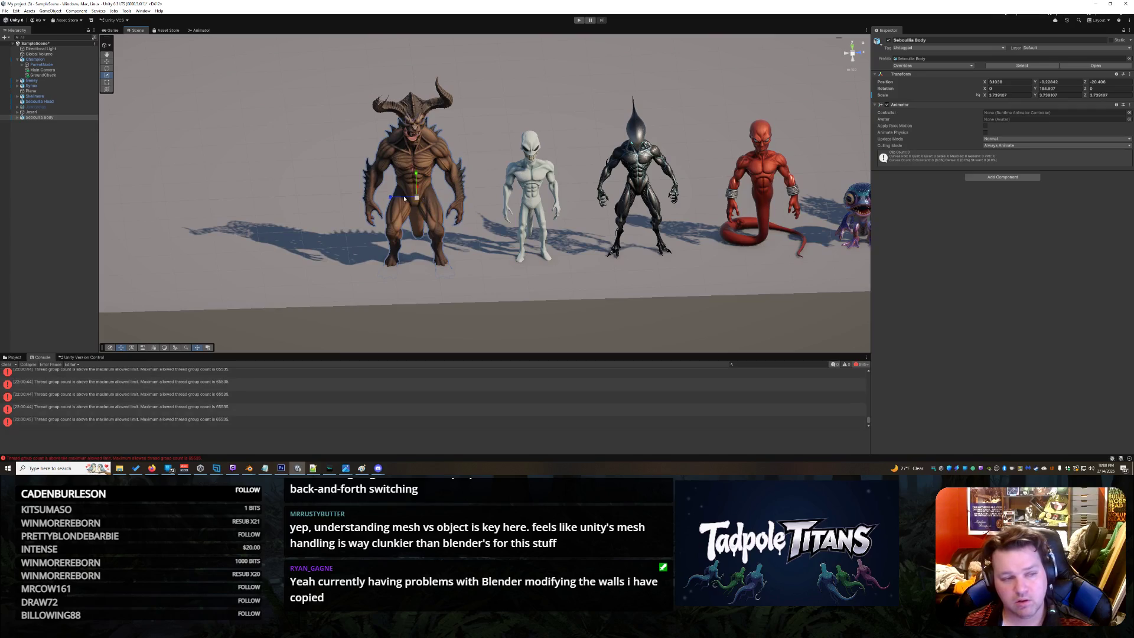
key("w")
left_click_drag(422, 179, 424, 164)
Adjust the demon head's height on the body and orbit around the lineup to inspect the fit
right_click(417, 108)
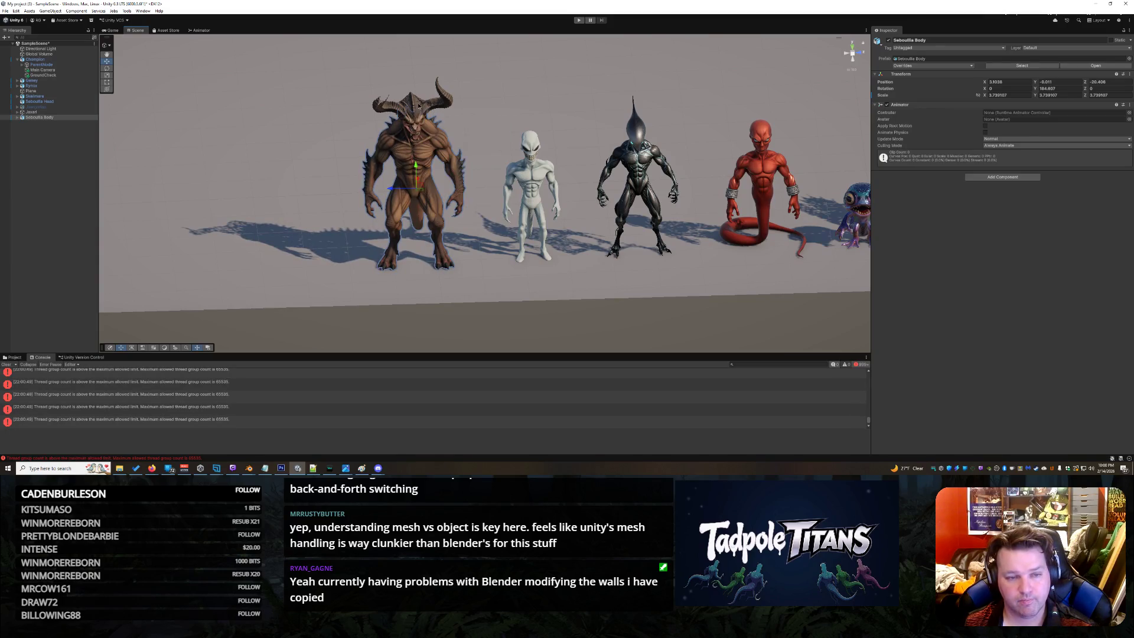
left_click(397, 107)
left_click_drag(412, 82, 412, 86)
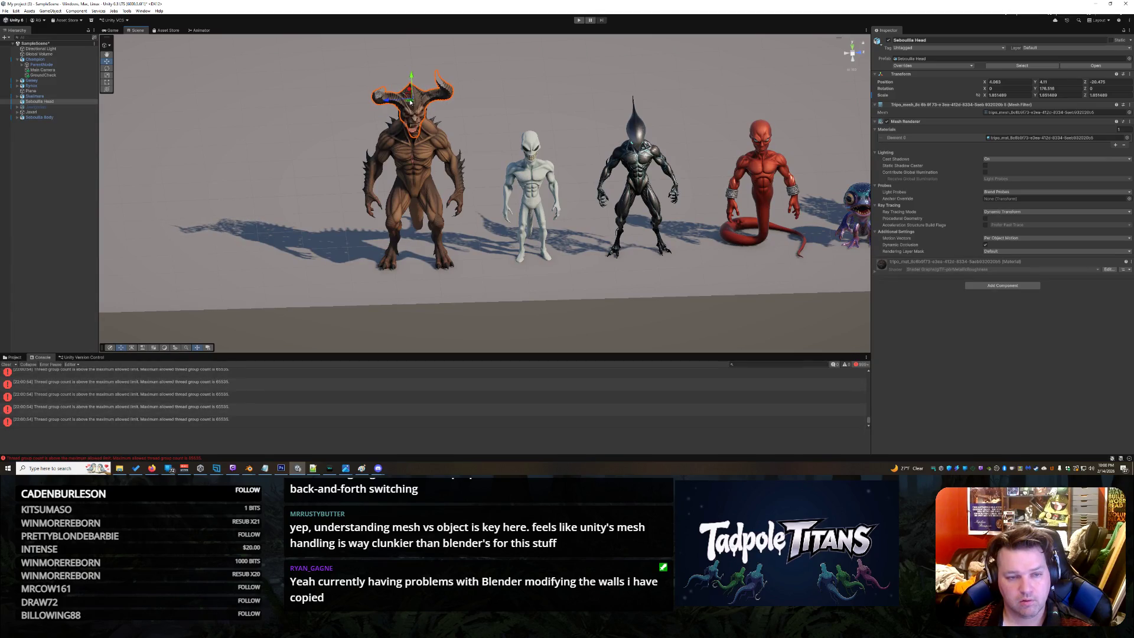
mouse_move(489, 136)
left_mouse_down("alt")
mouse_move(399, 106)
mouse_move(411, 97)
left_mouse_up("alt")
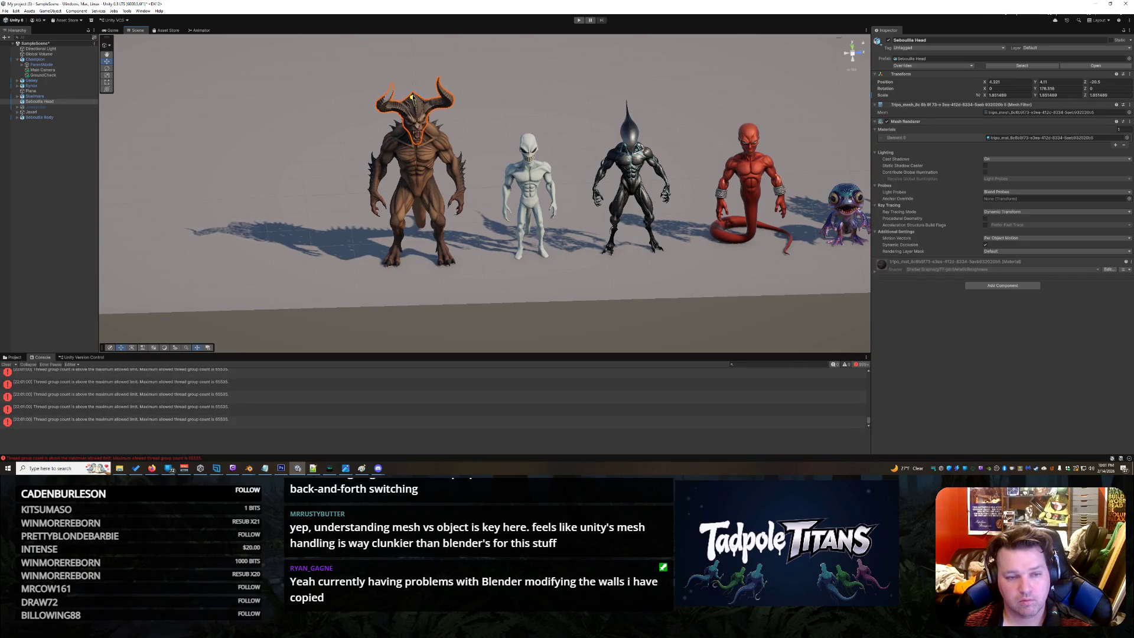
left_click(494, 129)
mouse_move(494, 128)
left_mouse_down("alt")
mouse_move(633, 252)
mouse_move(659, 195)
mouse_move(575, 107)
left_mouse_up("alt")
scroll(575, 107, "up", 3)
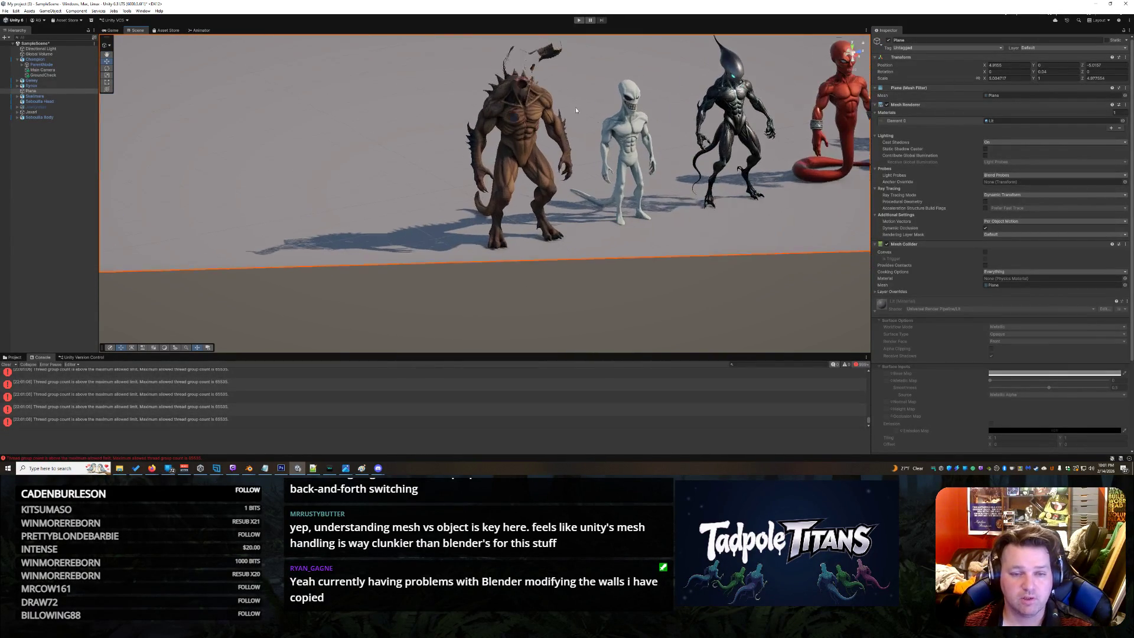
scroll(675, 213, "down", 5)
left_click_drag(675, 214, 423, 99, "alt")
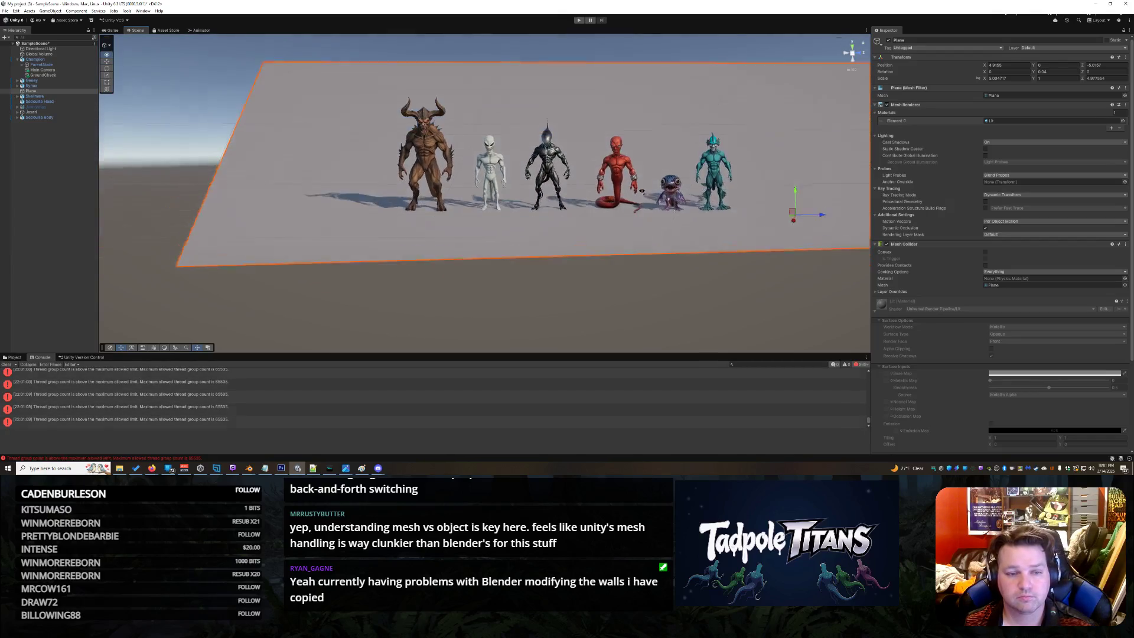
right_click(424, 119)
left_click(424, 110)
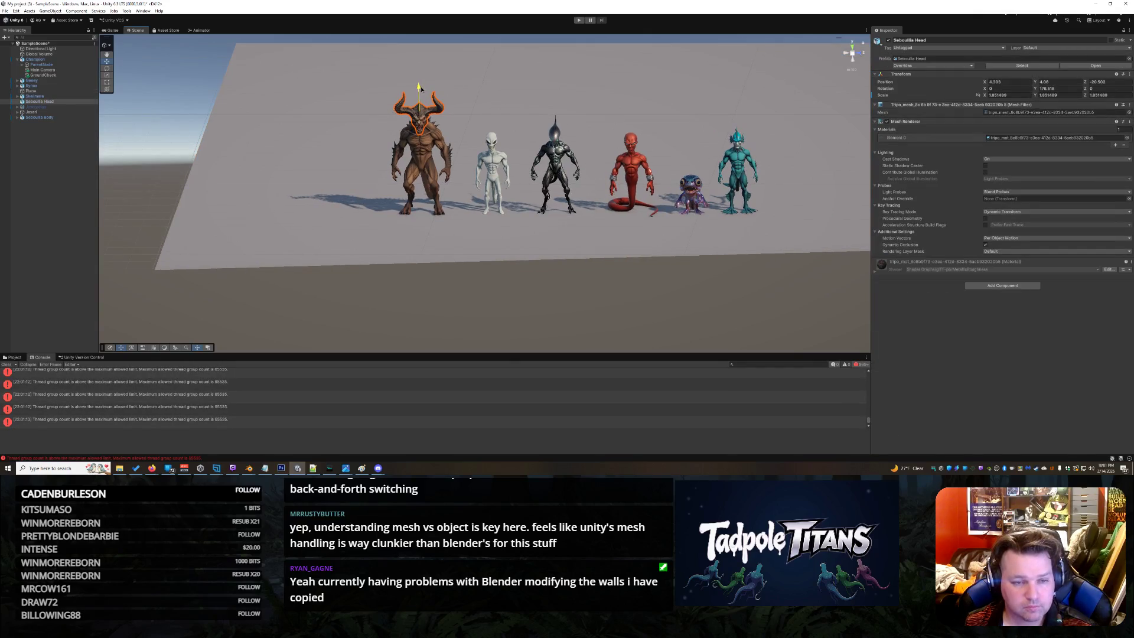
left_click(424, 88)
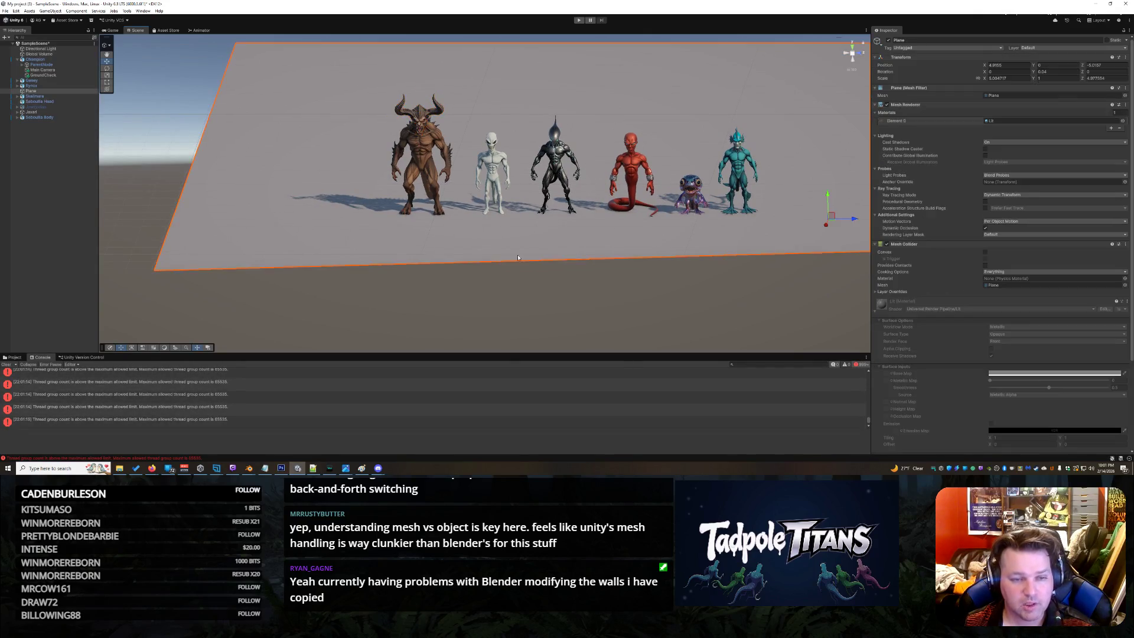
left_click_drag(423, 89, 776, 191, "alt")
scroll(775, 191, "up", 3)
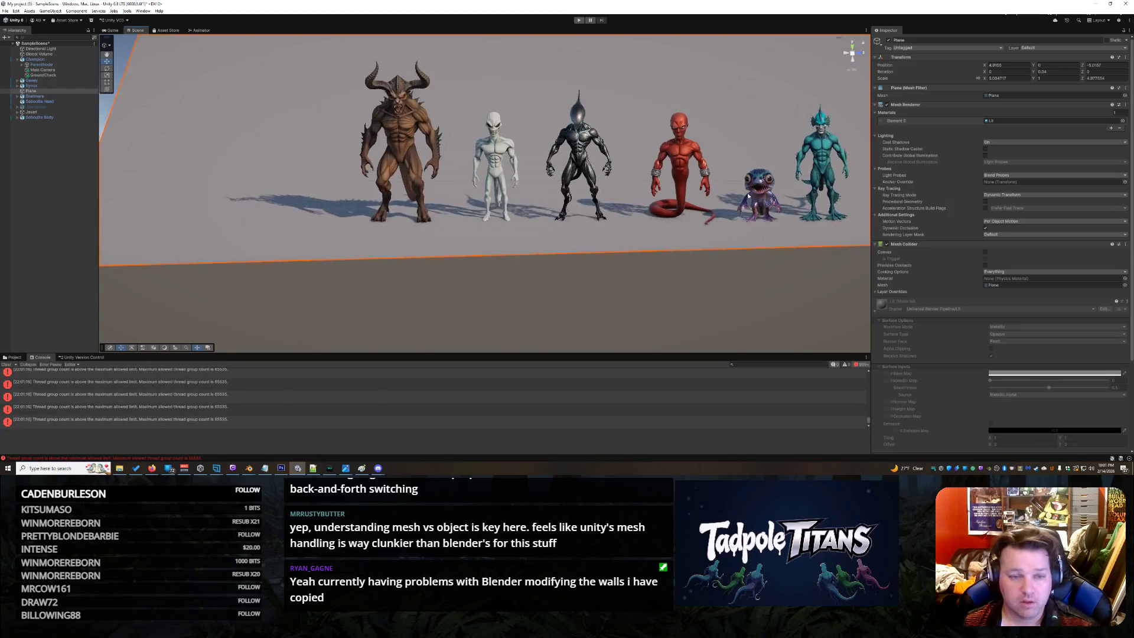
left_click_drag(463, 233, 456, 222, "alt")
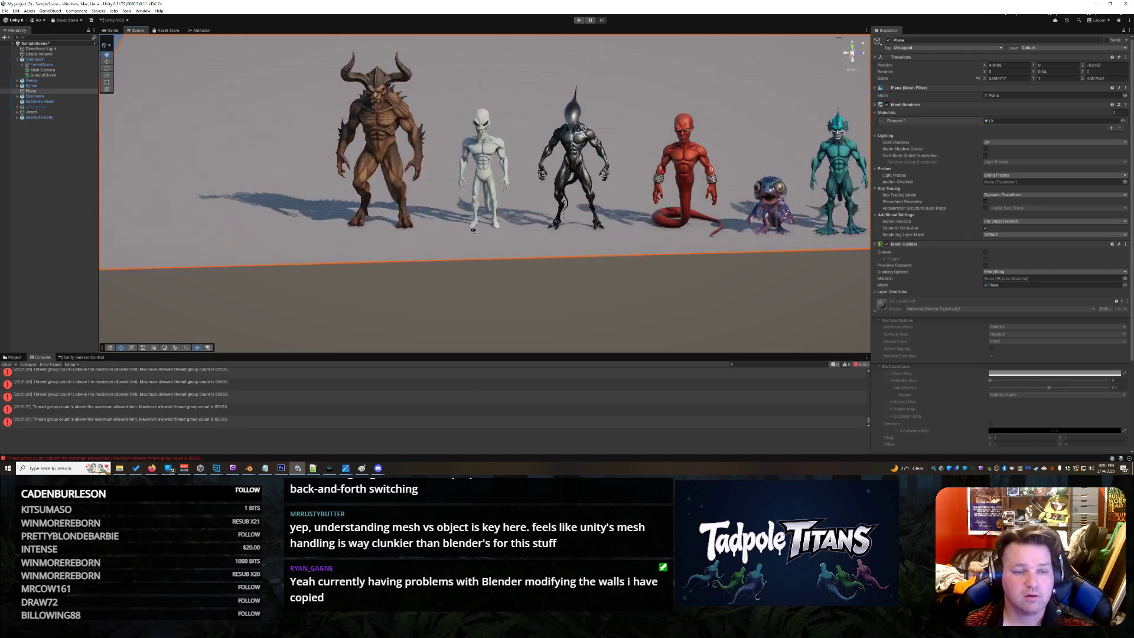
mouse_move(456, 221)
left_mouse_down("alt")
mouse_move(509, 210)
mouse_move(676, 236)
mouse_move(752, 192)
mouse_move(565, 212)
left_mouse_up("alt")
mouse_move(776, 203)
left_mouse_down("alt")
mouse_move(595, 213)
mouse_move(412, 247)
mouse_move(418, 258)
left_mouse_up("alt")
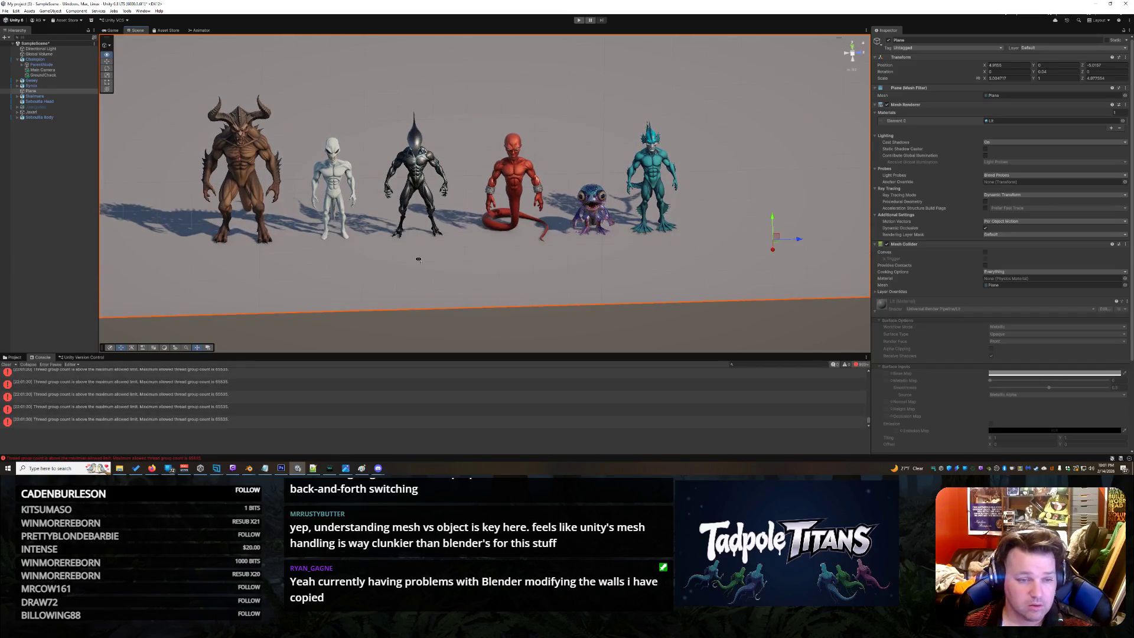
Clear the Console and copy the details of an error entry
left_click(11, 367)
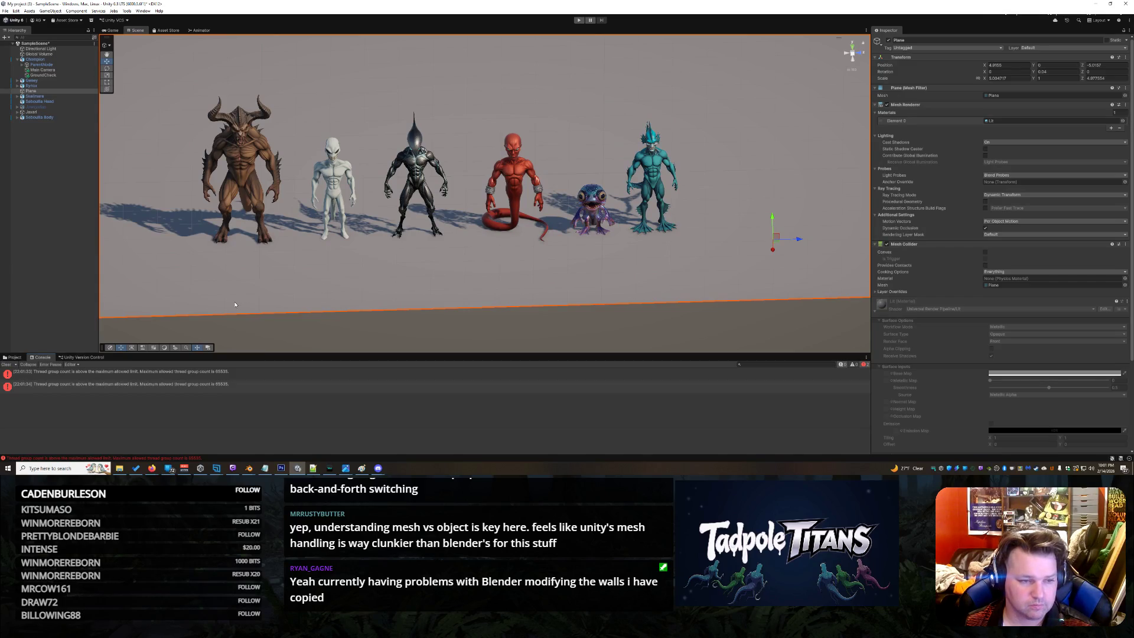
left_click(208, 385)
left_click(209, 434)
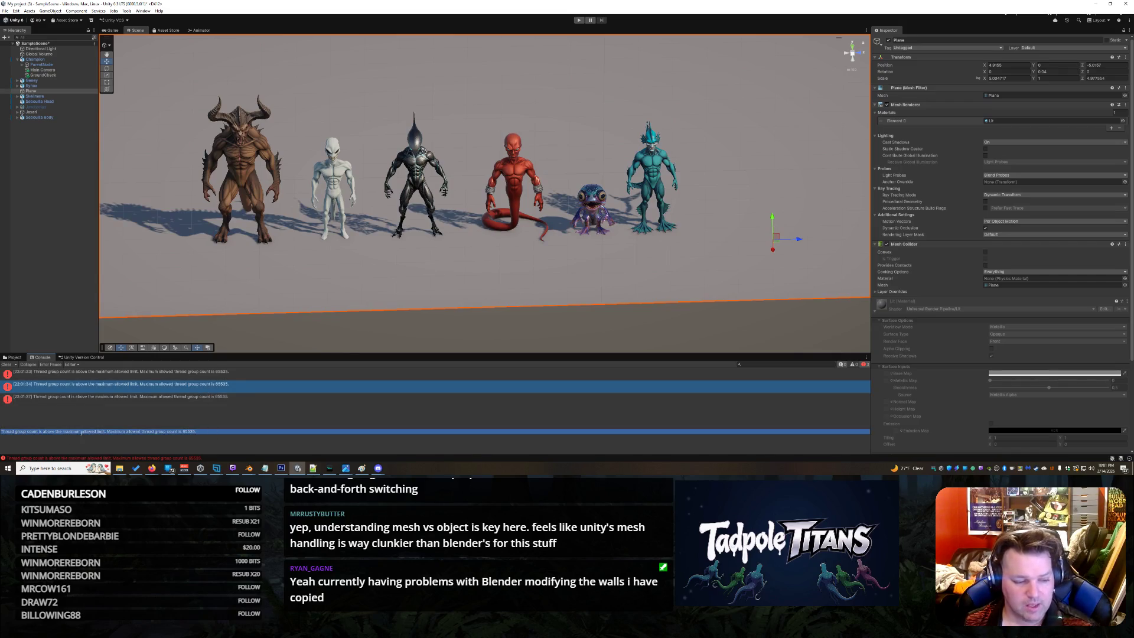
left_click(96, 437)
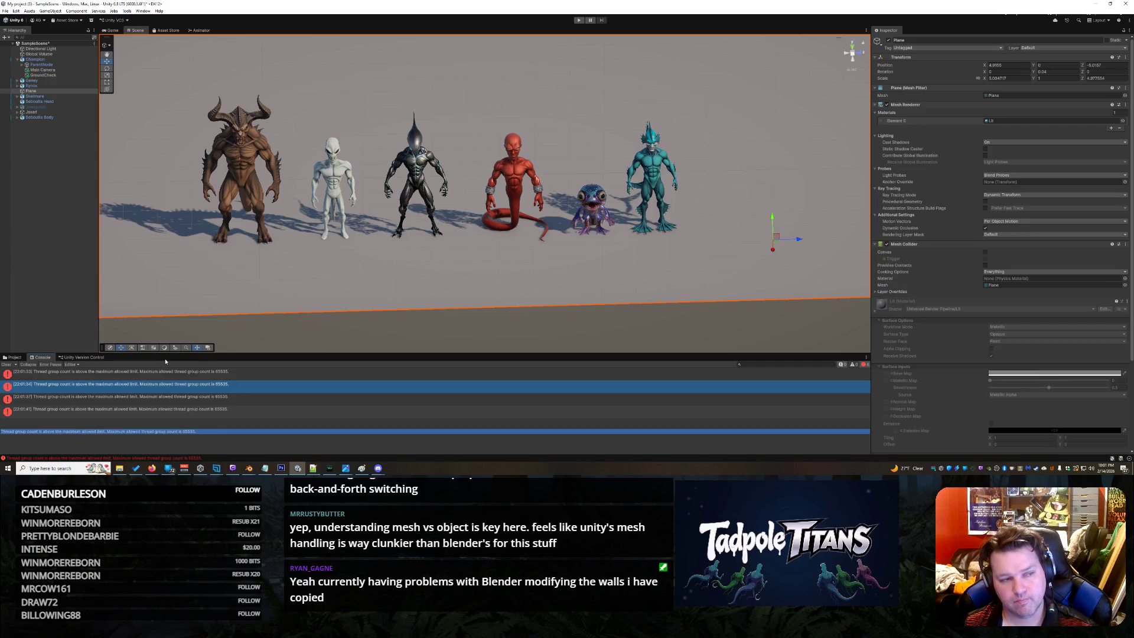
Deactivate Sebcullis Body leaving the head floating, then bring up the Tripo browser window
left_click(239, 119)
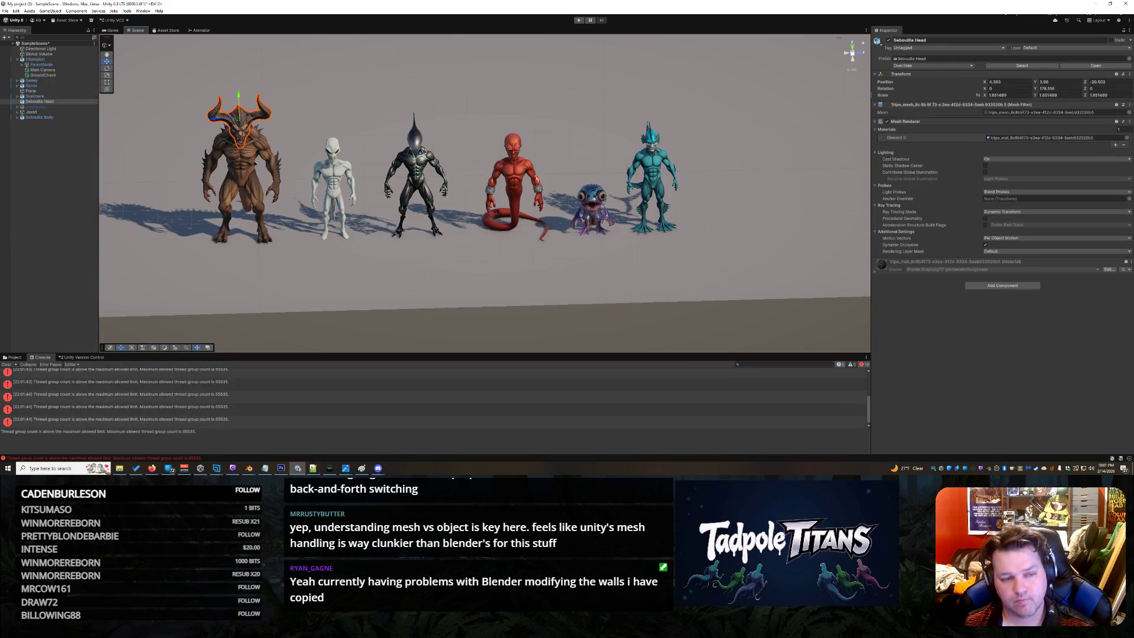
left_click(239, 120)
left_click(888, 42)
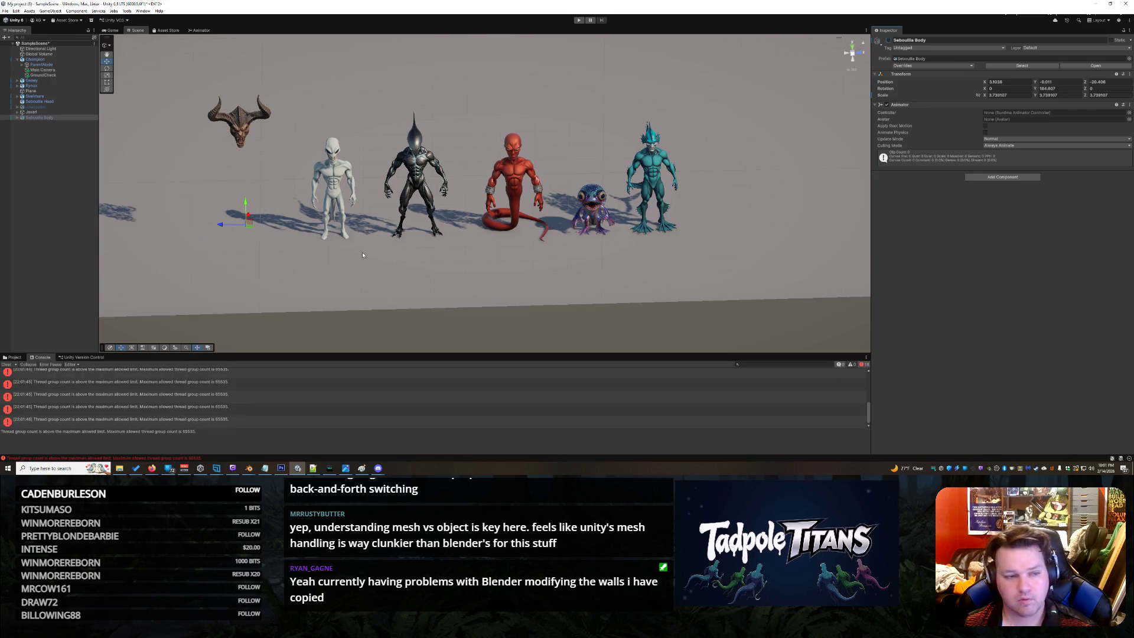
left_click(454, 268)
mouse_move(151, 467)
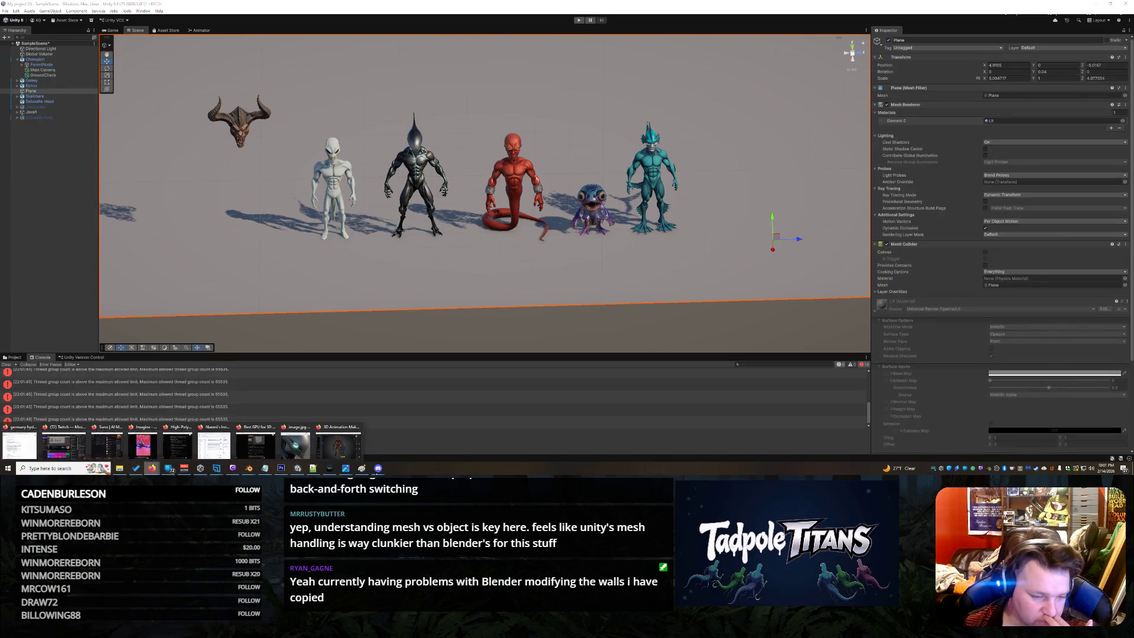
left_click(337, 442)
left_click(610, 214)
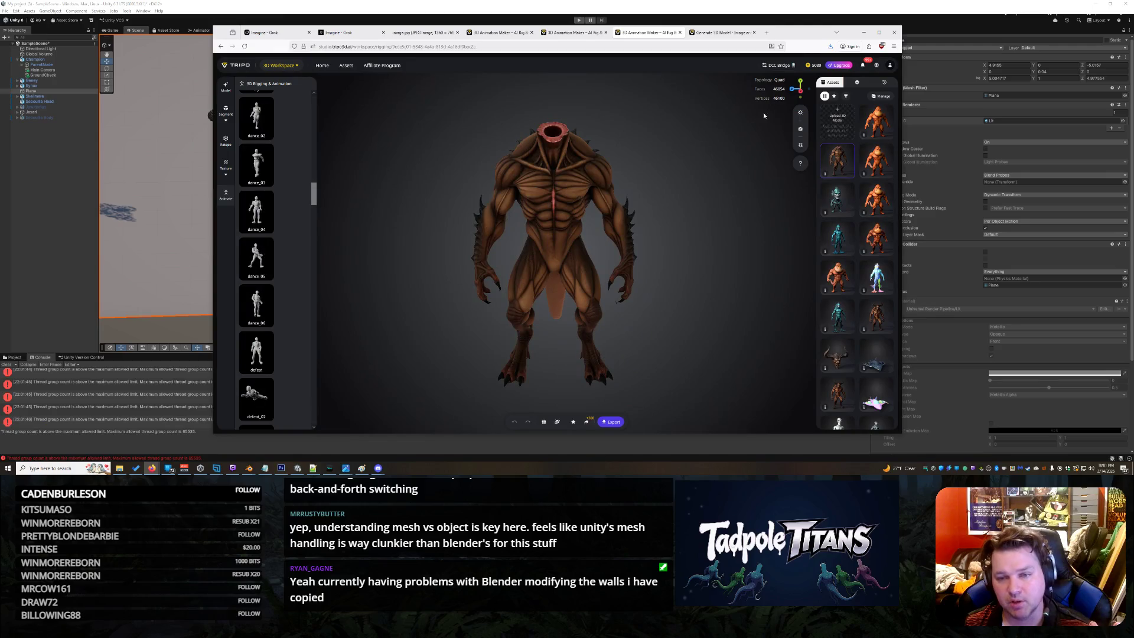